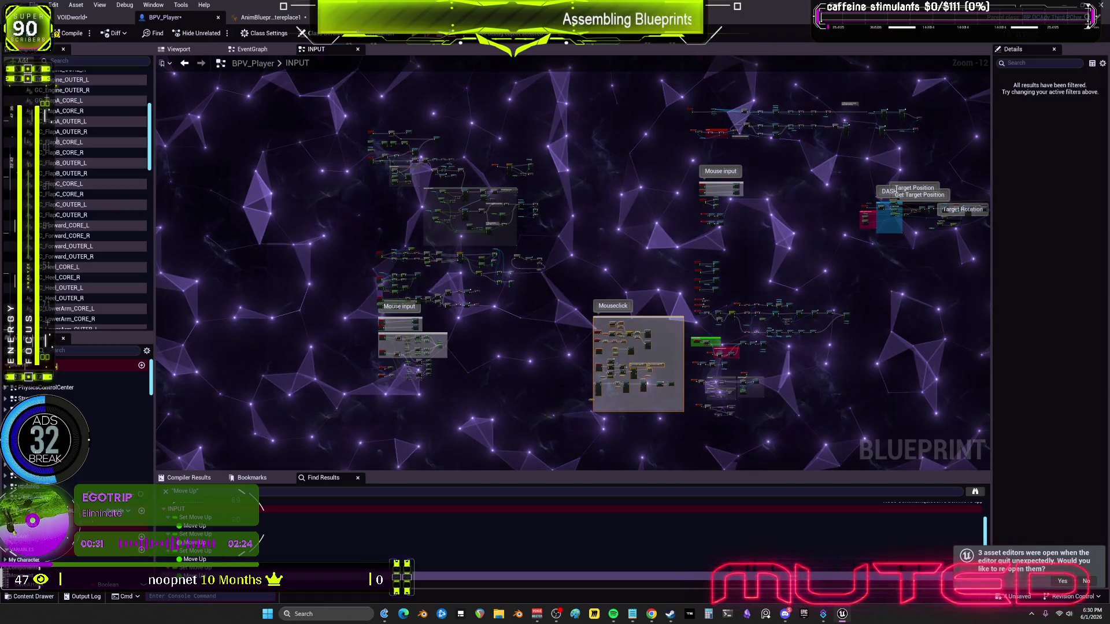
Pan across the INPUT graph to inspect the DASH, Target Position and Mouse input nodes
scroll(414, 274, up, 5)
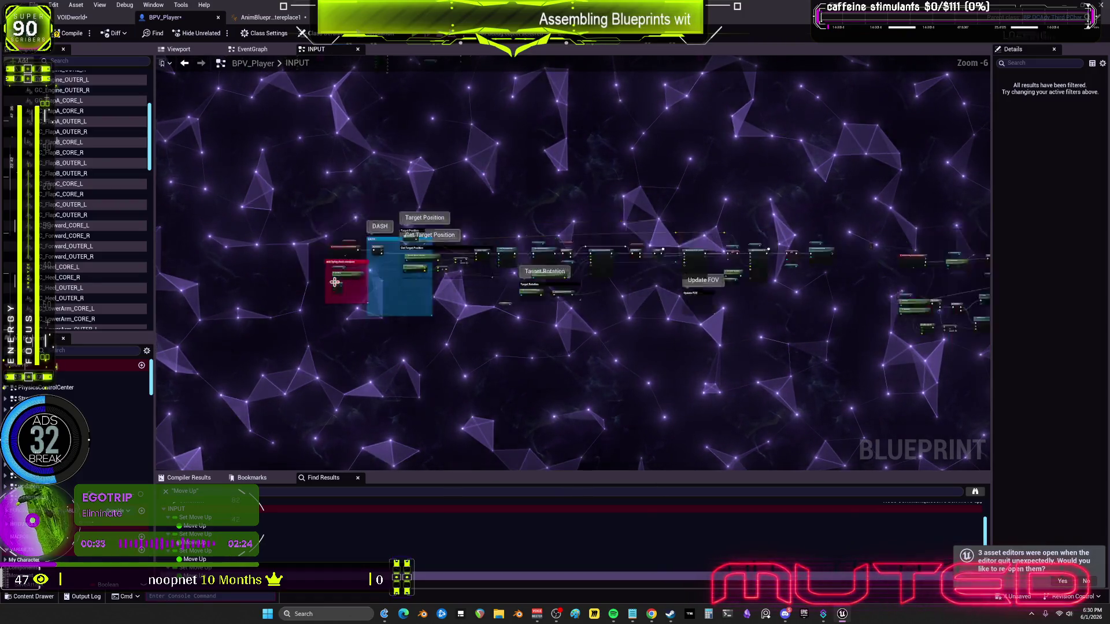
scroll(477, 274, down, 3)
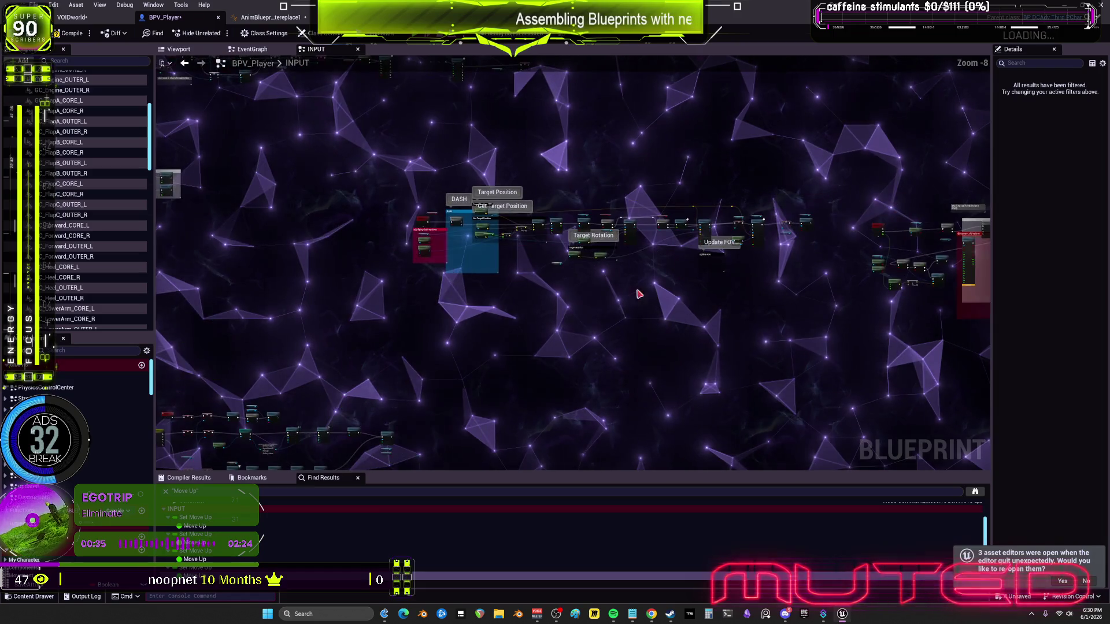
drag(447, 168, 672, 349)
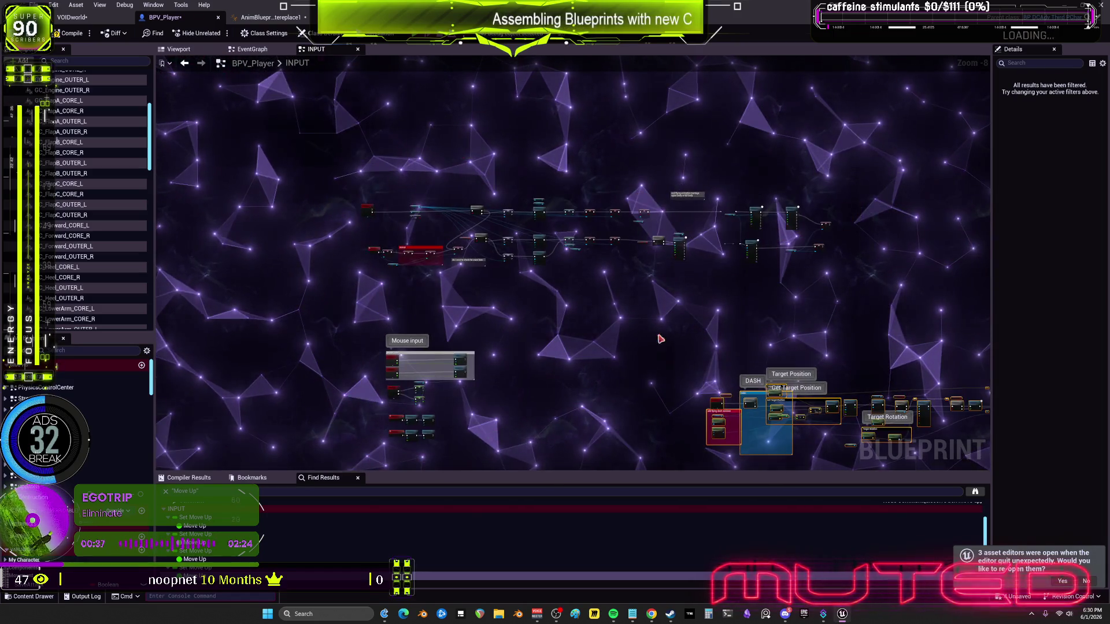
mouse_move(696, 414)
mouse_down()
mouse_move(451, 170)
mouse_move(402, 145)
mouse_move(379, 174)
mouse_up()
drag(379, 216, 477, 72)
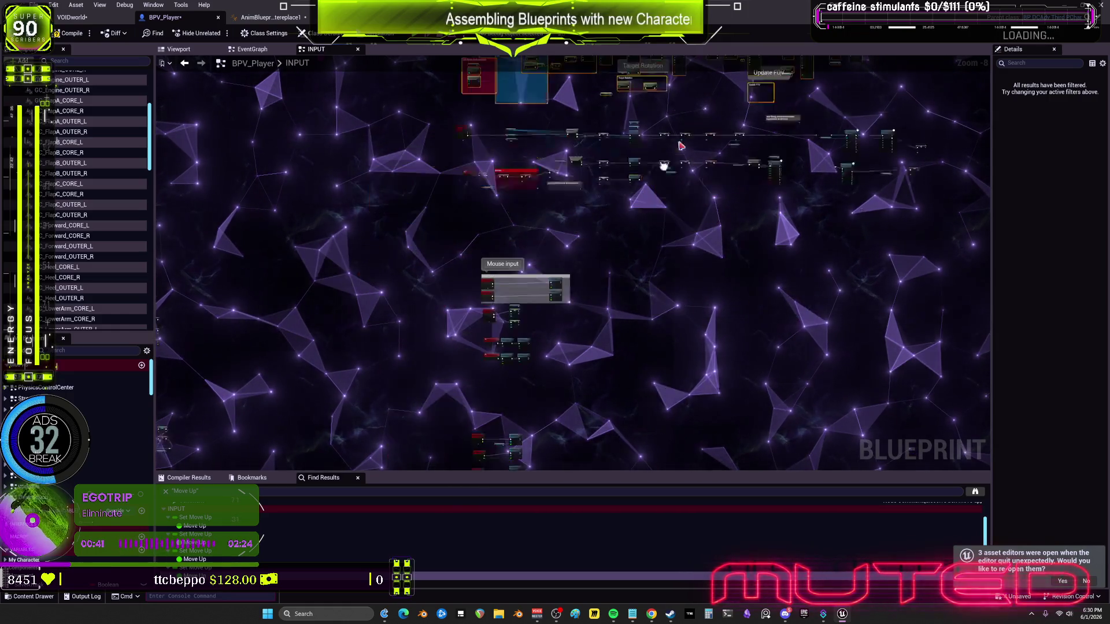
scroll(372, 252, up, 6)
drag(371, 252, 405, 228)
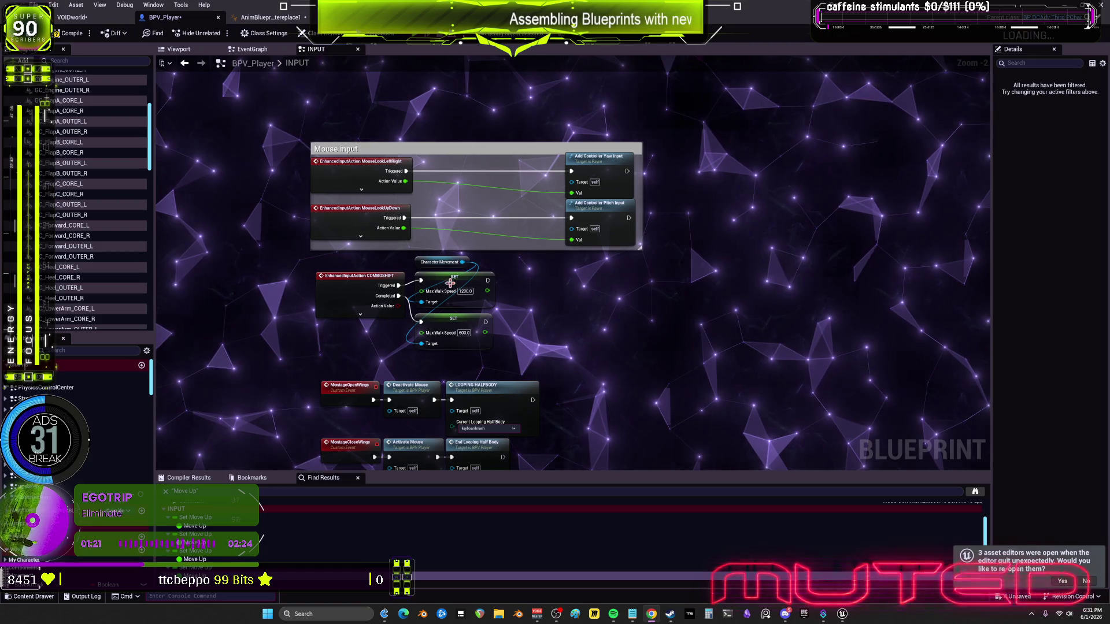
scroll(398, 306, down, 2)
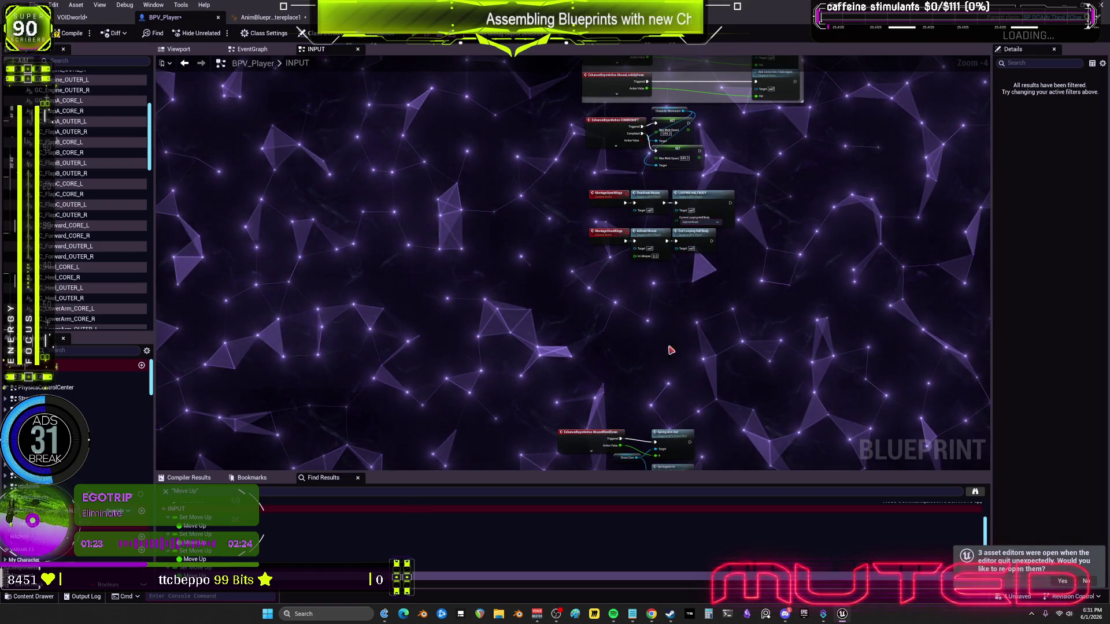
scroll(636, 351, down, 1)
scroll(453, 261, down, 7)
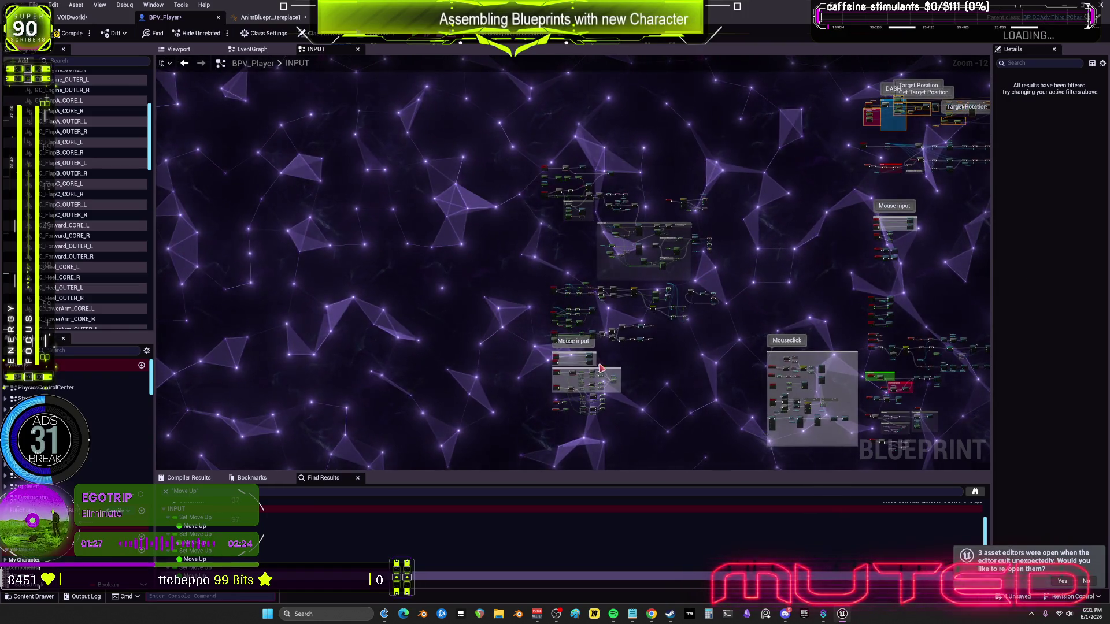
Survey the ComboShift, Focal Length, combo-attack and Cam Length groups to find both Mouse input comments
mouse_move(771, 255)
mouse_down()
mouse_move(771, 299)
mouse_move(636, 214)
mouse_move(601, 231)
mouse_up()
scroll(480, 237, up, 8)
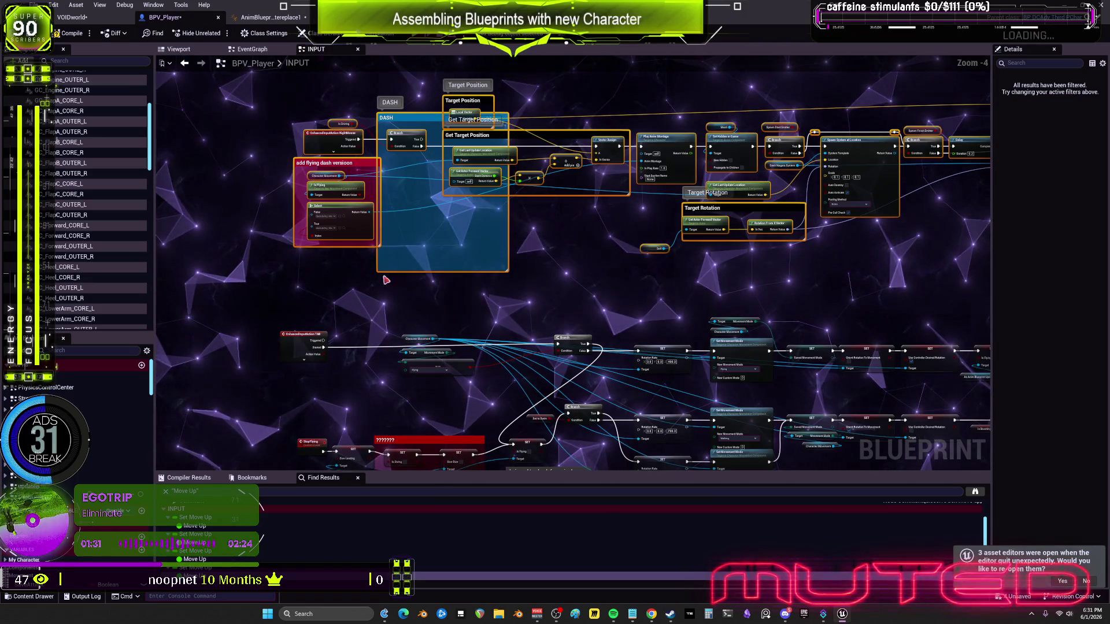
drag(391, 278, 425, 127)
mouse_move(353, 354)
mouse_down()
mouse_move(423, 347)
mouse_move(423, 232)
mouse_up()
scroll(455, 182, up, 3)
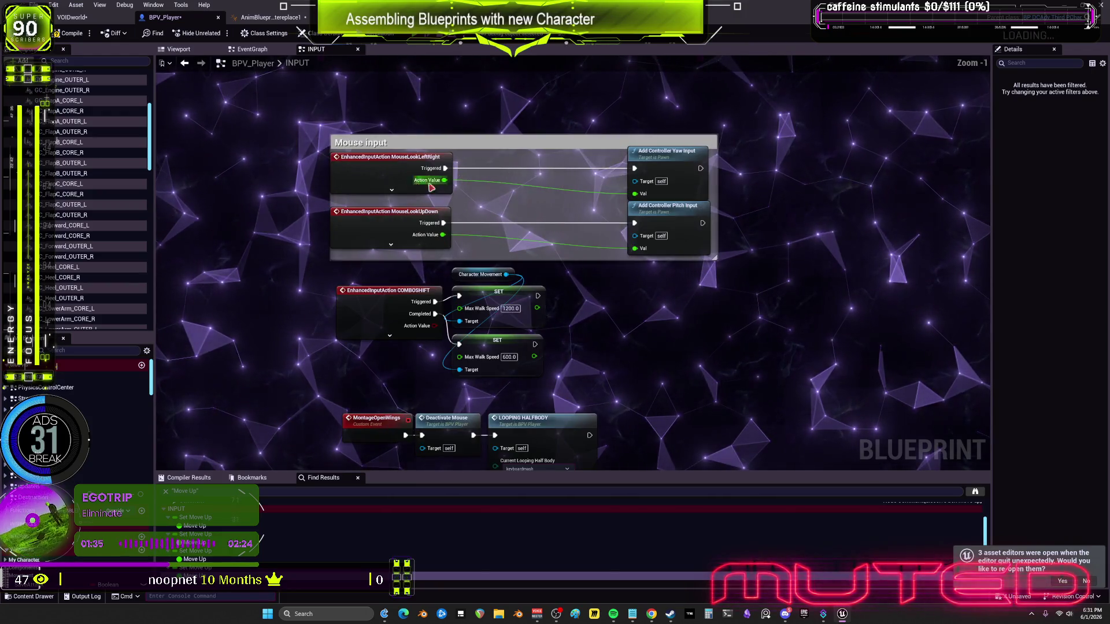
scroll(568, 336, down, 4)
scroll(567, 336, up, 3)
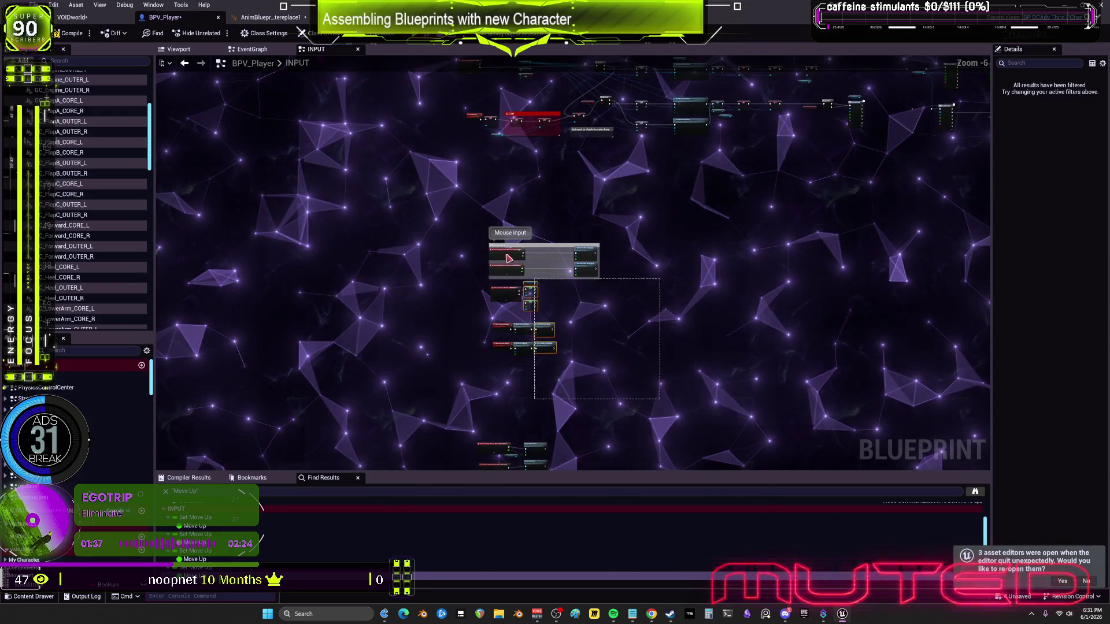
drag(472, 200, 557, 183)
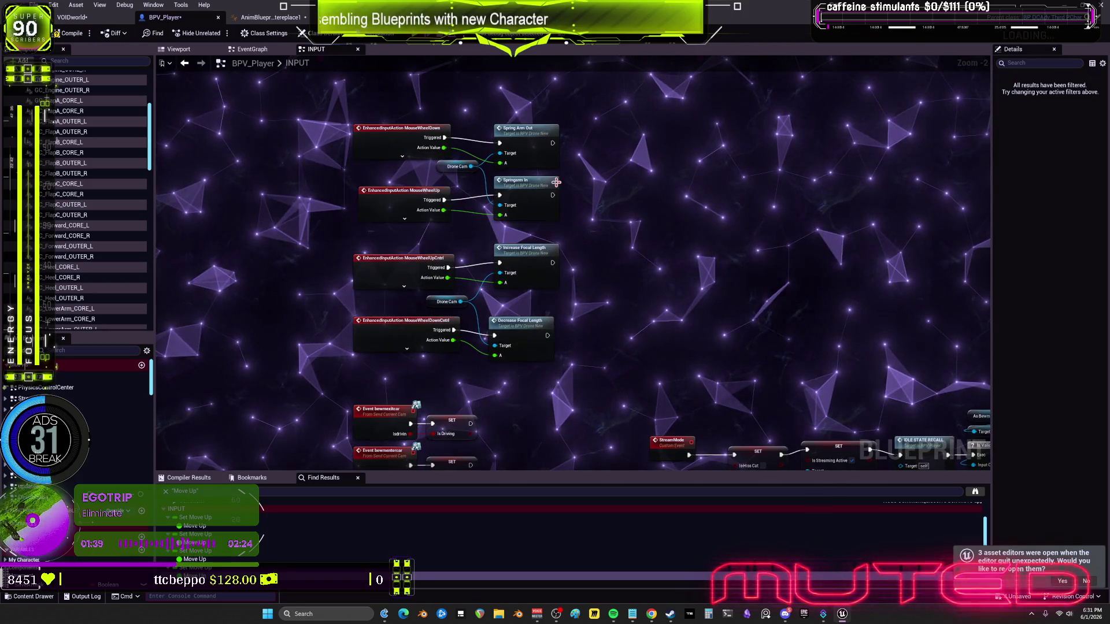
mouse_move(466, 357)
mouse_down()
mouse_move(602, 300)
mouse_move(466, 281)
mouse_move(582, 310)
mouse_up()
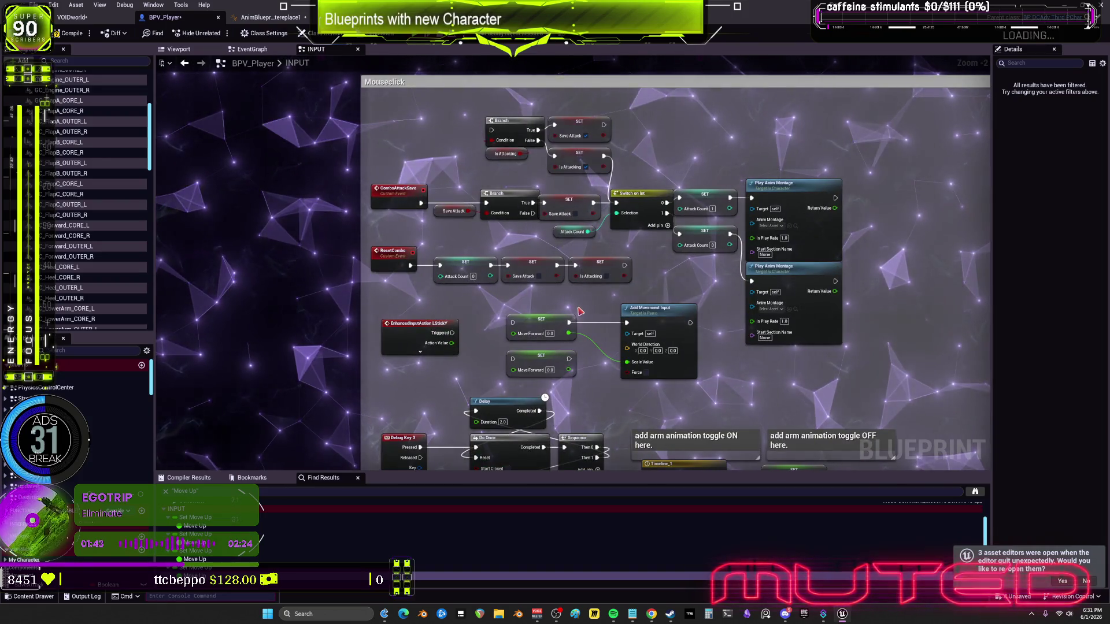
scroll(581, 311, down, 4)
scroll(627, 154, up, 4)
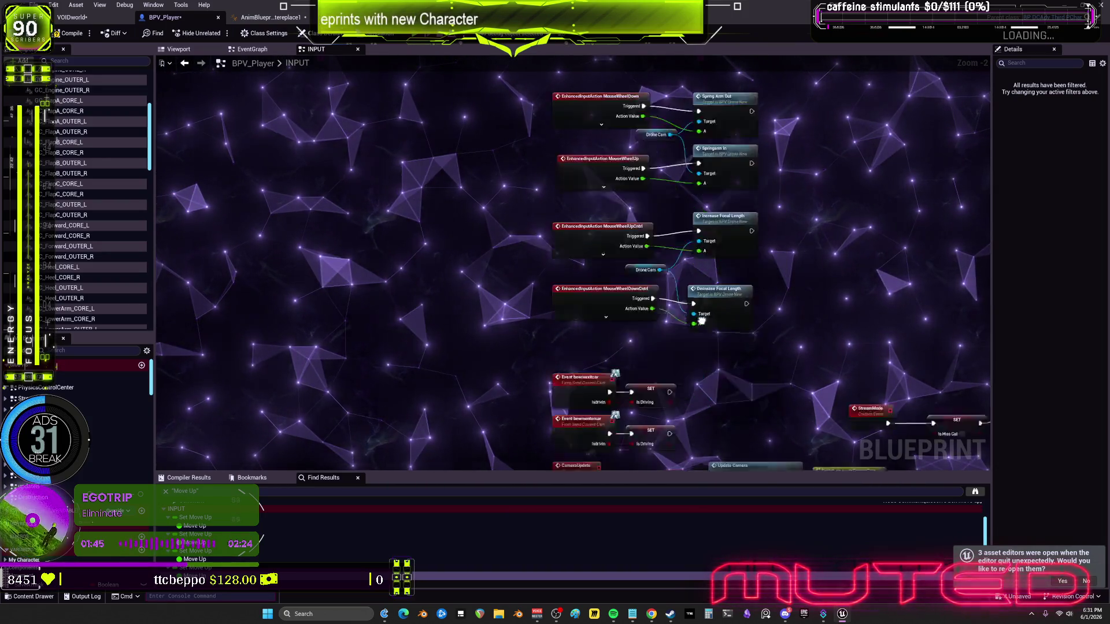
scroll(596, 248, up, 10)
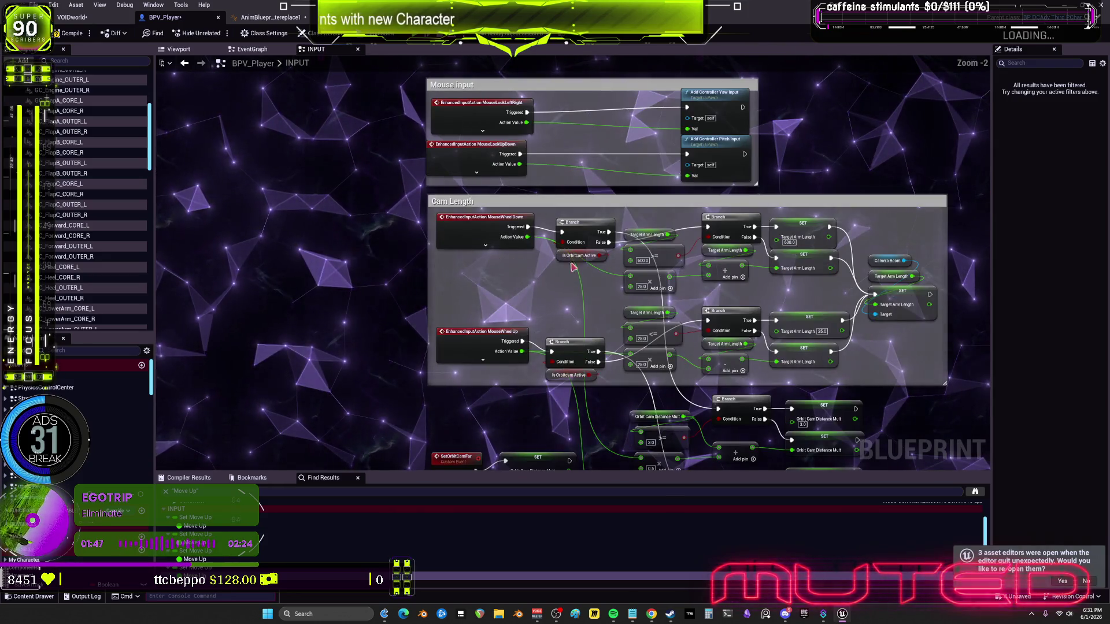
drag(595, 177, 545, 304)
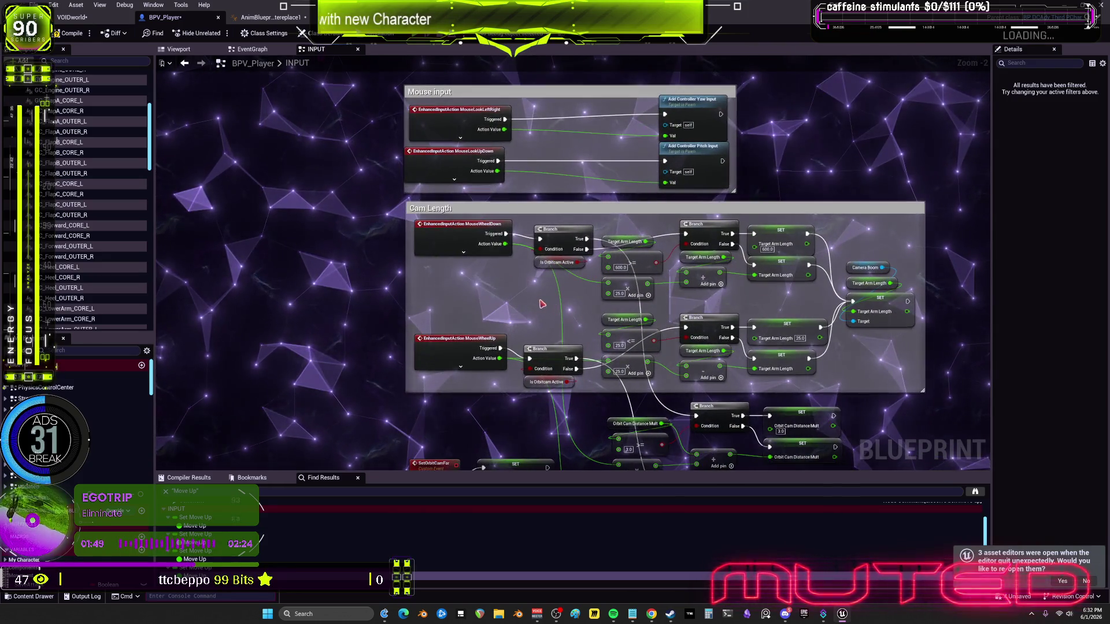
drag(568, 64, 569, 210)
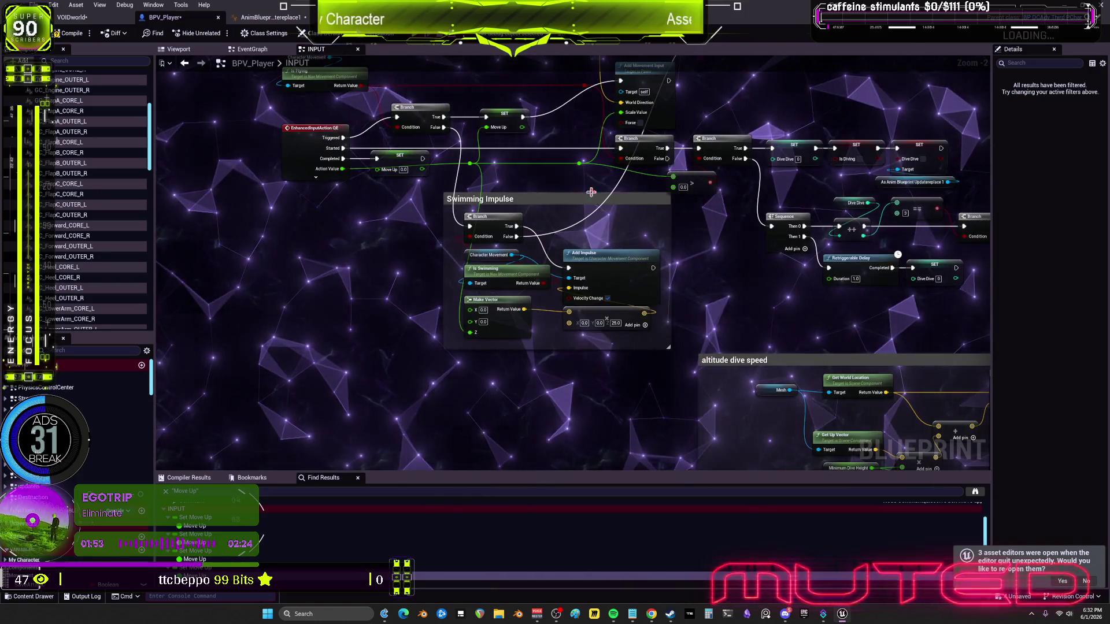
drag(603, 61, 614, 196)
scroll(584, 248, up, 2)
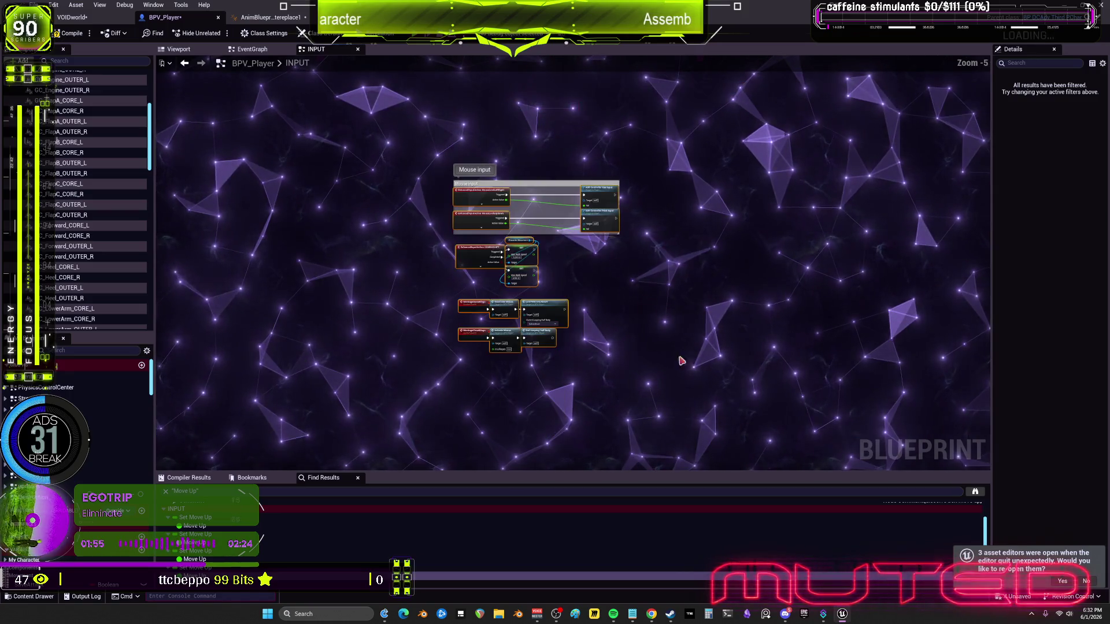
Delete the duplicate Mouse input comment beside ComboShift, keeping the one above Cam Length
drag(695, 385, 402, 131)
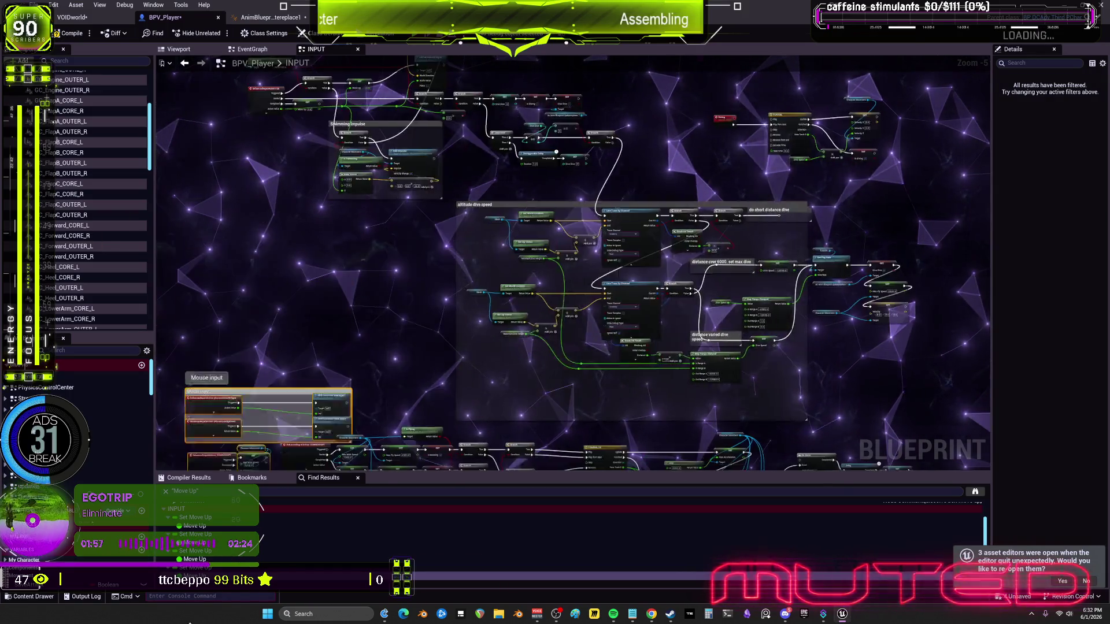
scroll(610, 317, up, 3)
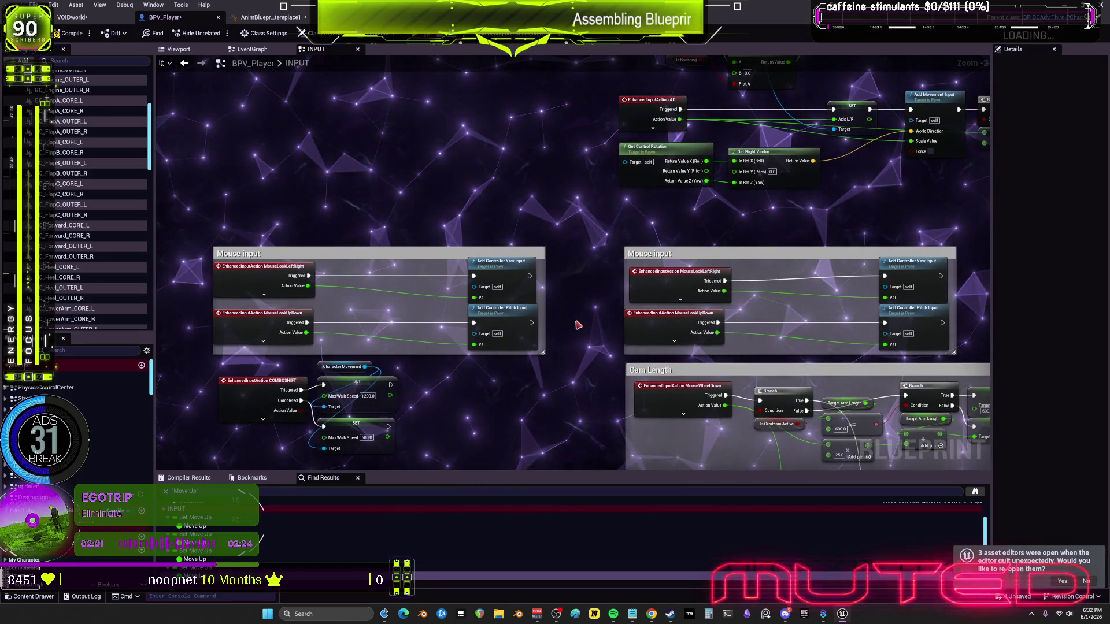
drag(578, 325, 323, 293)
key(Delete)
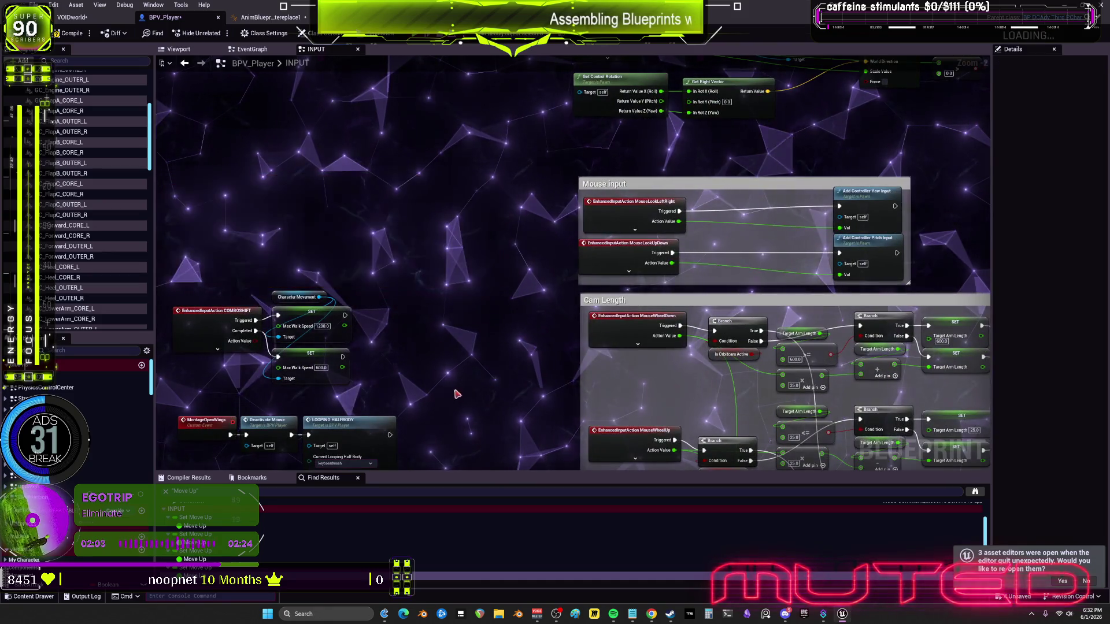
scroll(444, 346, down, 1)
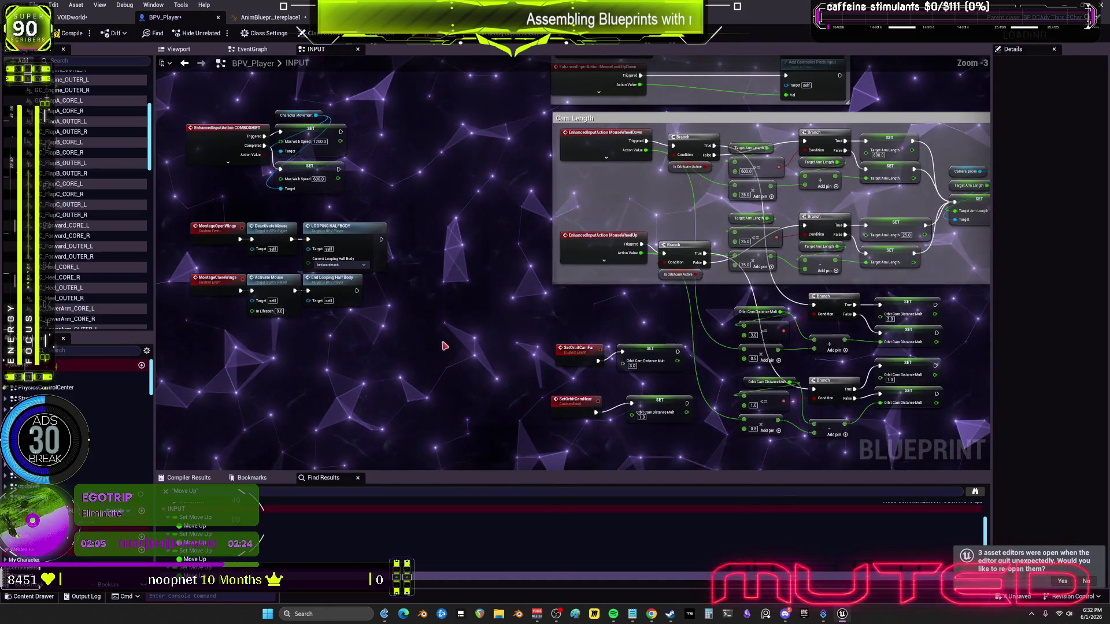
scroll(377, 431, down, 2)
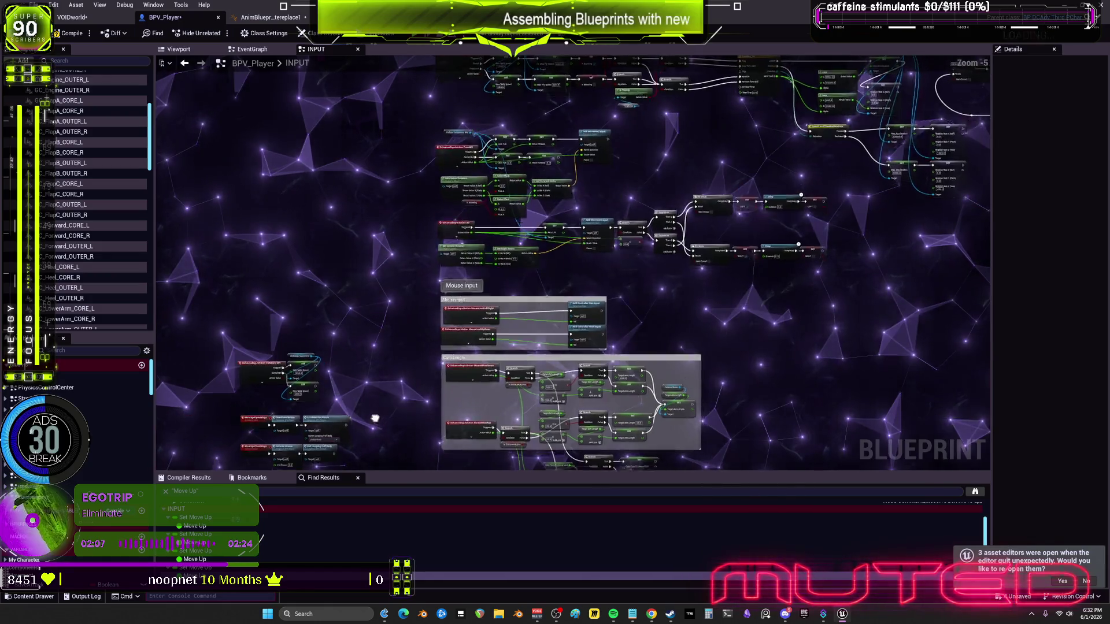
scroll(422, 312, up, 2)
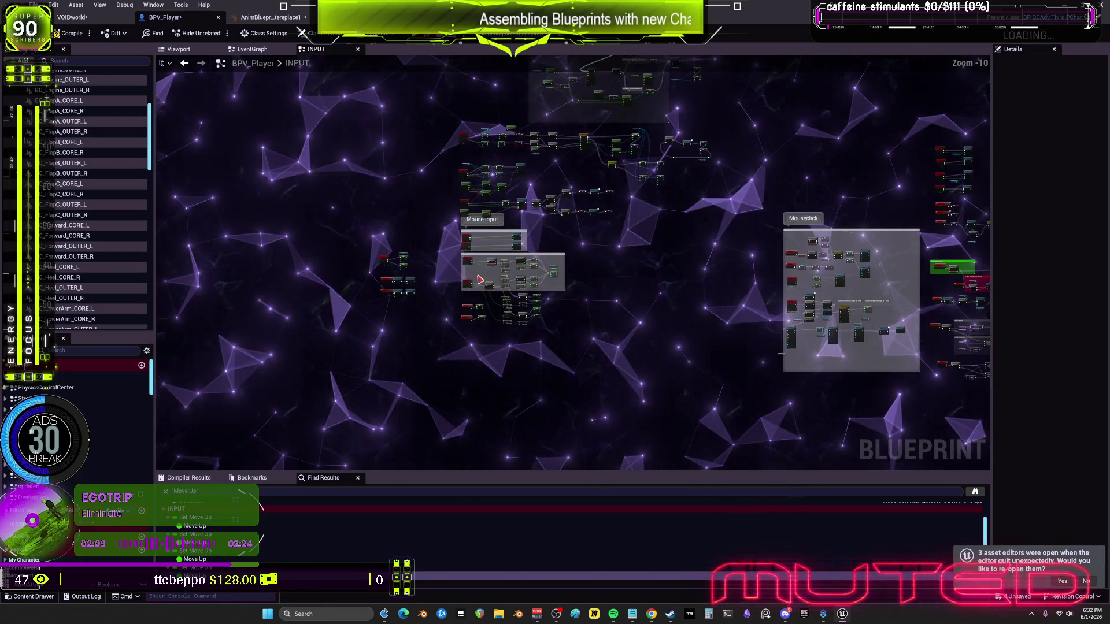
drag(485, 278, 500, 247)
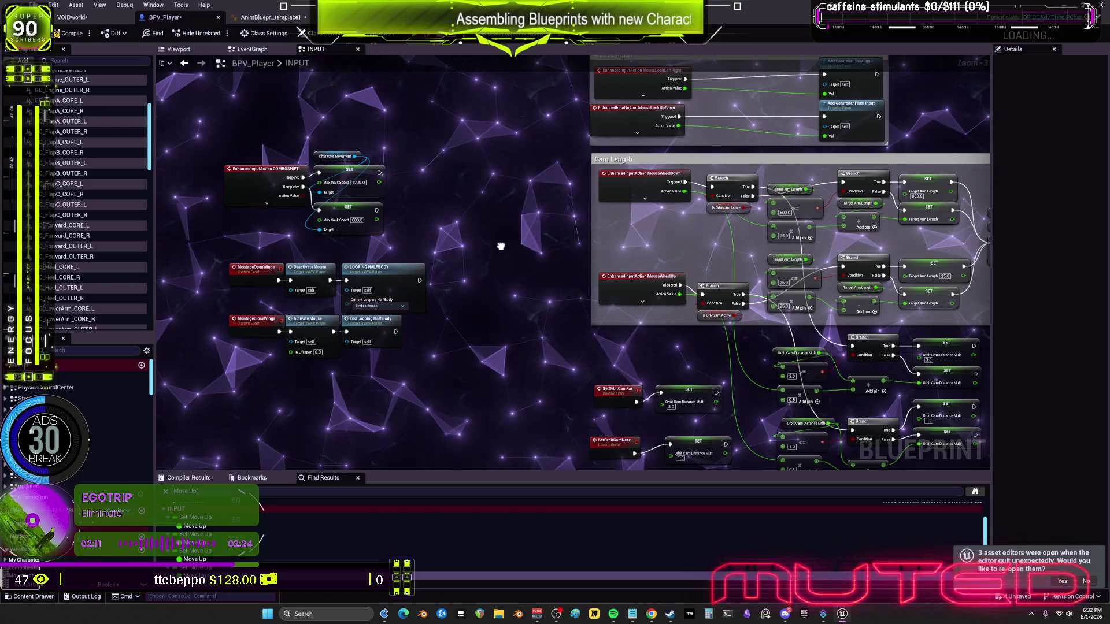
scroll(238, 342, down, 3)
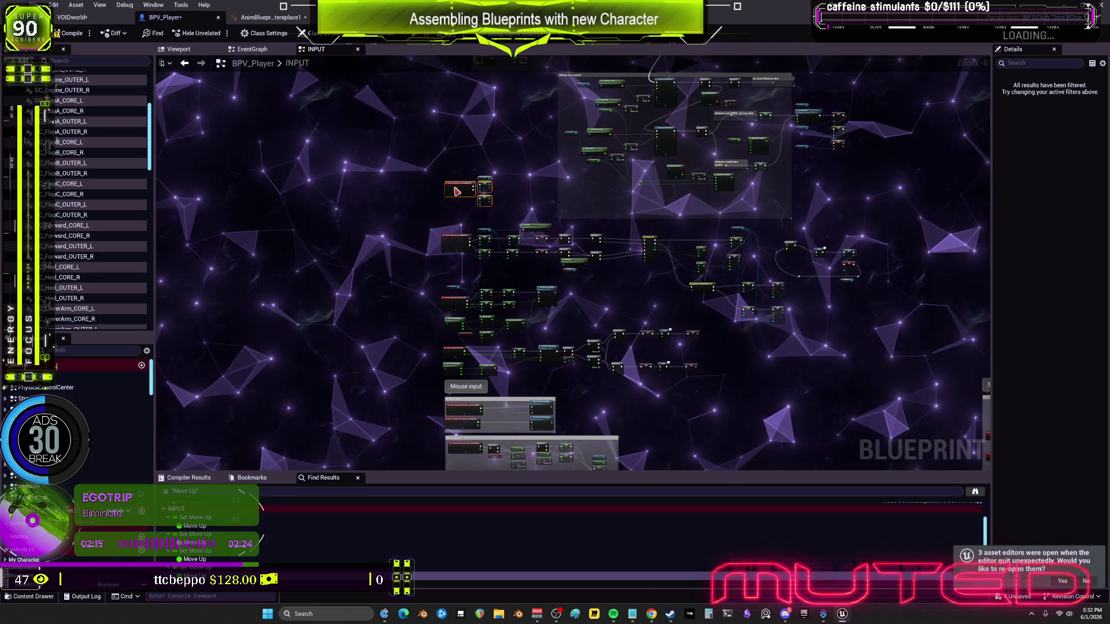
drag(322, 446, 324, 324)
mouse_move(442, 351)
mouse_down()
mouse_move(300, 261)
mouse_move(477, 239)
mouse_up()
scroll(517, 266, up, 6)
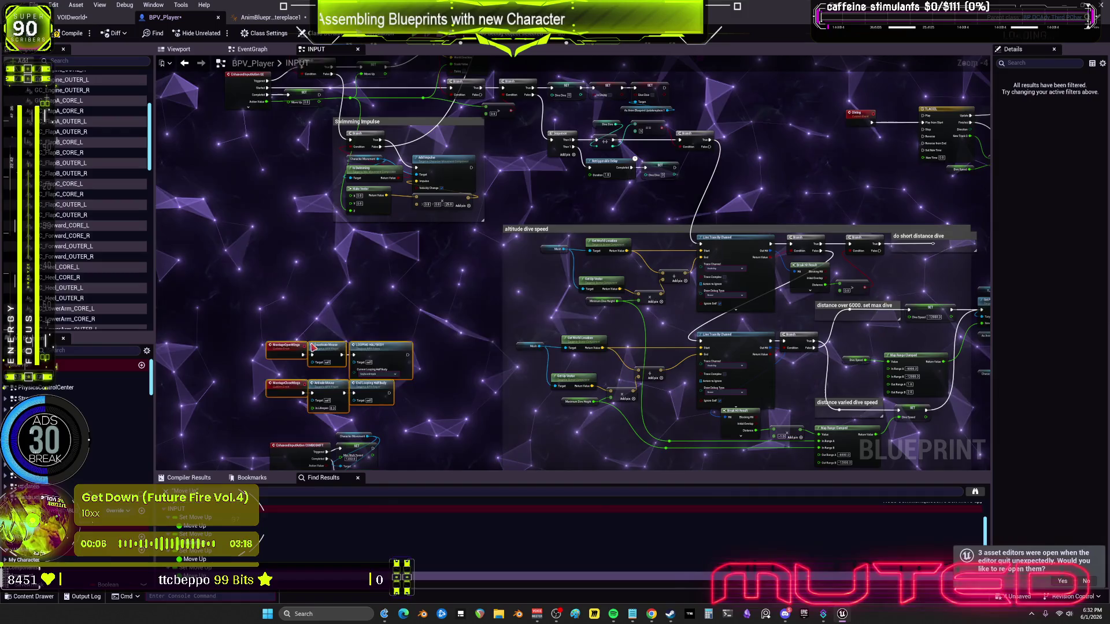
drag(855, 95, 1058, 132)
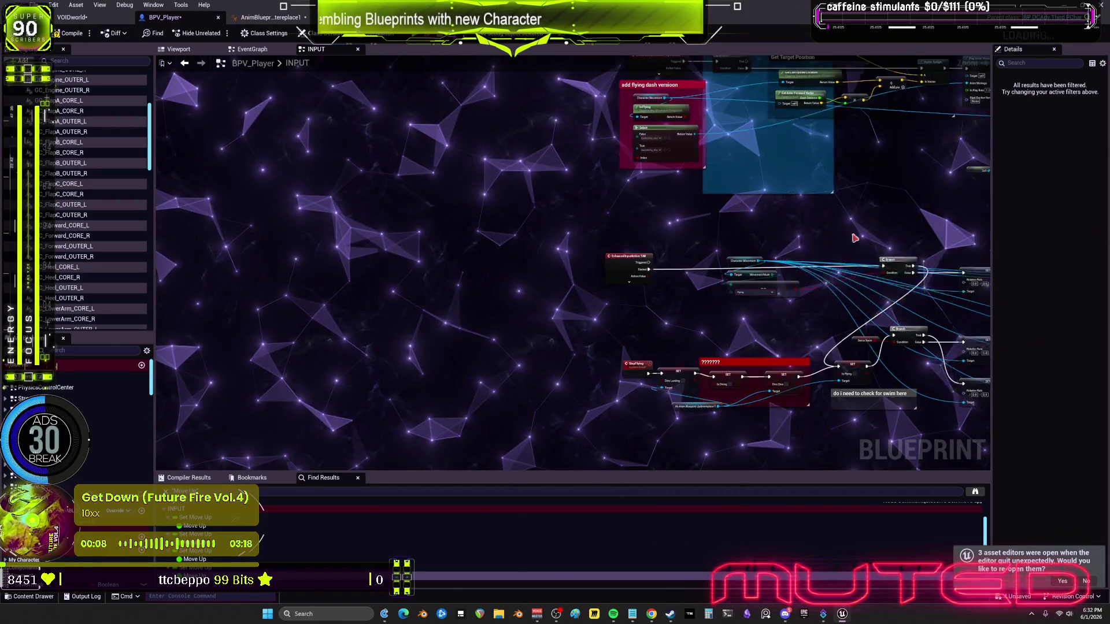
drag(902, 237, 515, 337)
drag(737, 209, 696, 394)
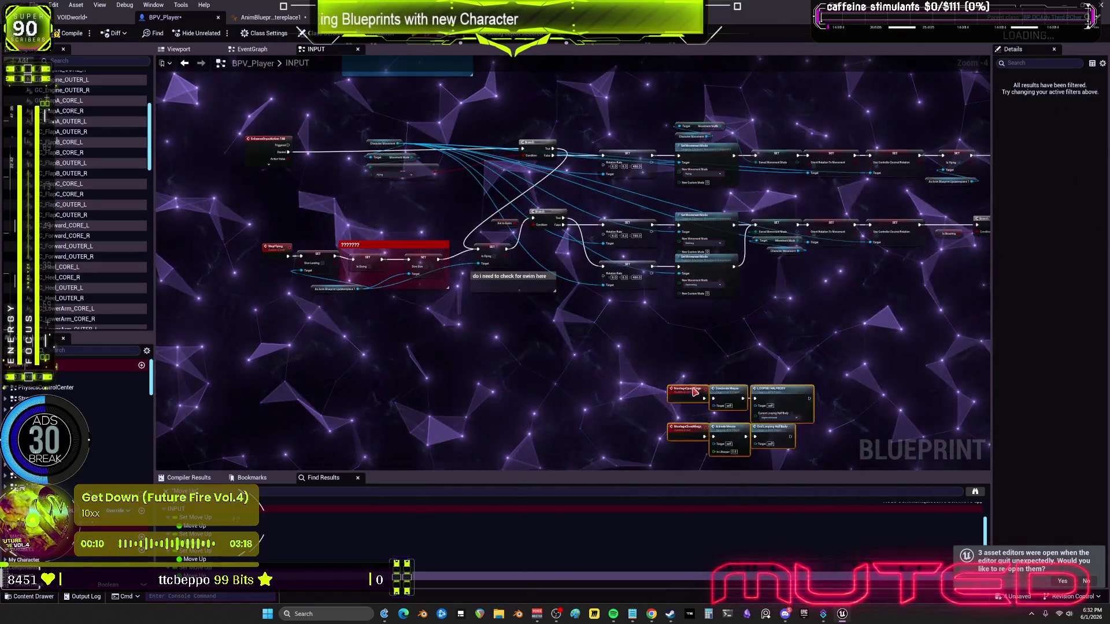
scroll(418, 387, down, 5)
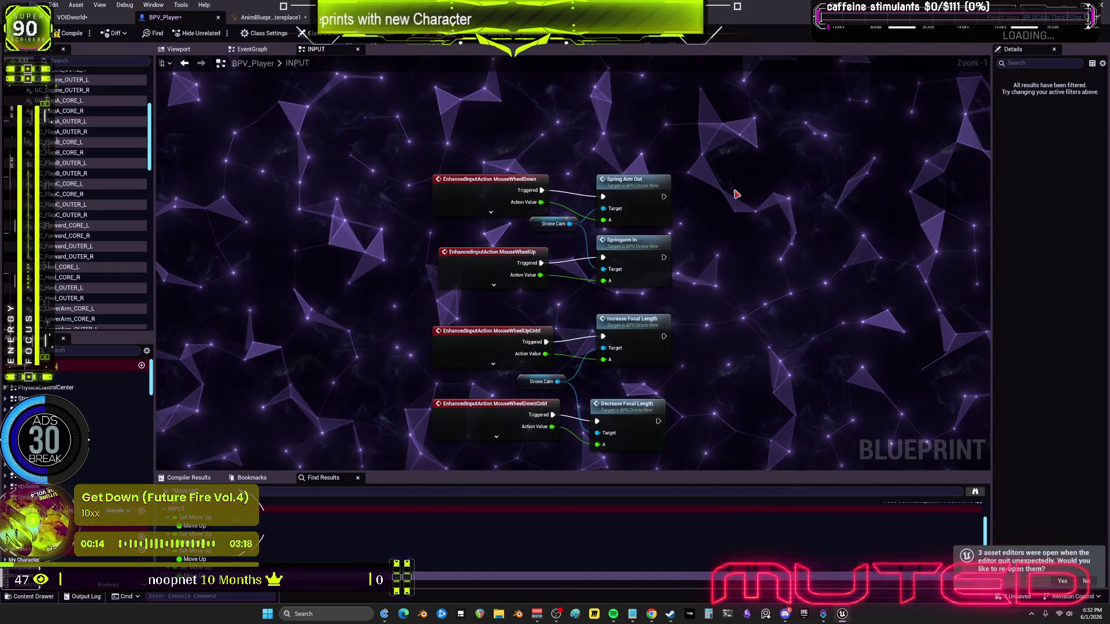
drag(535, 223, 419, 133)
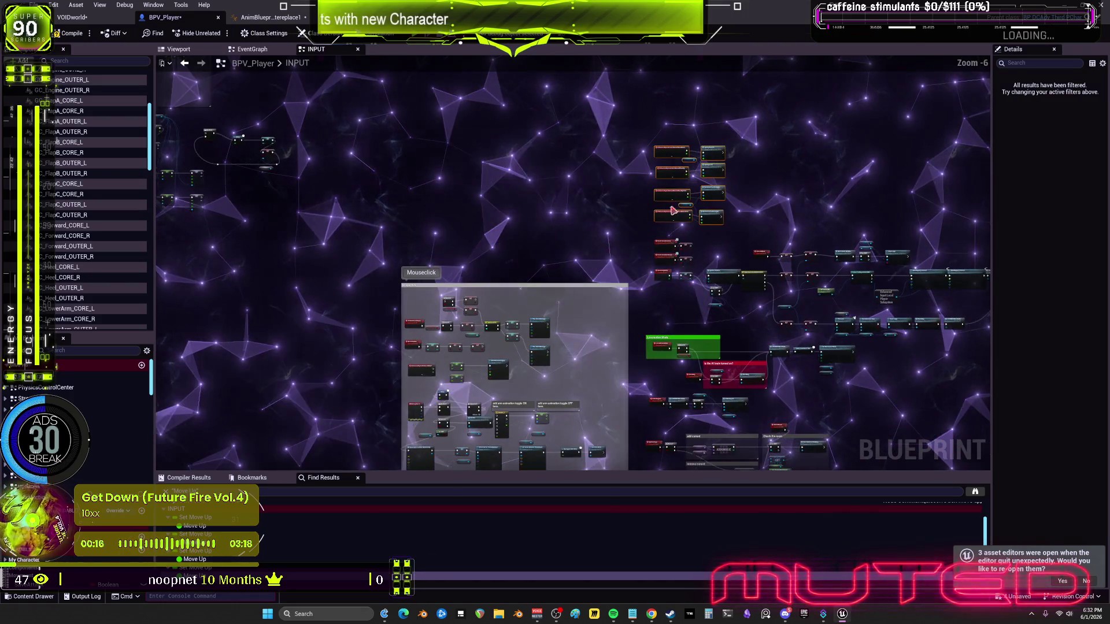
mouse_move(669, 151)
mouse_down()
mouse_move(263, 104)
mouse_move(322, 297)
mouse_move(397, 309)
mouse_move(425, 171)
mouse_up()
scroll(425, 171, up, 6)
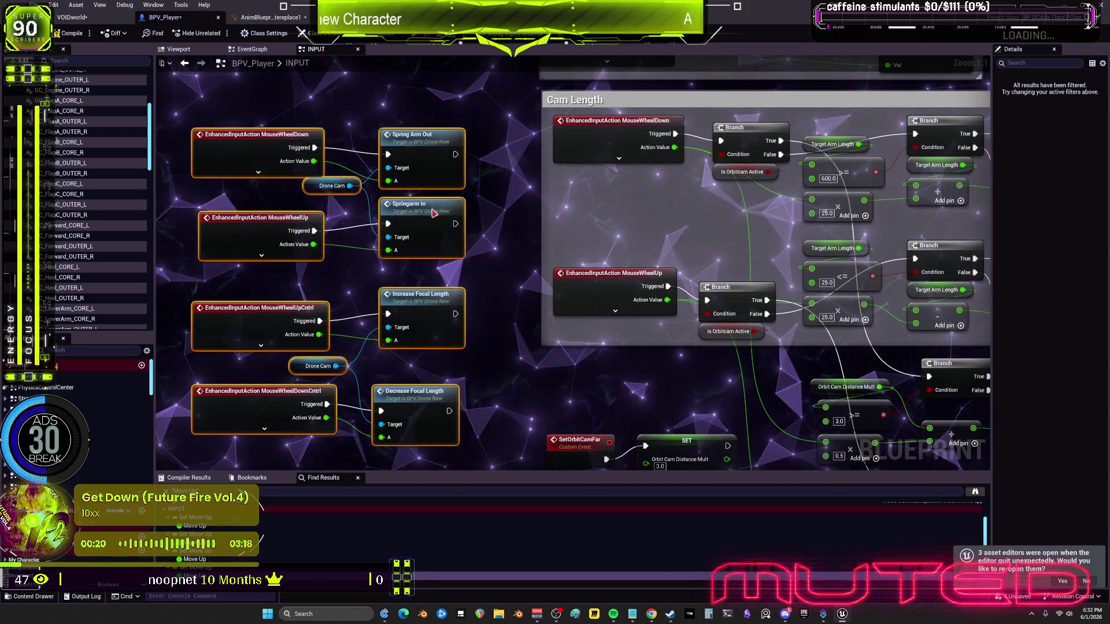
scroll(540, 198, down, 1)
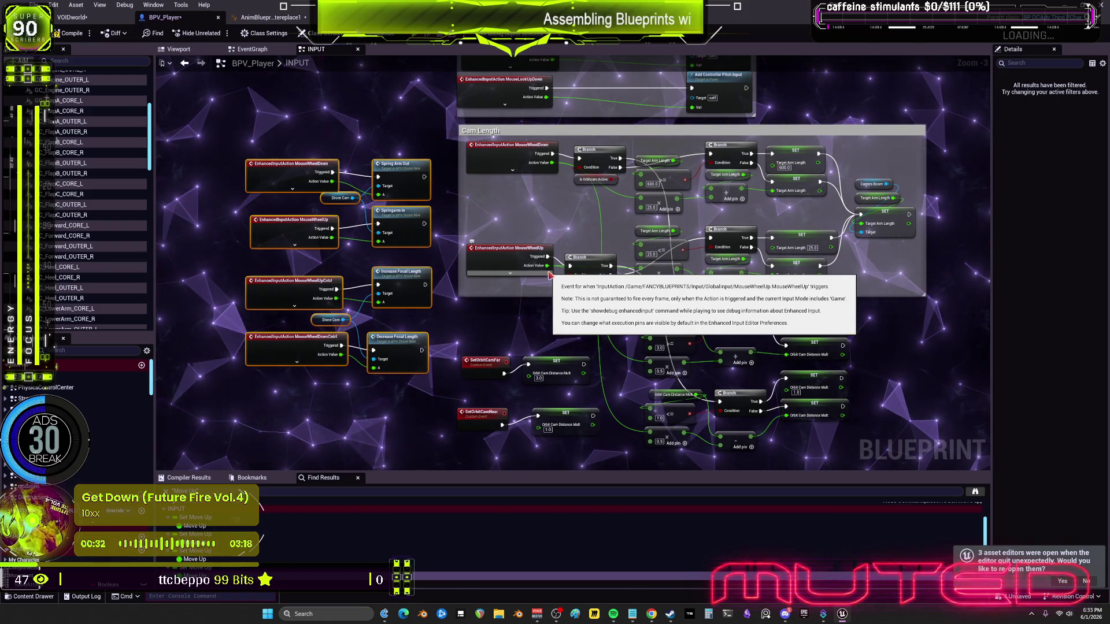
scroll(550, 275, down, 2)
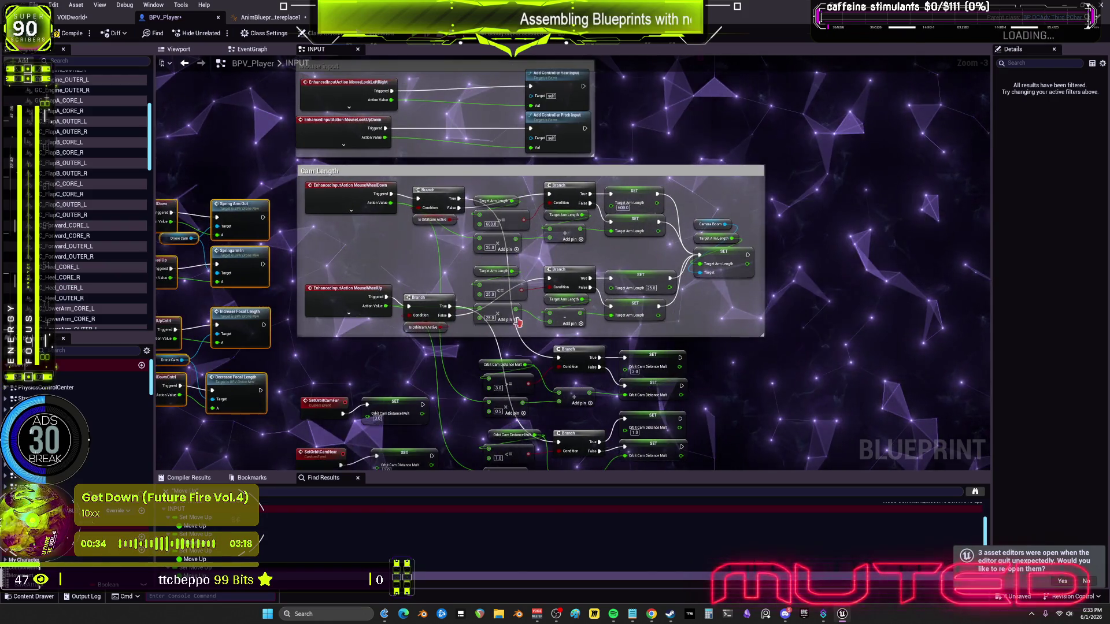
scroll(612, 303, up, 2)
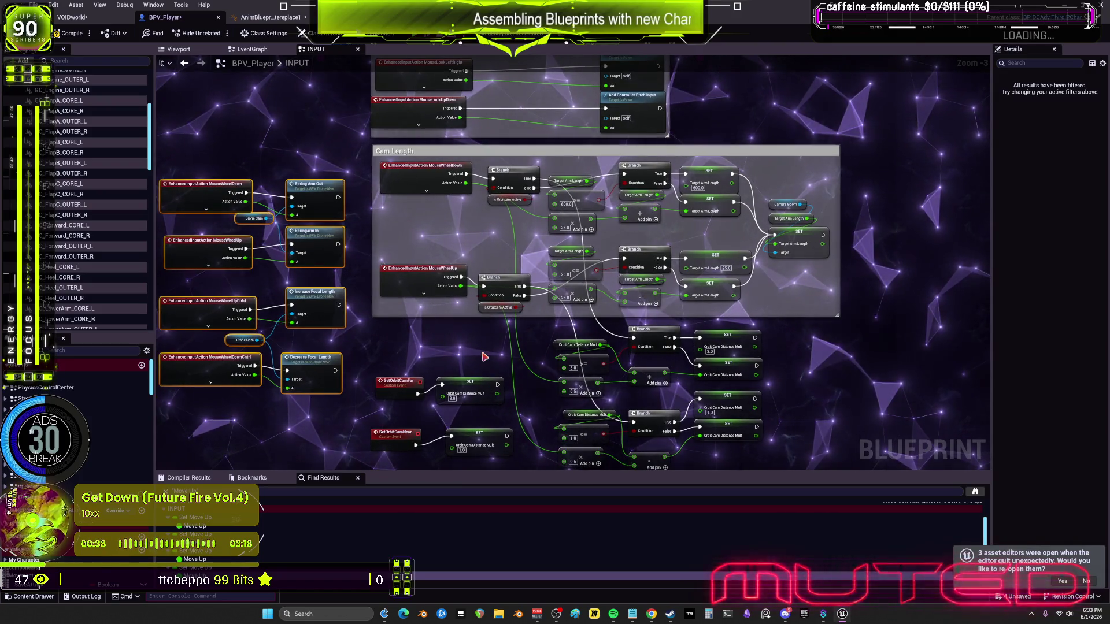
scroll(484, 359, down, 2)
scroll(484, 356, up, 3)
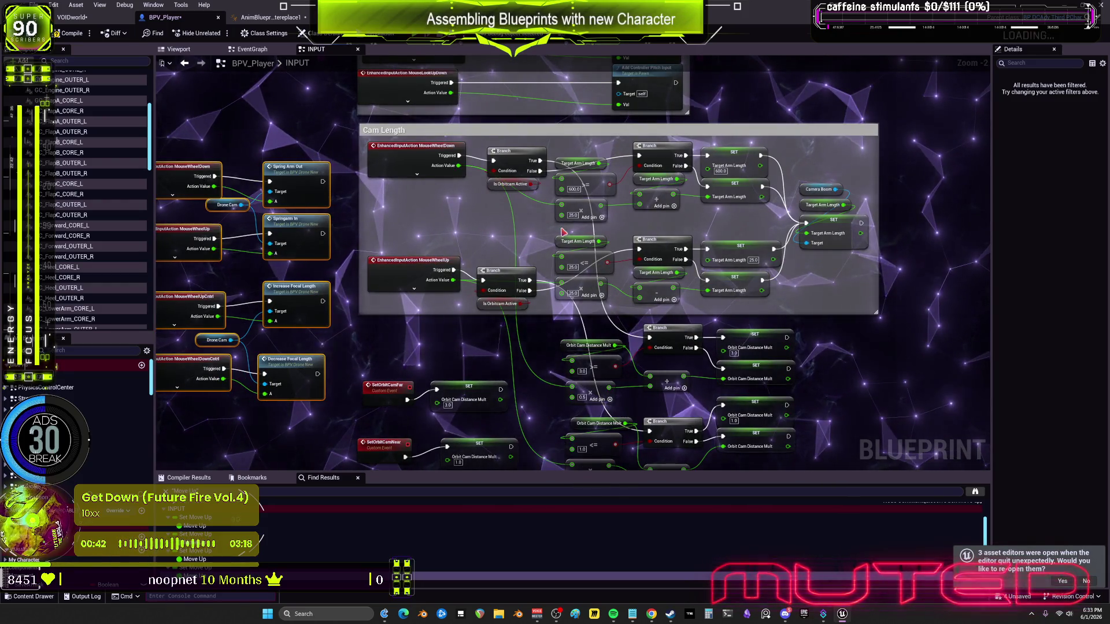
scroll(473, 254, down, 5)
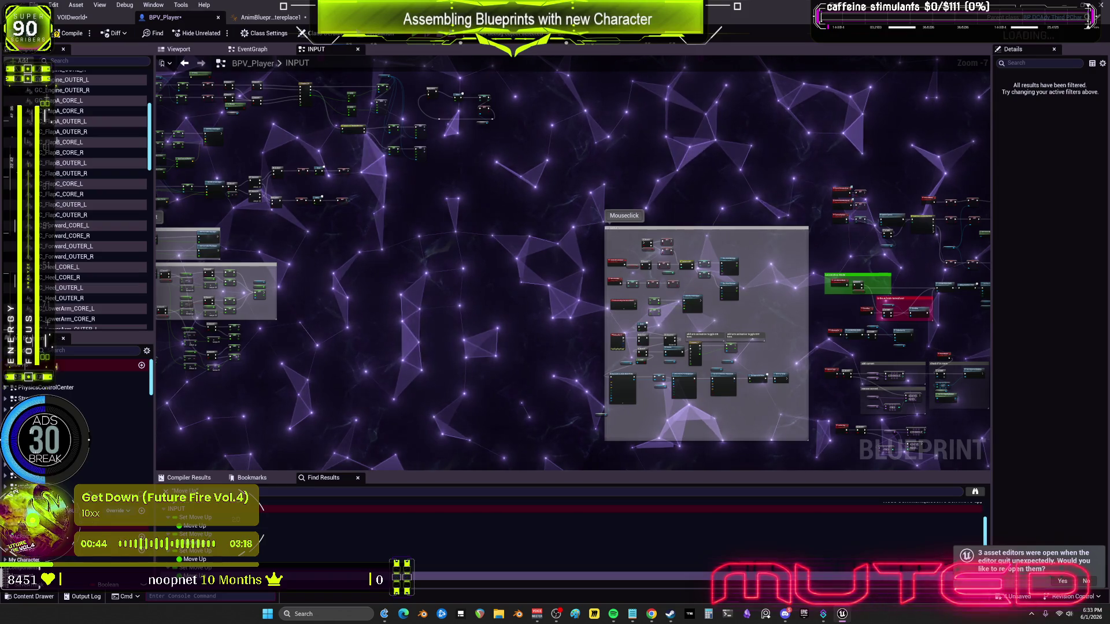
drag(761, 250, 586, 221)
drag(484, 160, 418, 116)
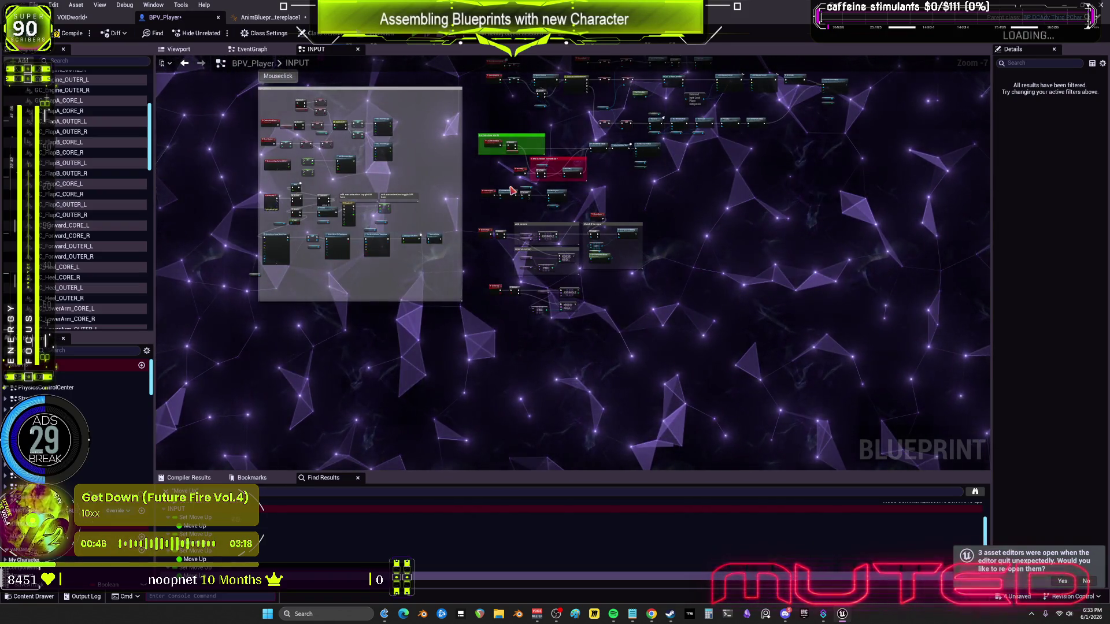
scroll(505, 252, up, 4)
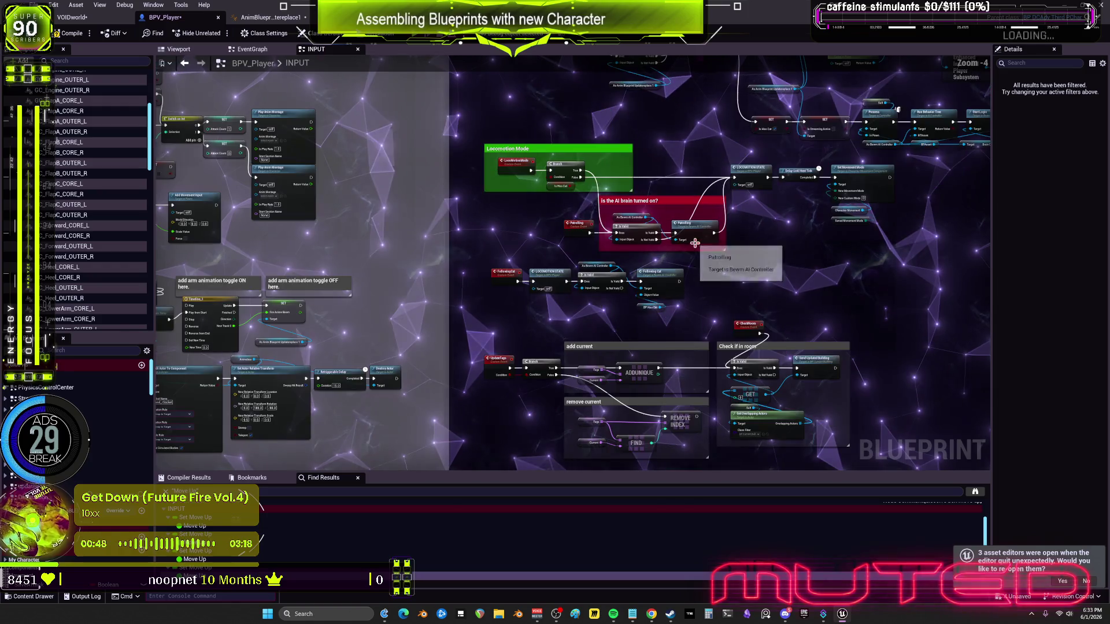
scroll(684, 277, down, 3)
scroll(501, 293, up, 3)
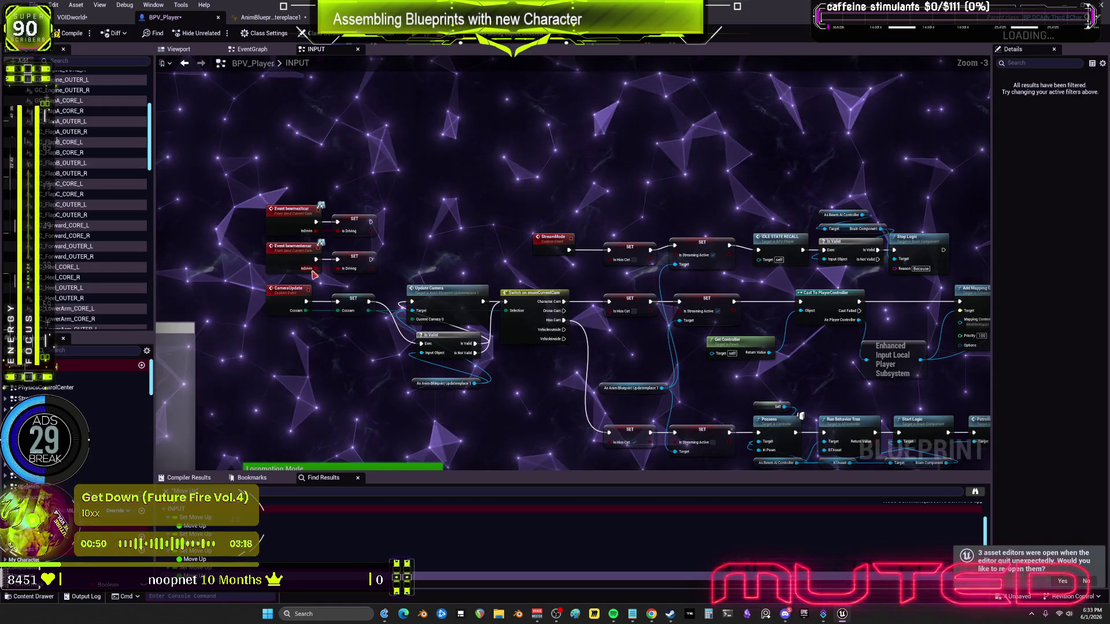
drag(597, 315, 302, 255)
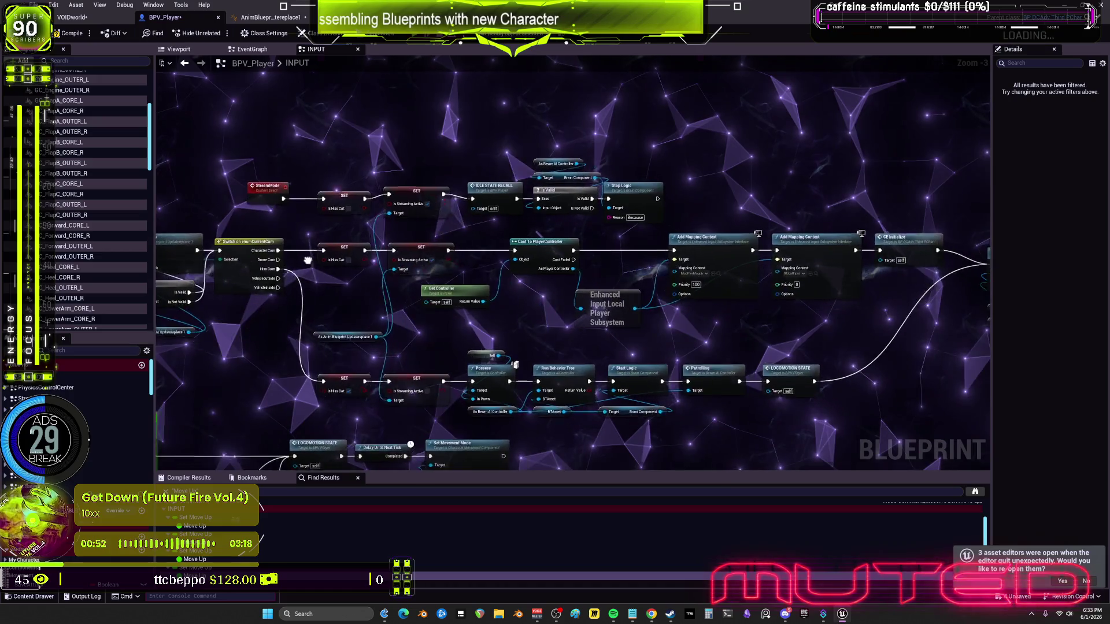
scroll(614, 276, down, 4)
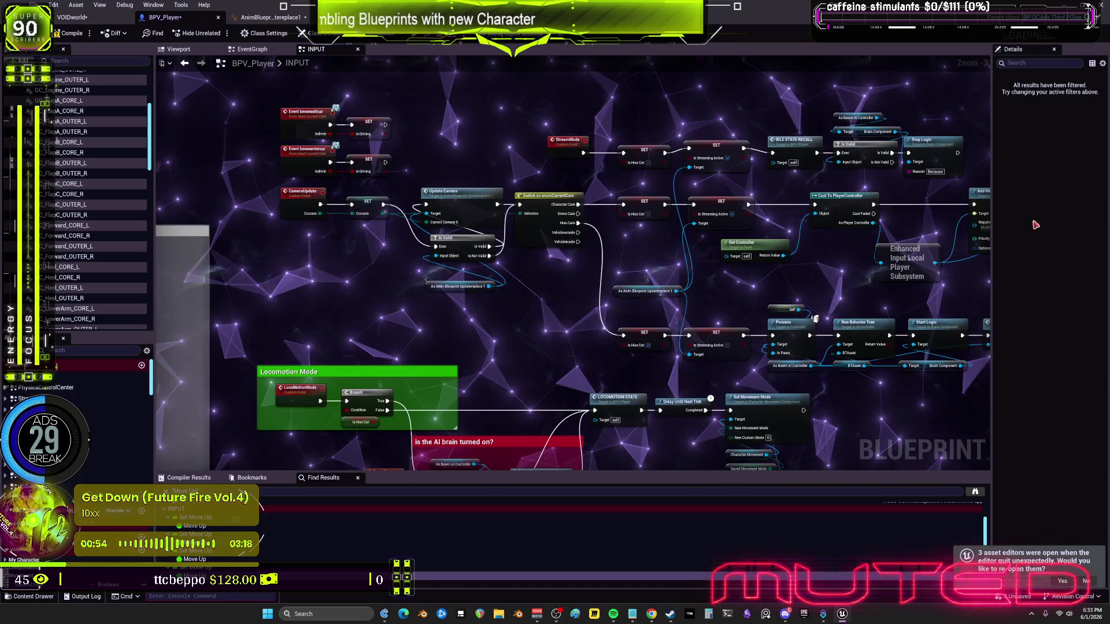
scroll(393, 350, up, 5)
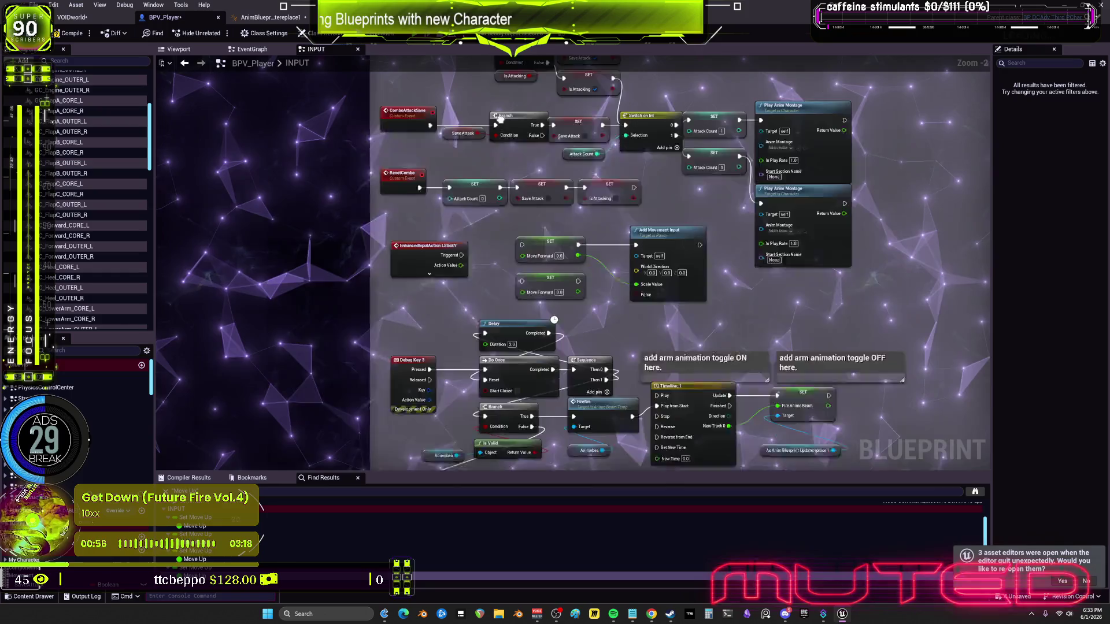
mouse_move(580, 260)
mouse_down()
mouse_move(896, 249)
mouse_move(543, 174)
mouse_up()
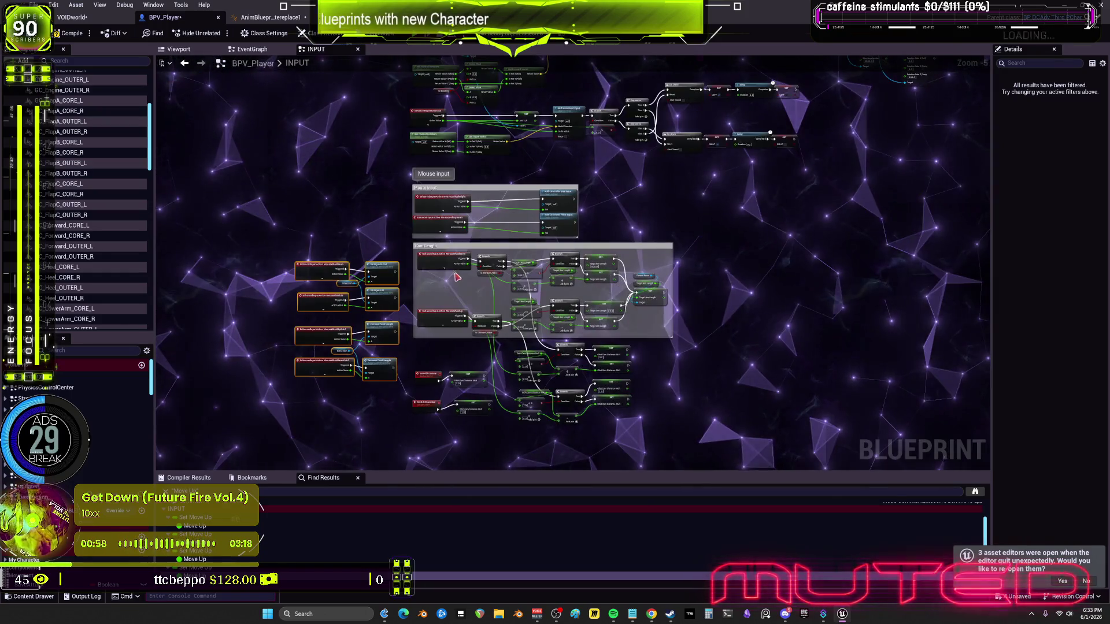
scroll(542, 336, up, 2)
drag(543, 335, 661, 309)
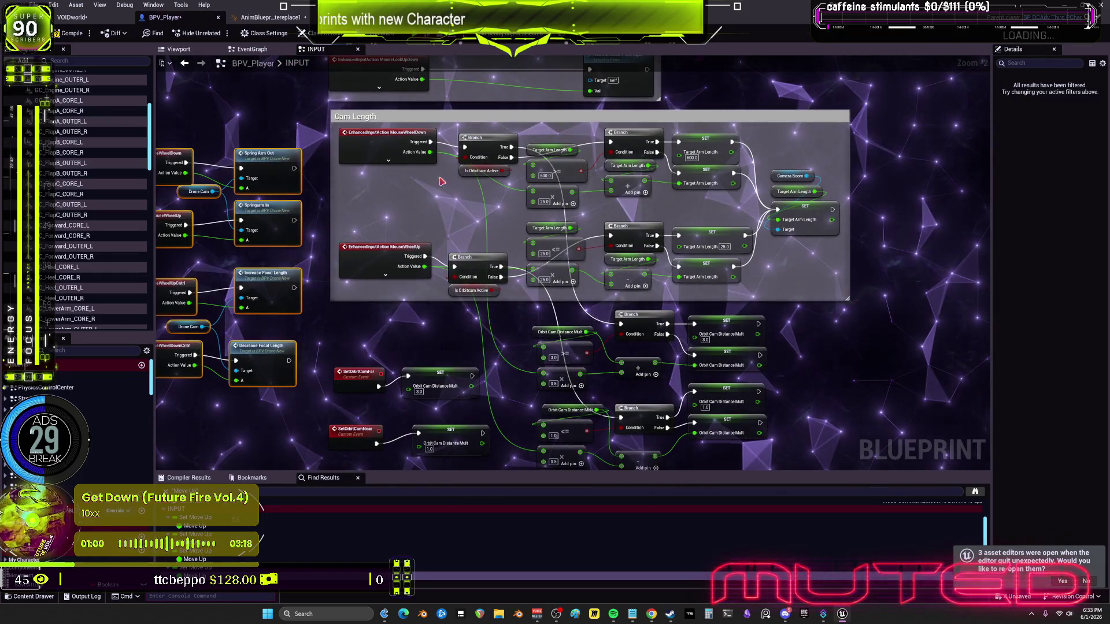
click(405, 197)
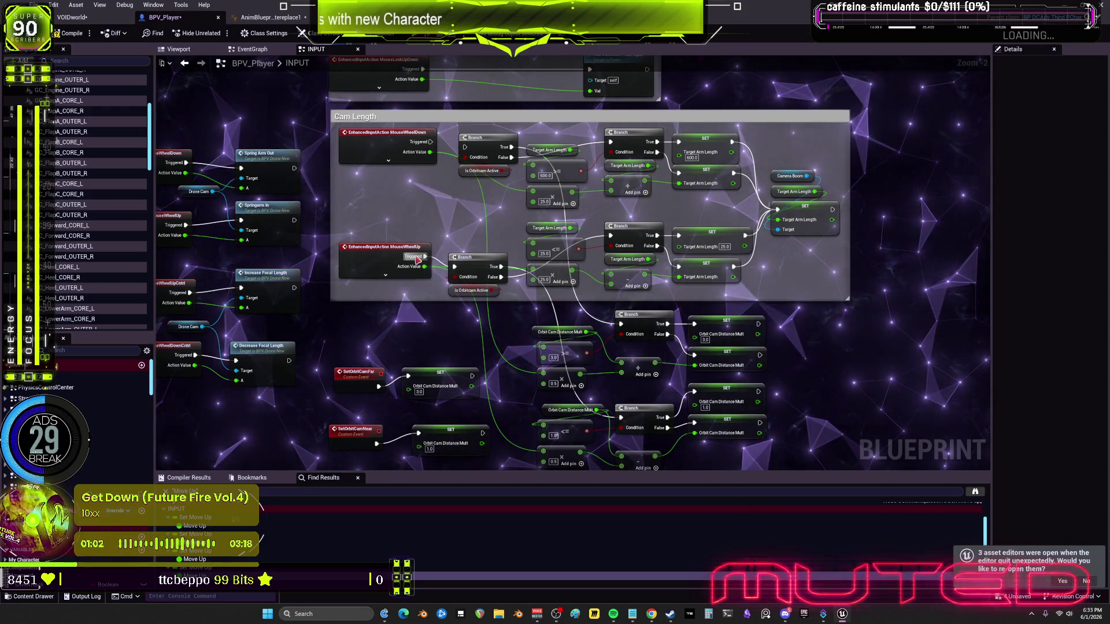
drag(425, 260, 430, 383)
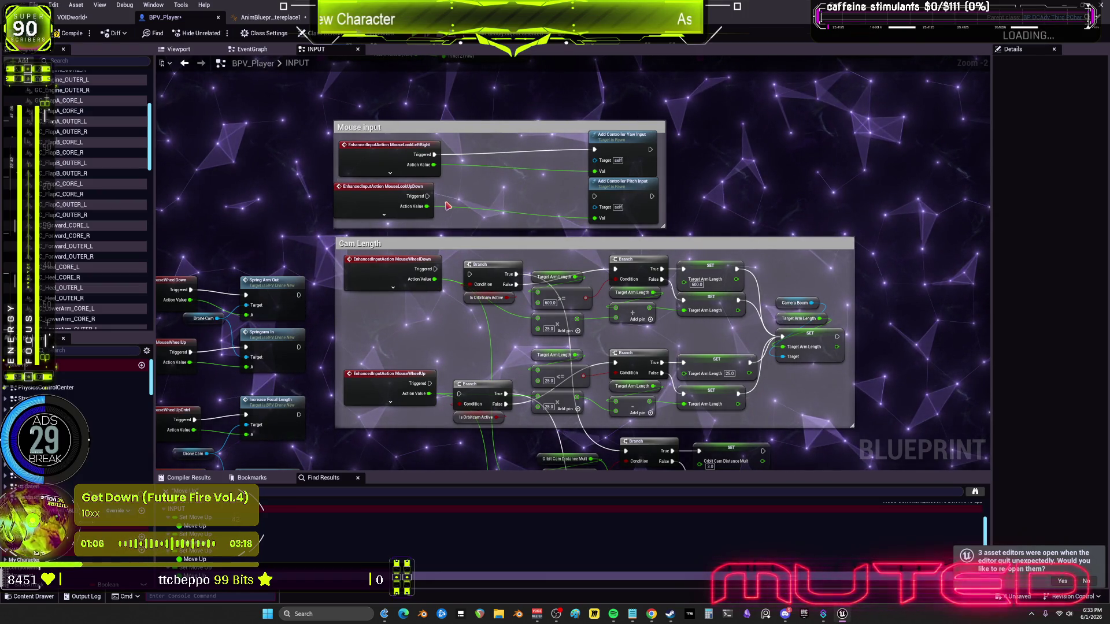
scroll(630, 269, down, 2)
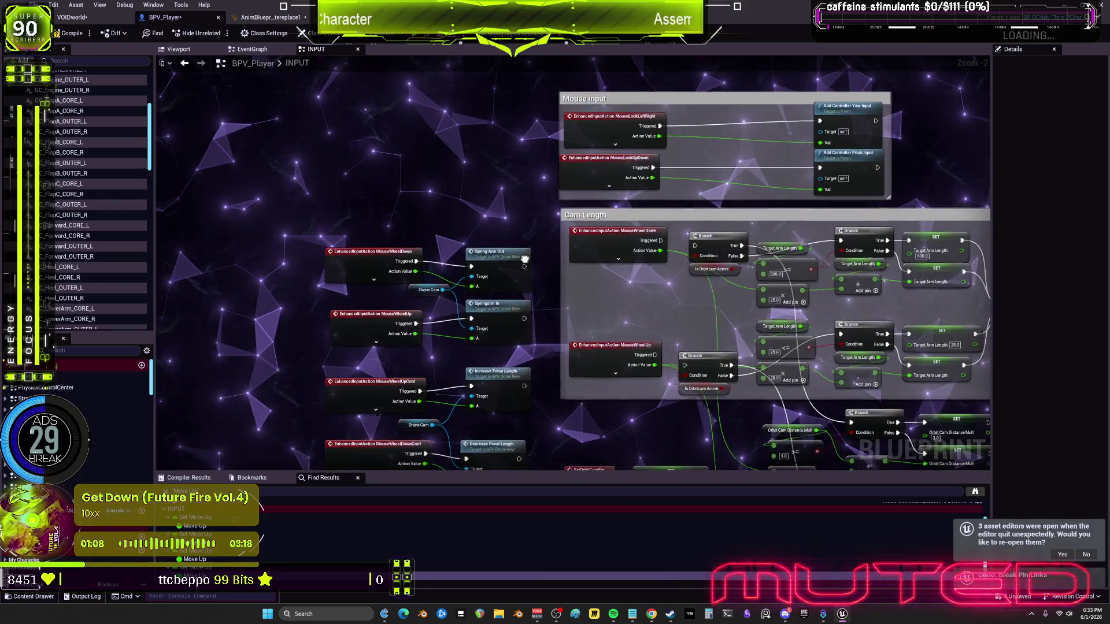
drag(442, 373, 439, 275)
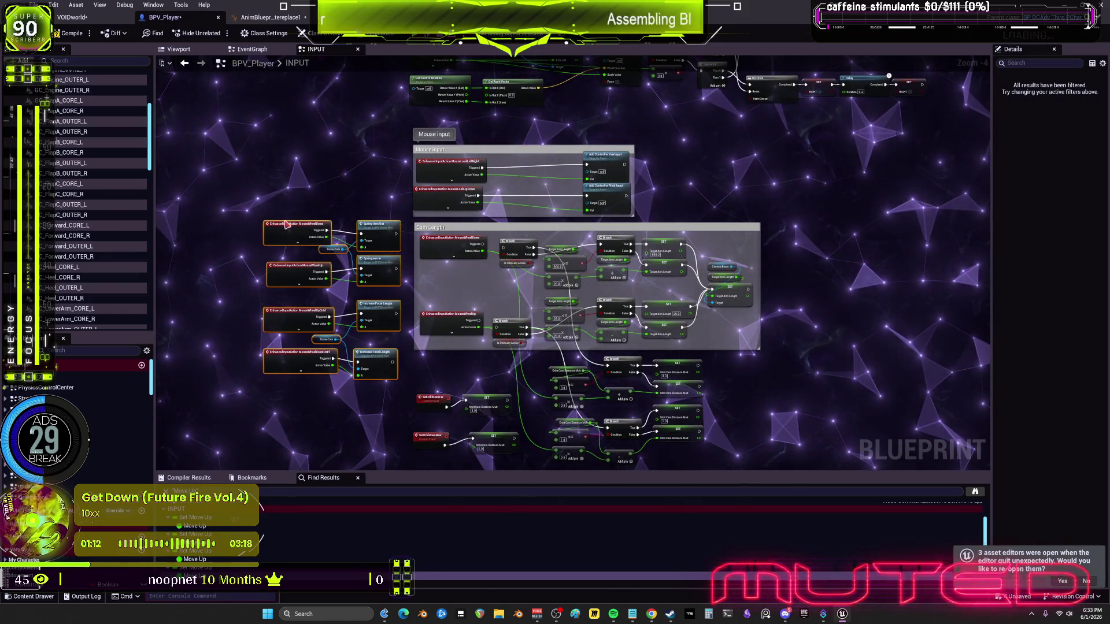
scroll(311, 224, down, 4)
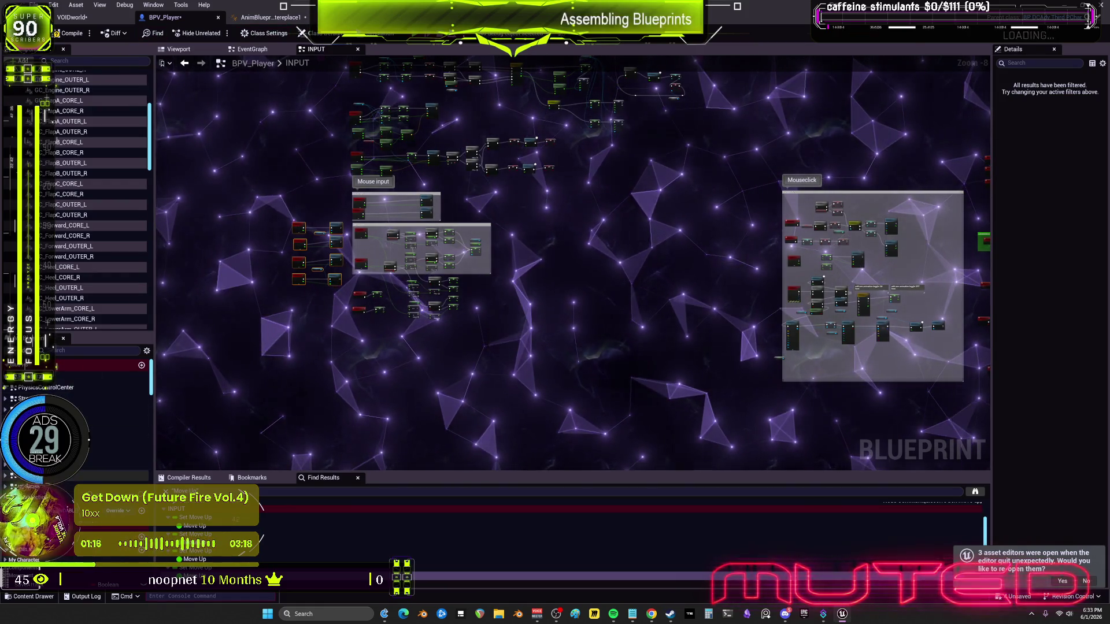
Open the updateA graph and view its GET, Select and Line Trace nodes
double_click(35, 486)
scroll(446, 205, up, 2)
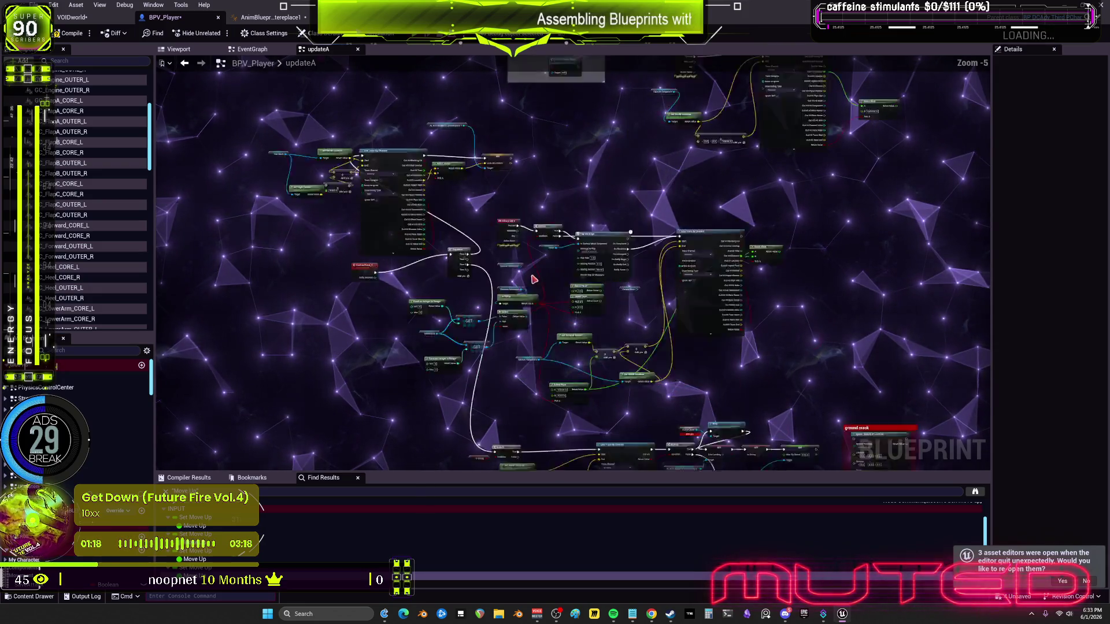
scroll(431, 190, up, 3)
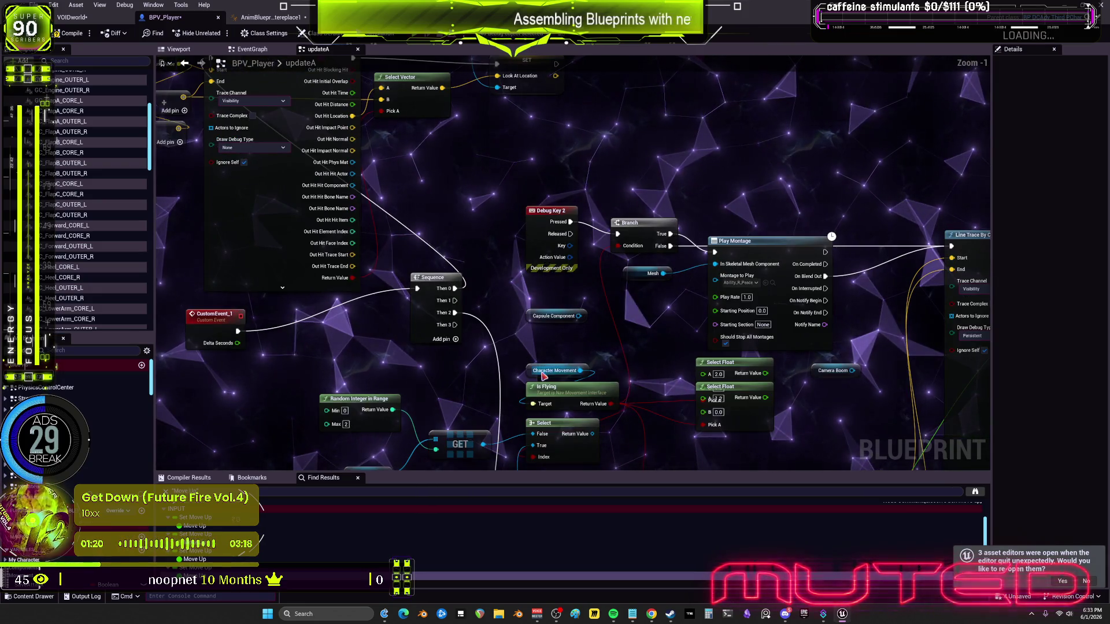
mouse_move(508, 313)
mouse_down()
mouse_move(438, 53)
mouse_move(512, 181)
mouse_move(468, 194)
mouse_up()
scroll(468, 193, down, 1)
mouse_move(486, 148)
mouse_down()
mouse_move(391, 181)
mouse_move(496, 238)
mouse_up()
Inspect Line Trace, Debug Key 2 and Play Montage, then open the Camera Follow Player function
scroll(496, 238, down, 2)
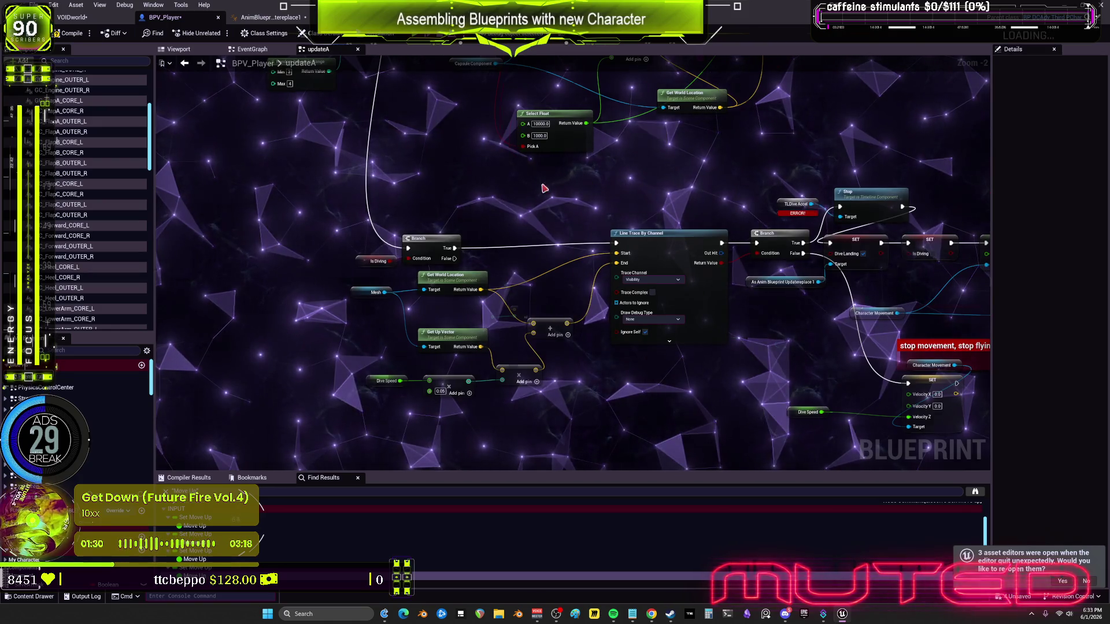
scroll(496, 237, up, 2)
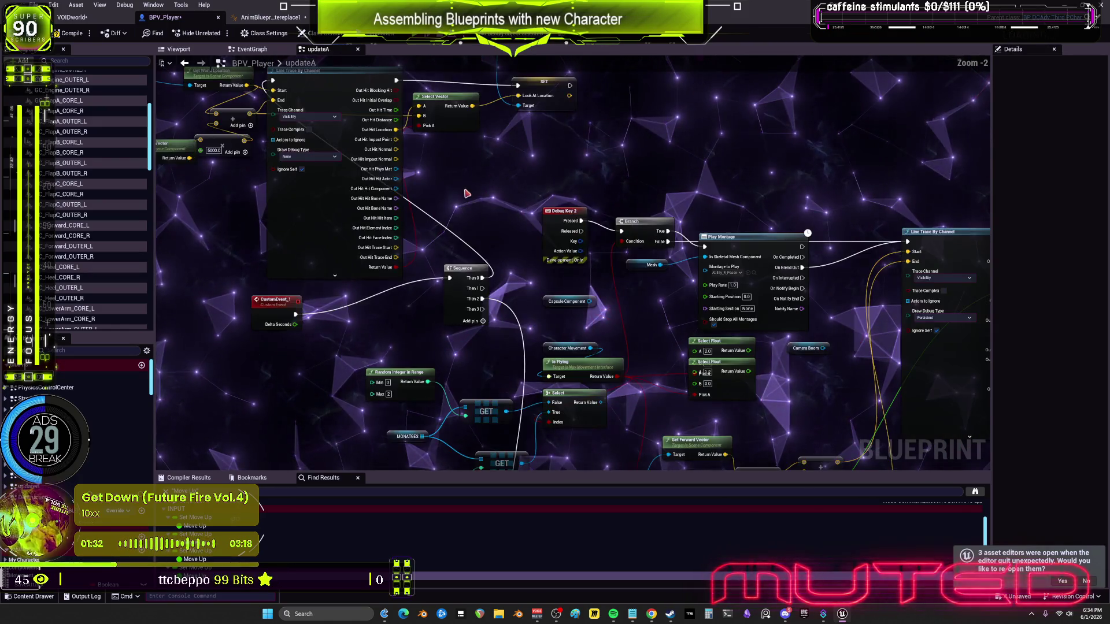
drag(407, 138, 537, 324)
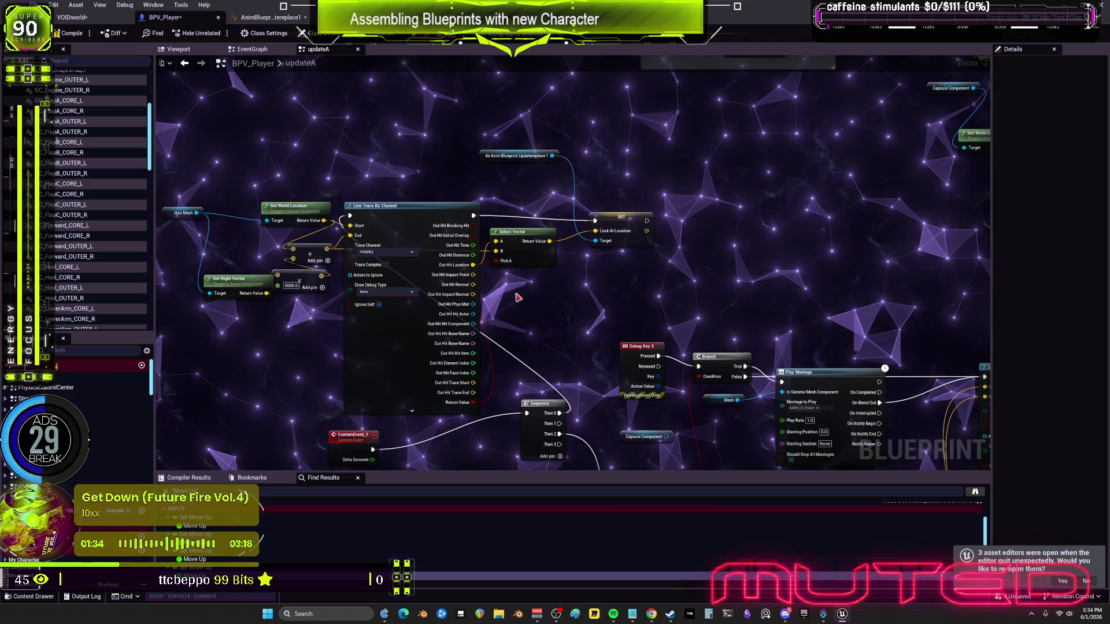
drag(523, 311, 639, 287)
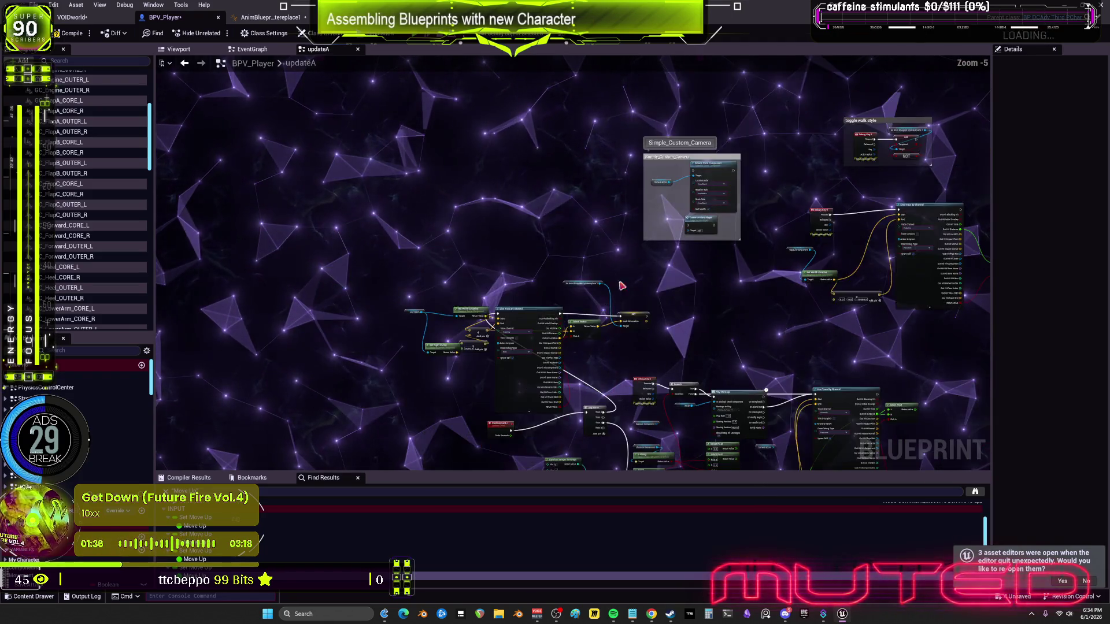
scroll(673, 208, up, 2)
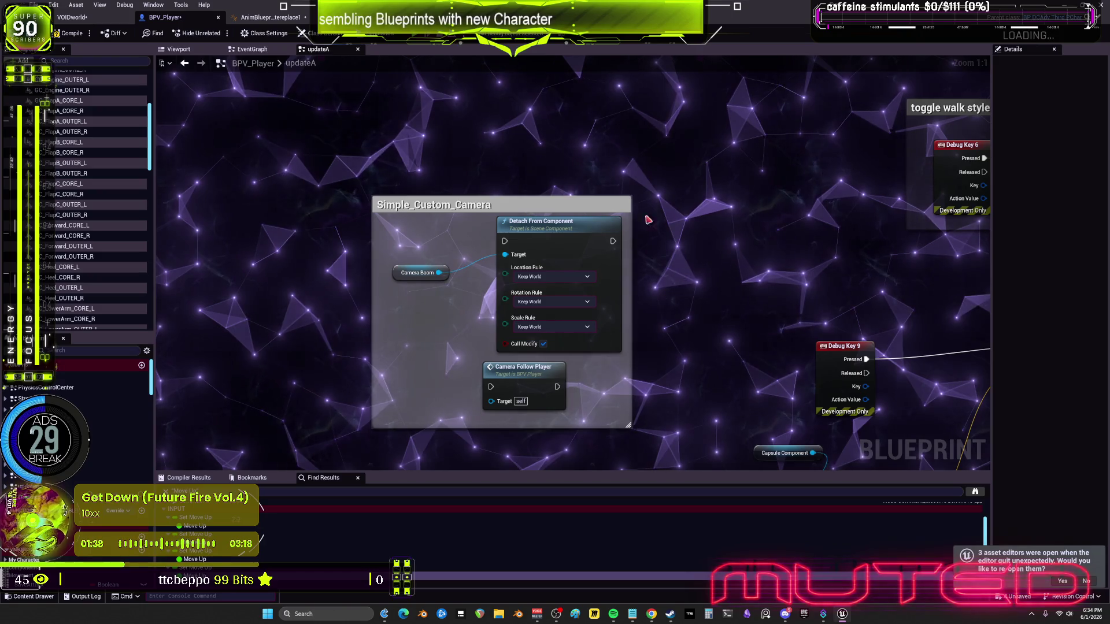
double_click(520, 370)
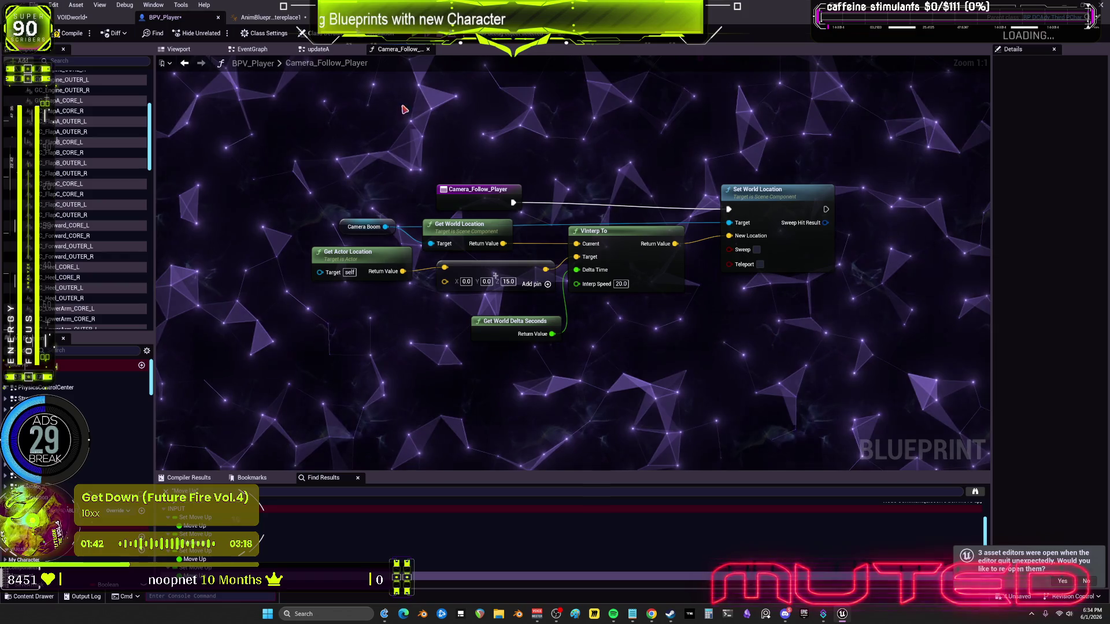
Return to updateA and place Debug Key 9 right beside Line Trace By Channel
click(185, 65)
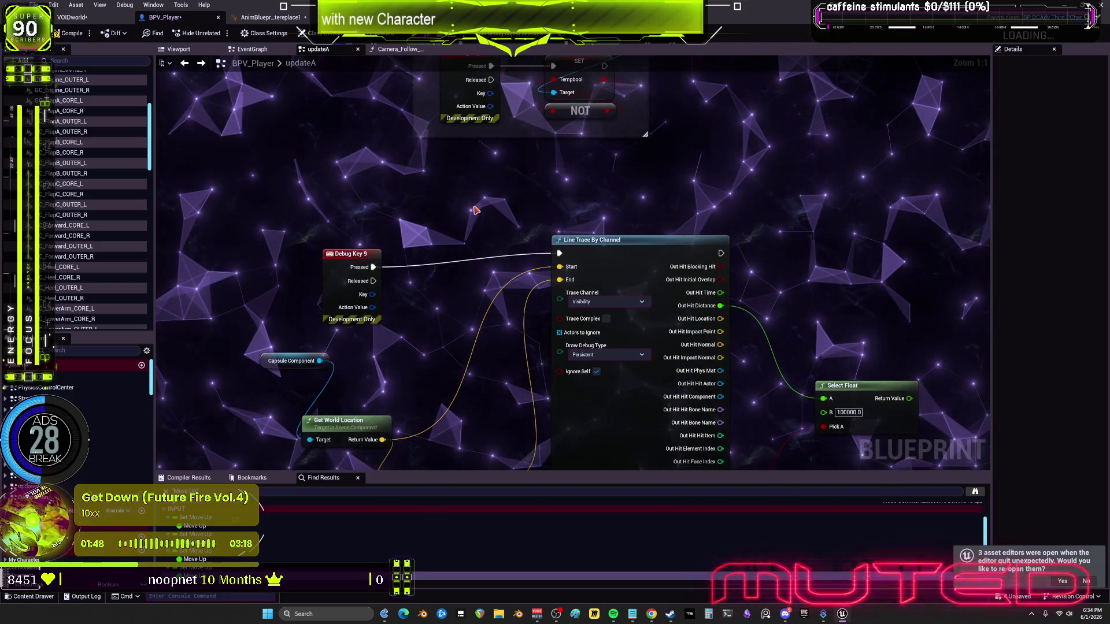
mouse_move(343, 267)
mouse_down()
mouse_move(430, 249)
mouse_move(449, 214)
mouse_up()
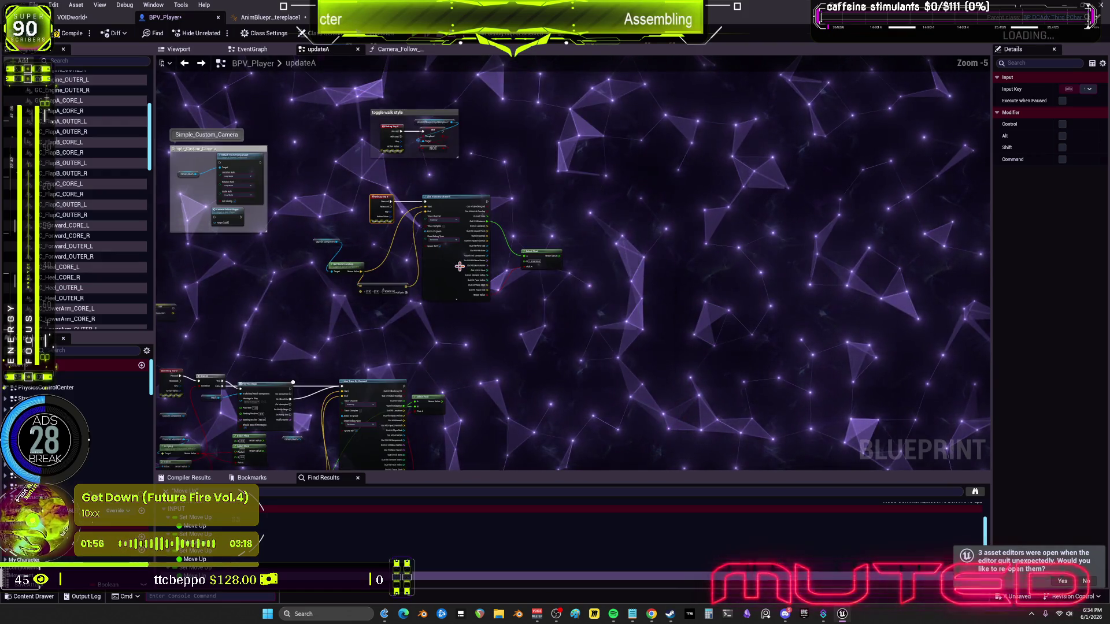
scroll(449, 258, up, 5)
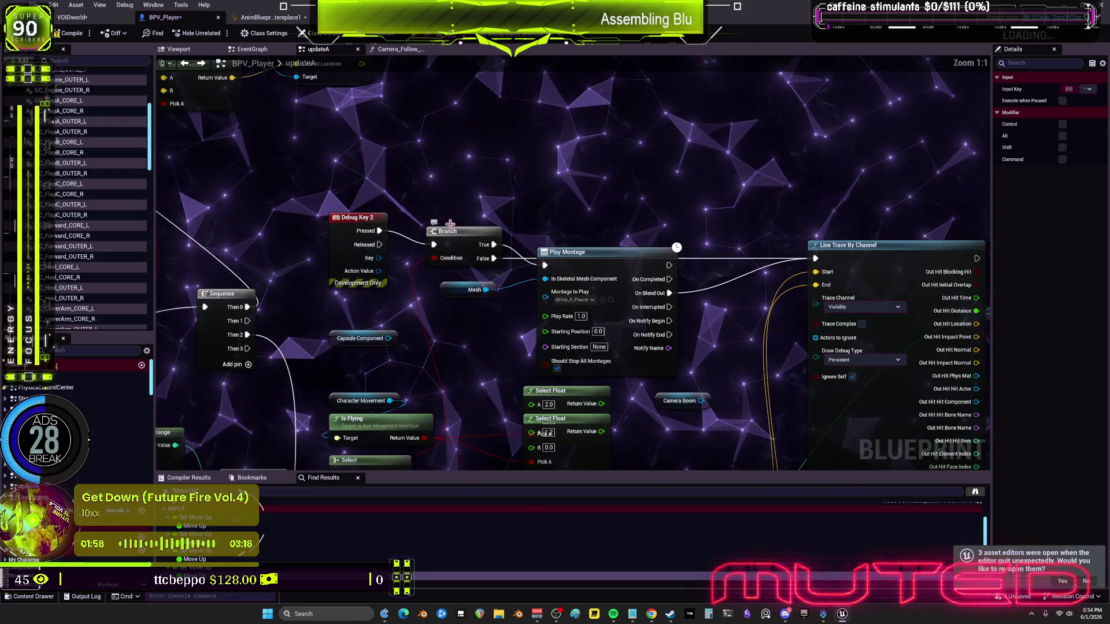
Raise Play Montage and Branch so they line up near Line Trace By Channel
drag(549, 191, 549, 164)
drag(440, 197, 440, 190)
click(865, 221)
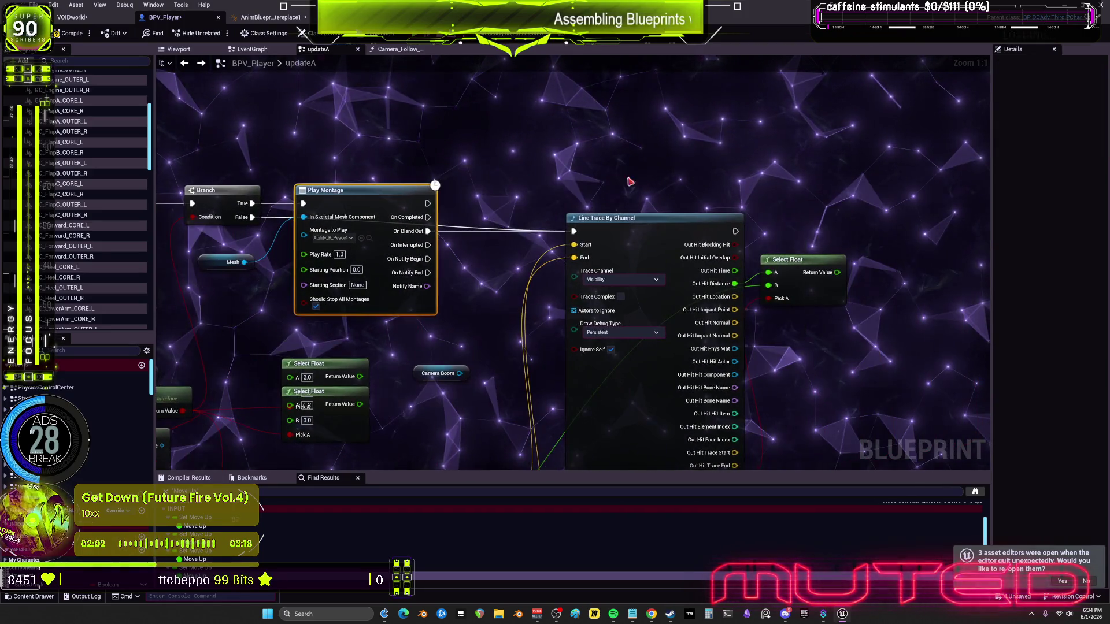
Pack the Select Float, Get Forward Vector, Add, Get World Location and Capsule Component nodes tightly together
mouse_move(665, 462)
mouse_down()
mouse_move(612, 312)
mouse_move(726, 291)
mouse_up()
scroll(612, 312, down, 1)
drag(409, 405, 407, 333)
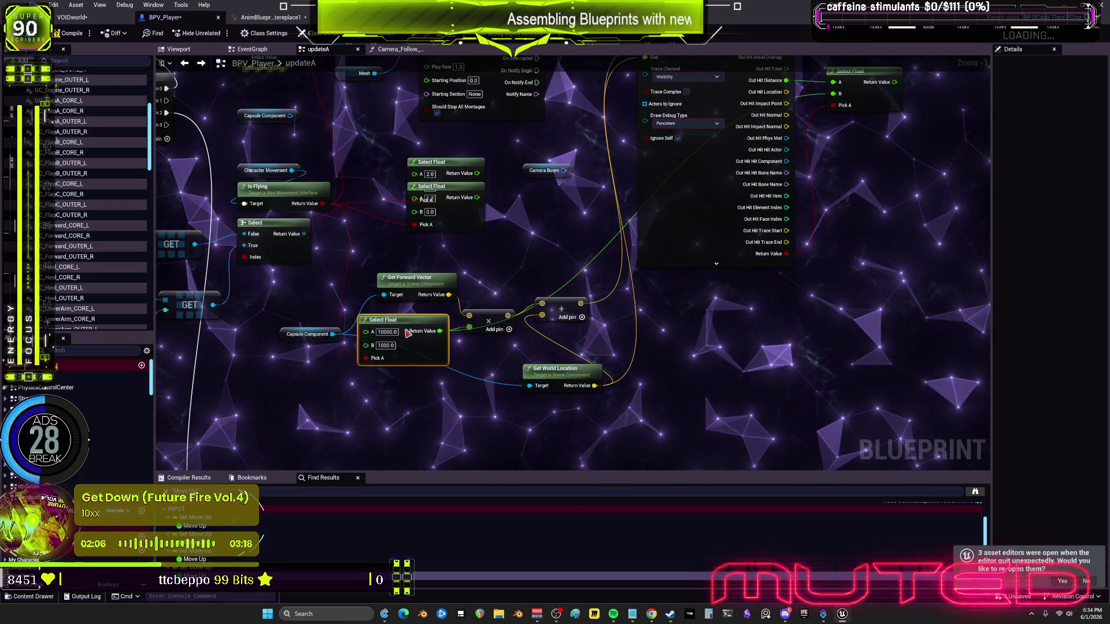
drag(425, 286, 451, 249)
shift+click(451, 231)
drag(445, 163, 445, 157)
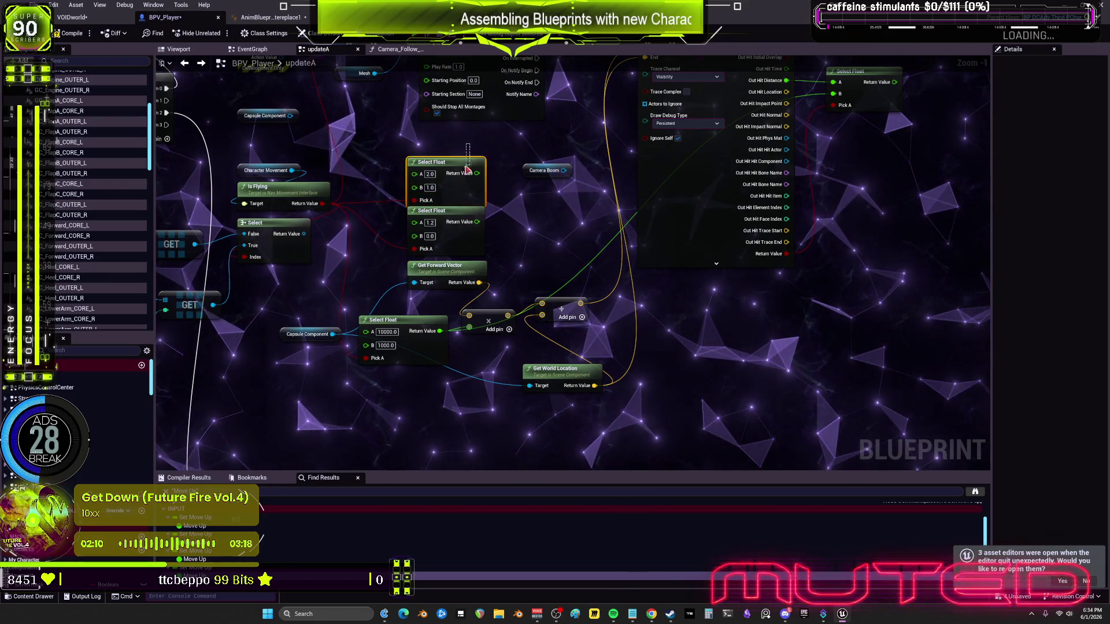
drag(489, 318, 525, 251)
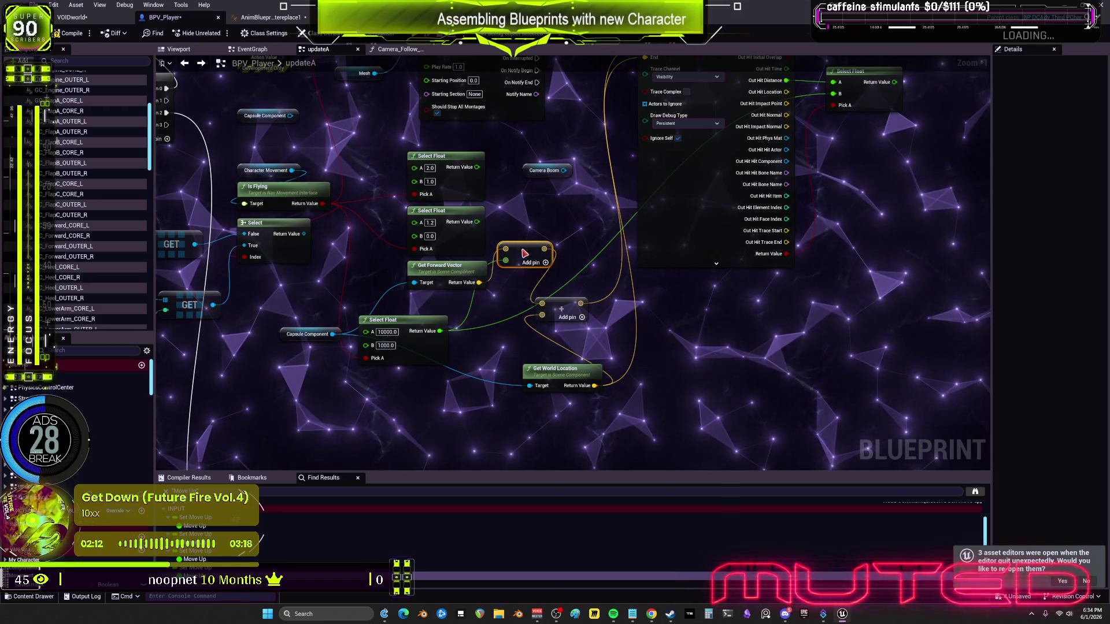
drag(568, 306, 593, 252)
mouse_move(555, 369)
mouse_down()
mouse_move(473, 301)
mouse_move(542, 284)
mouse_up()
drag(406, 328, 473, 340)
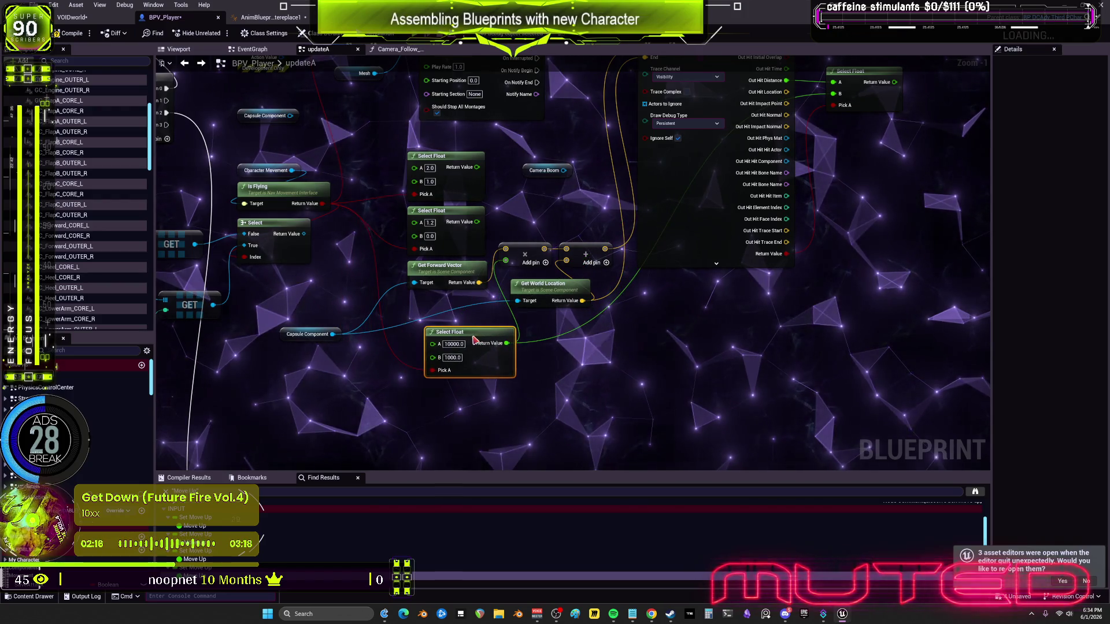
drag(293, 335, 323, 298)
Move Random Integer in Range and Select up beside the MONTAGES GET nodes as one cluster
drag(55, 199, 363, 213)
mouse_move(407, 243)
mouse_down()
mouse_move(495, 336)
mouse_move(478, 336)
mouse_up()
mouse_move(577, 277)
mouse_down()
mouse_move(575, 303)
mouse_move(552, 312)
mouse_up()
drag(569, 361, 370, 222)
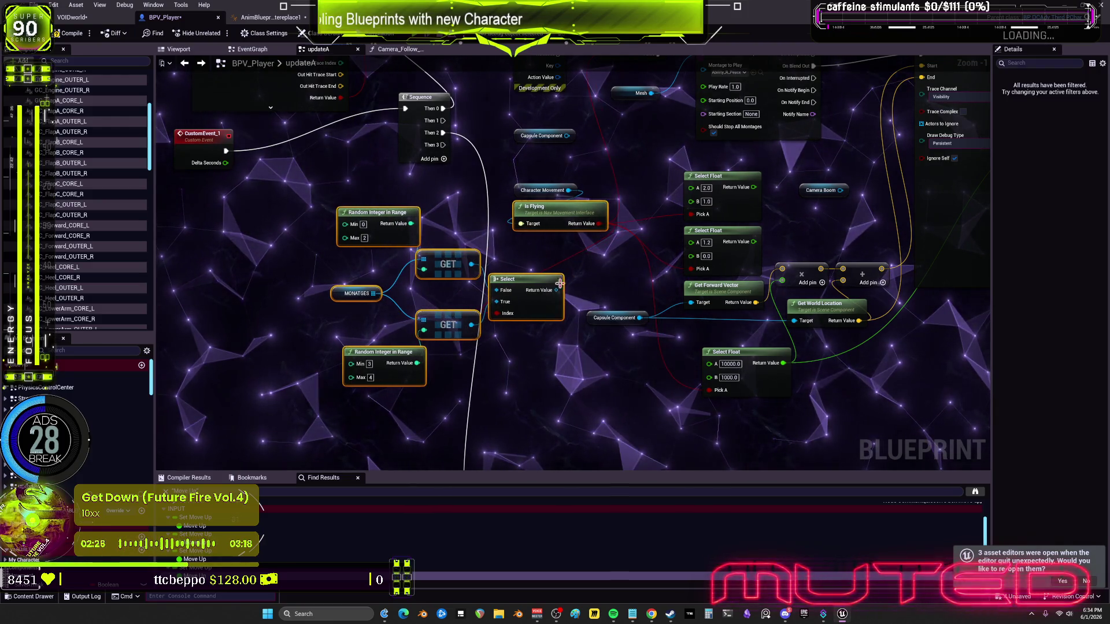
drag(376, 292, 346, 244)
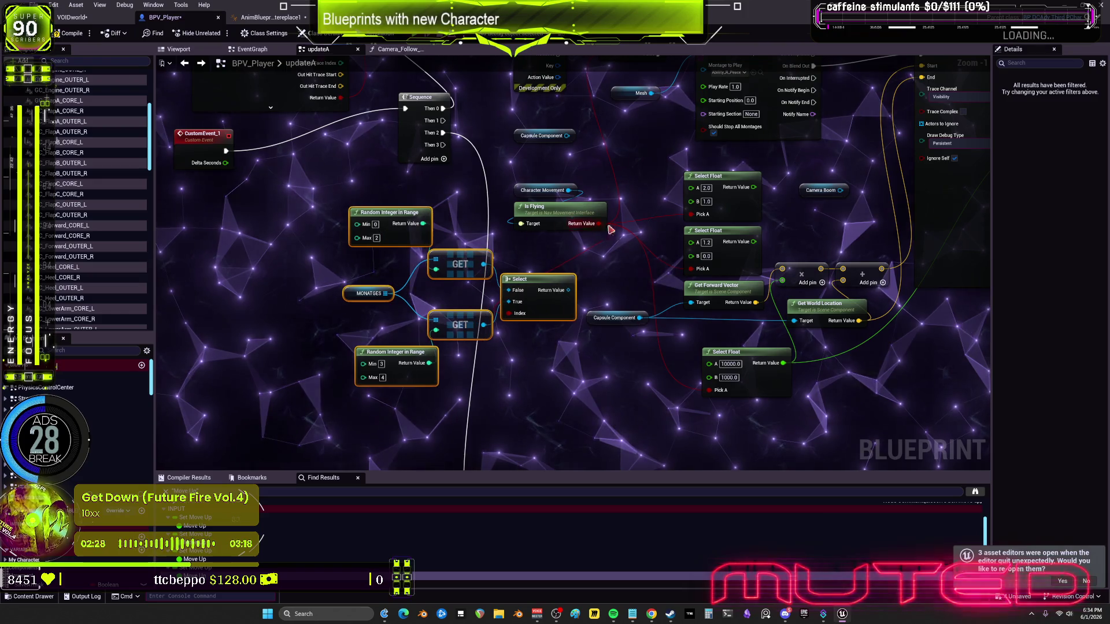
drag(469, 123, 524, 206)
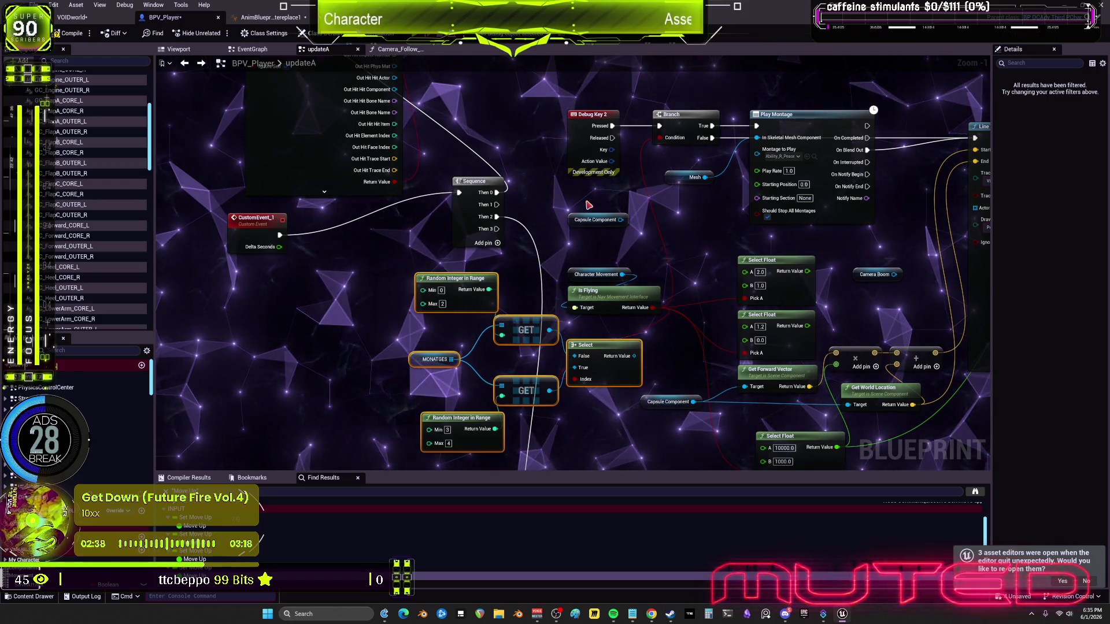
Zoom out to overview the whole updateA graph, then switch to the EventGraph
scroll(608, 200, down, 2)
drag(688, 261, 704, 295)
scroll(704, 295, down, 4)
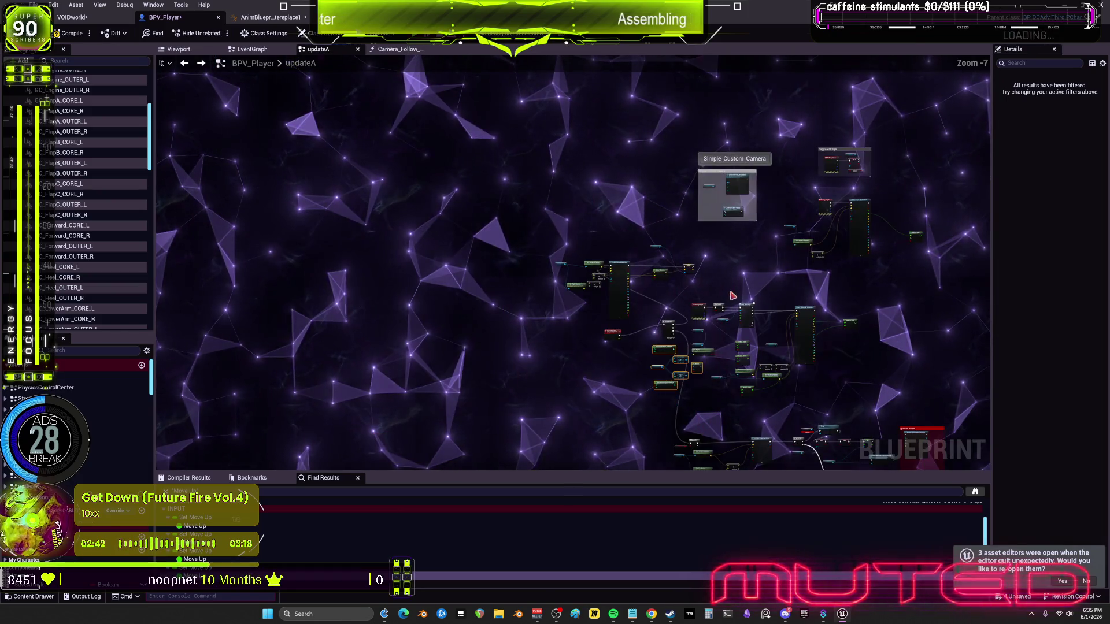
drag(734, 233, 501, 154)
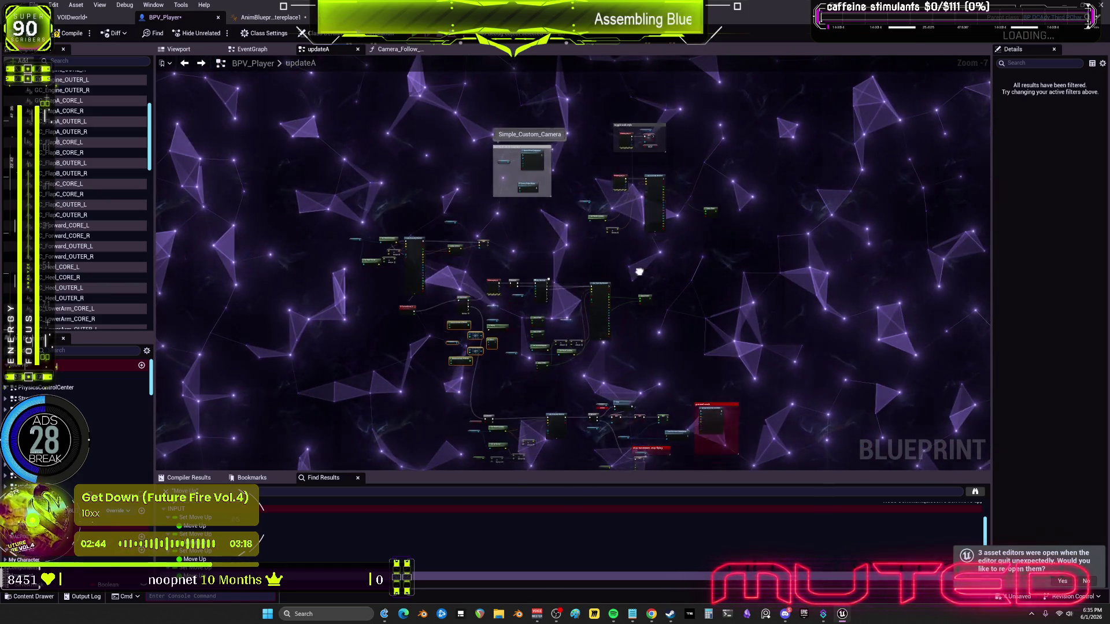
drag(640, 277, 640, 194)
mouse_move(602, 252)
mouse_down()
mouse_move(792, 396)
mouse_move(552, 184)
mouse_up()
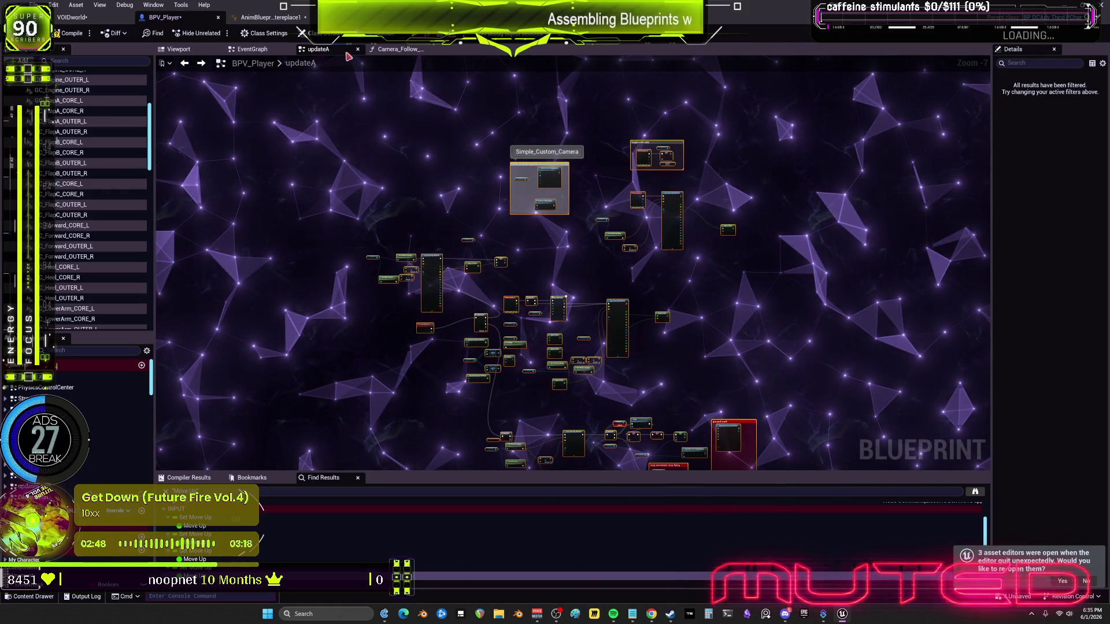
click(252, 49)
Zoom to the toggle walk style comment and move SET, Anim Blueprint, Camera Boom and Socket Offset upward
scroll(428, 311, down, 5)
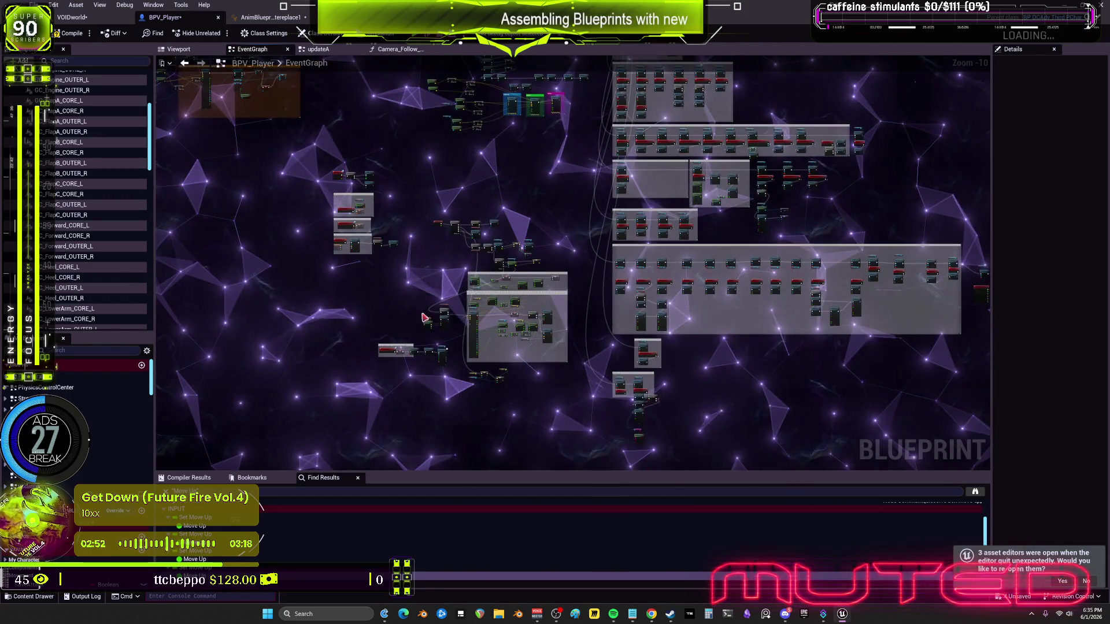
scroll(422, 312, up, 4)
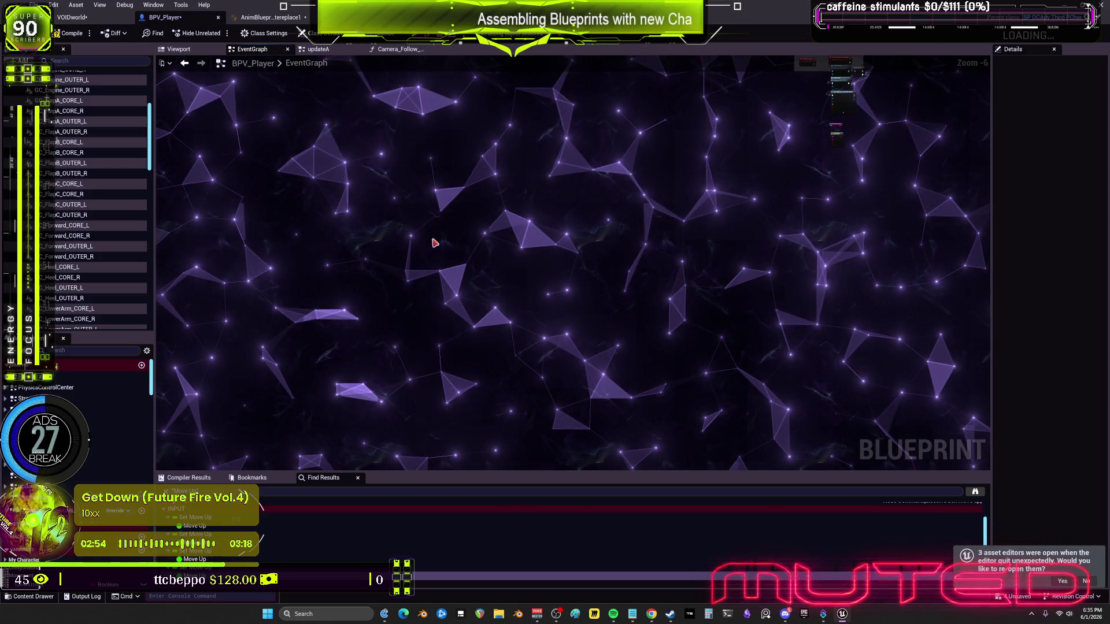
scroll(510, 210, down, 2)
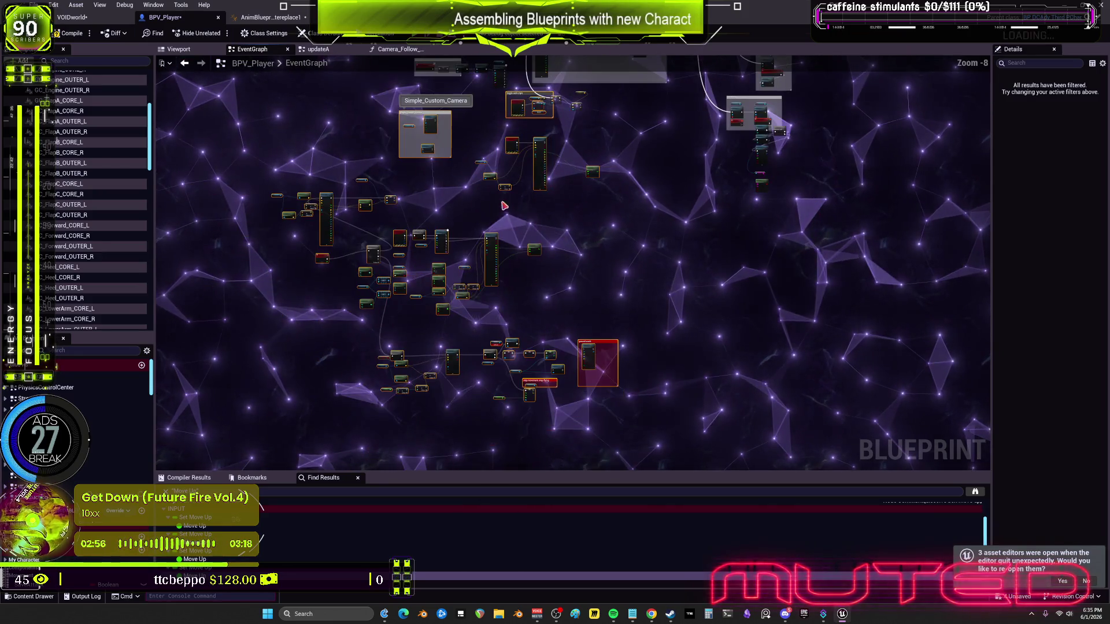
scroll(449, 241, up, 4)
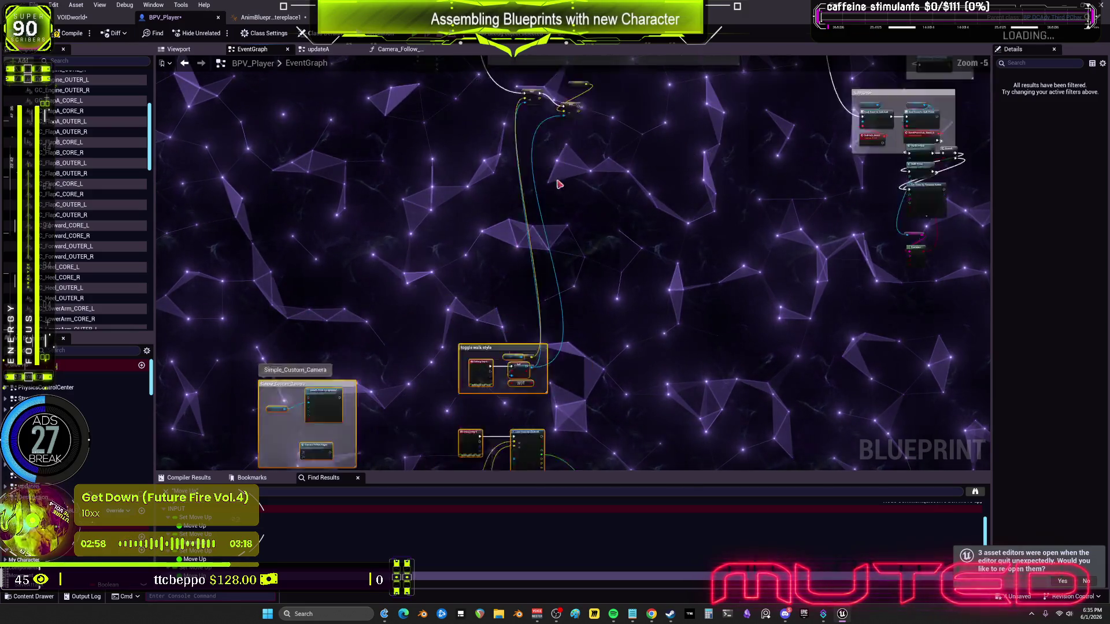
scroll(461, 395, up, 5)
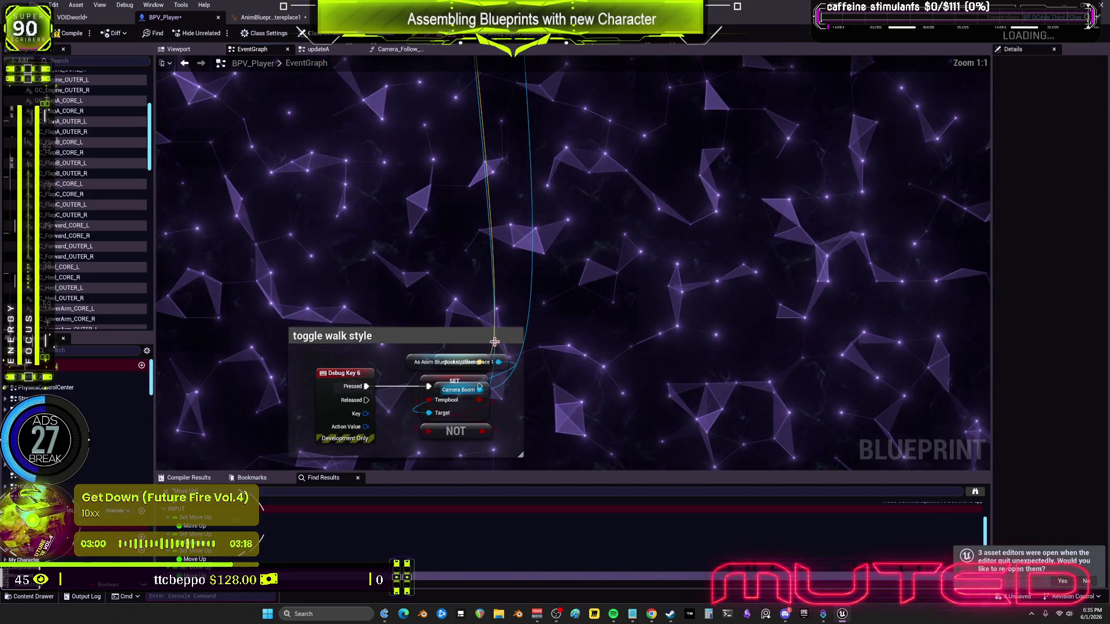
drag(440, 388, 426, 236)
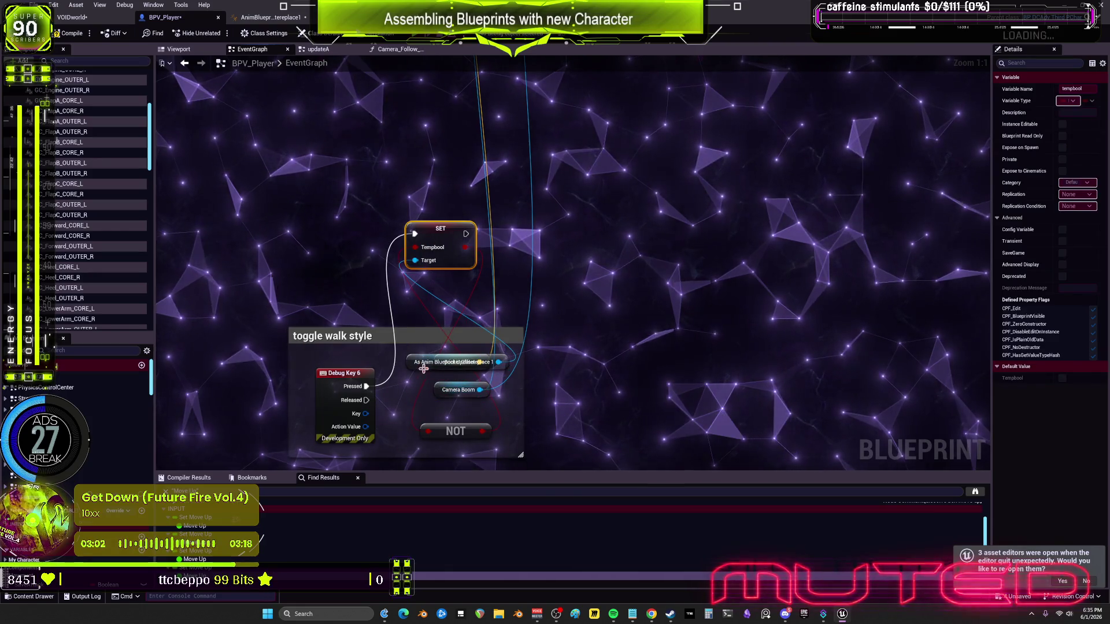
drag(445, 362, 439, 146)
drag(445, 354, 452, 159)
mouse_move(460, 389)
mouse_down()
mouse_move(487, 258)
mouse_move(474, 347)
mouse_move(481, 393)
mouse_up()
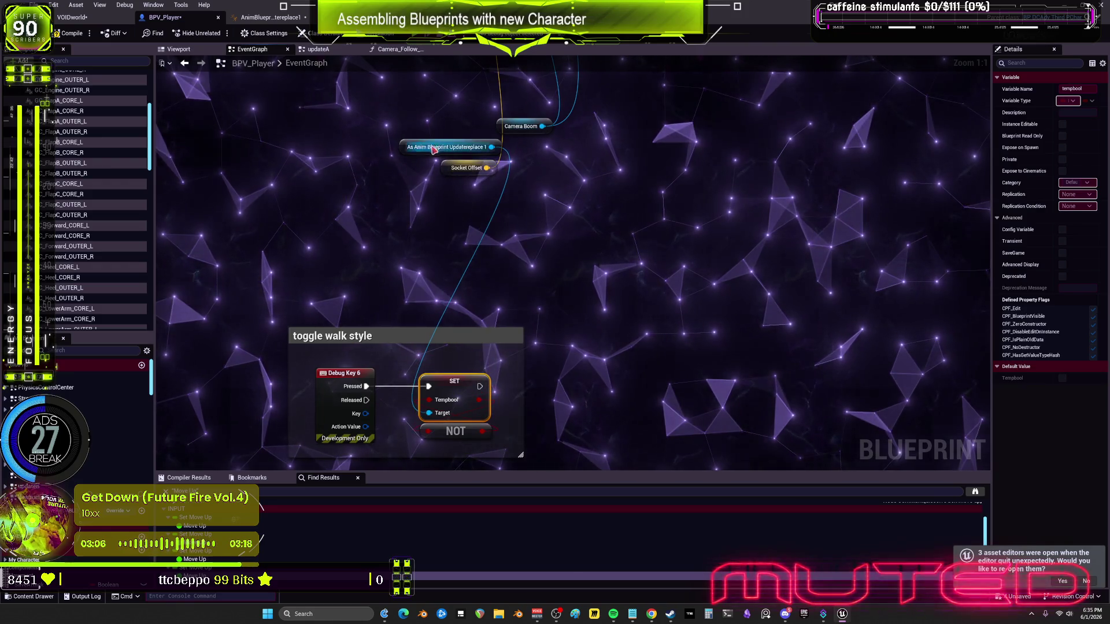
Return SET to the comment beside Debug Key 6 and shift Socket Offset up-left
drag(435, 145, 435, 359)
drag(381, 294, 381, 325)
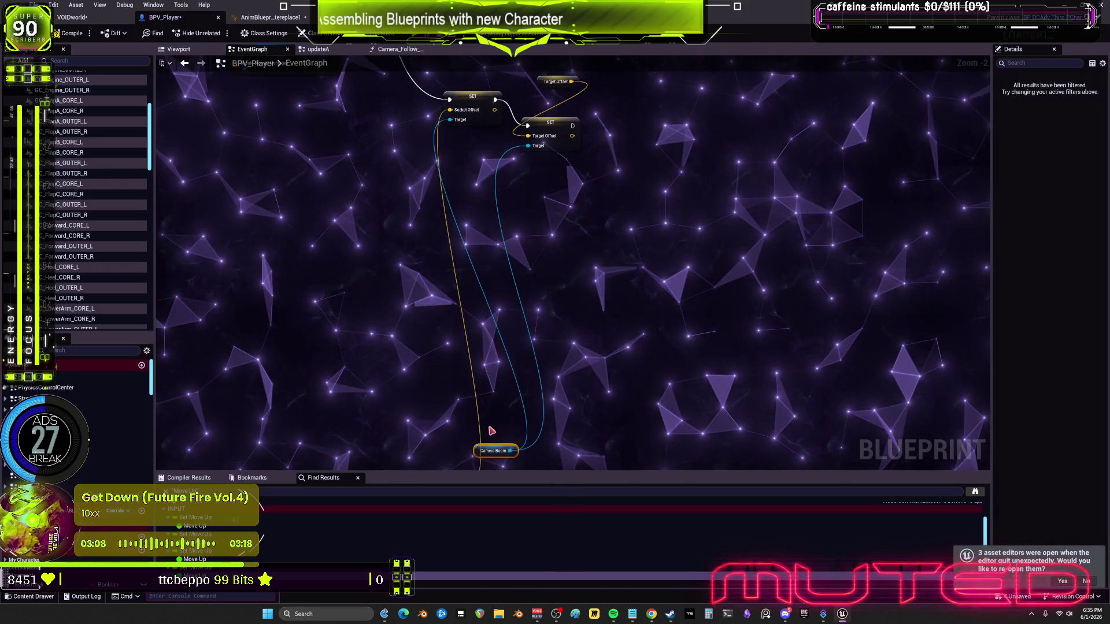
drag(446, 180, 400, 107)
scroll(510, 289, up, 4)
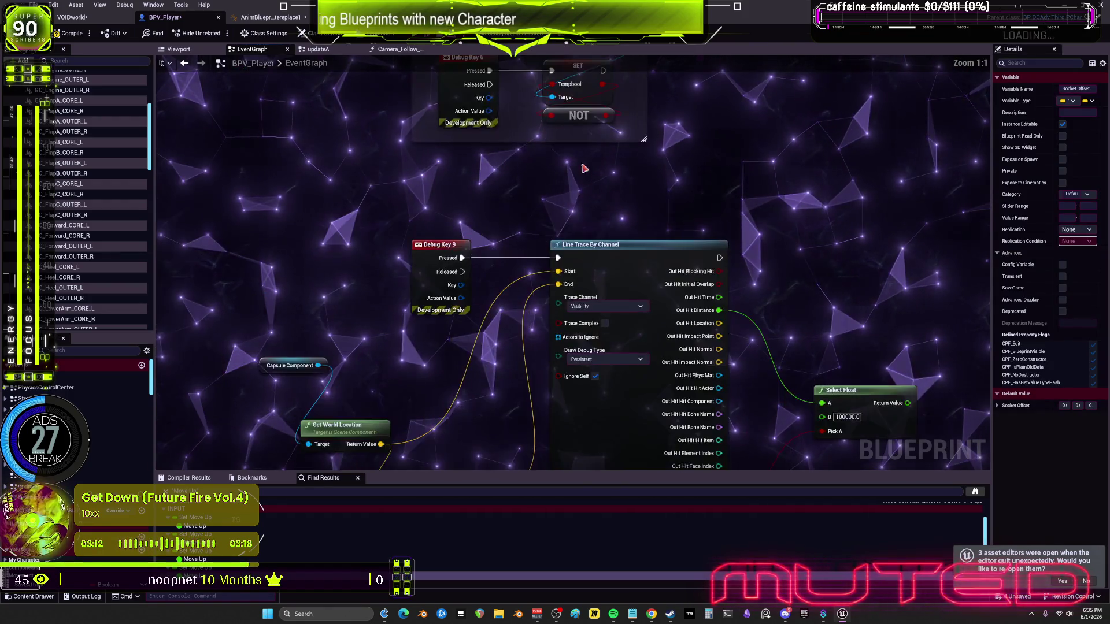
mouse_move(373, 115)
mouse_down()
mouse_move(436, 216)
mouse_move(644, 215)
mouse_up()
Zoom out and pan the EventGraph to the Line Trace, camera and toggle walk style comments
scroll(643, 215, down, 1)
scroll(644, 215, down, 4)
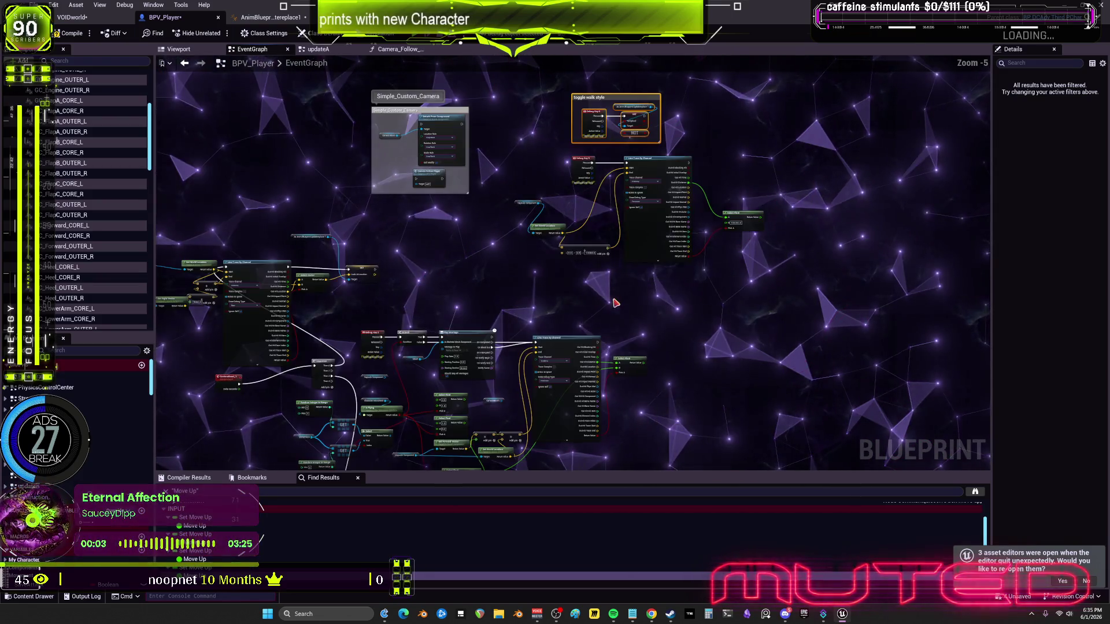
scroll(505, 301, up, 3)
mouse_move(426, 349)
mouse_down()
mouse_move(471, 360)
mouse_move(633, 165)
mouse_up()
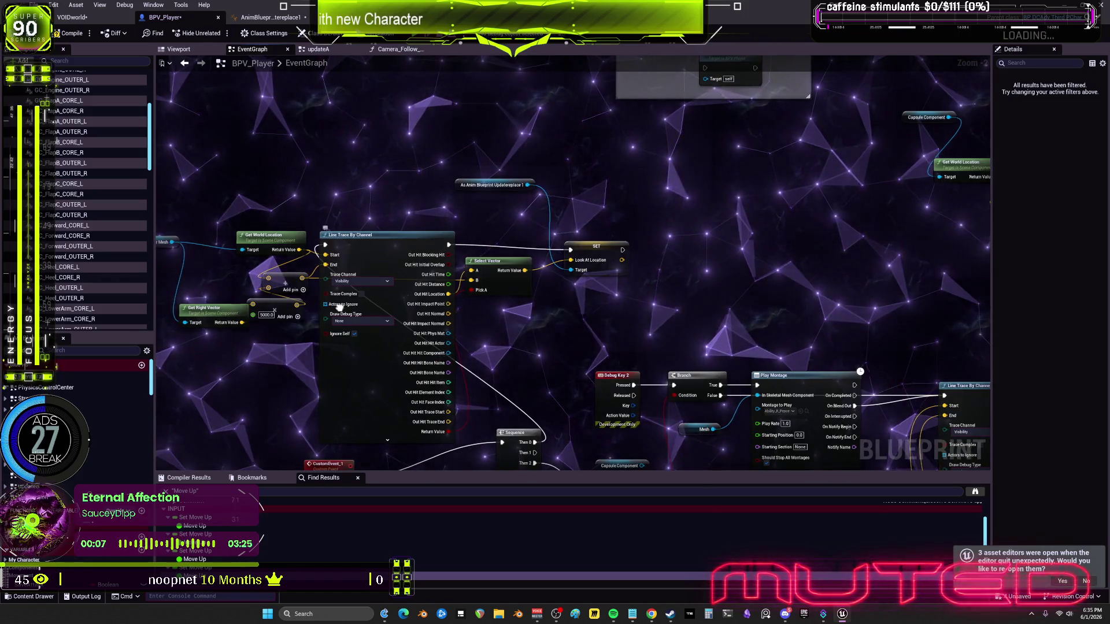
drag(860, 371, 794, 459)
drag(717, 173, 494, 397)
drag(492, 236, 525, 334)
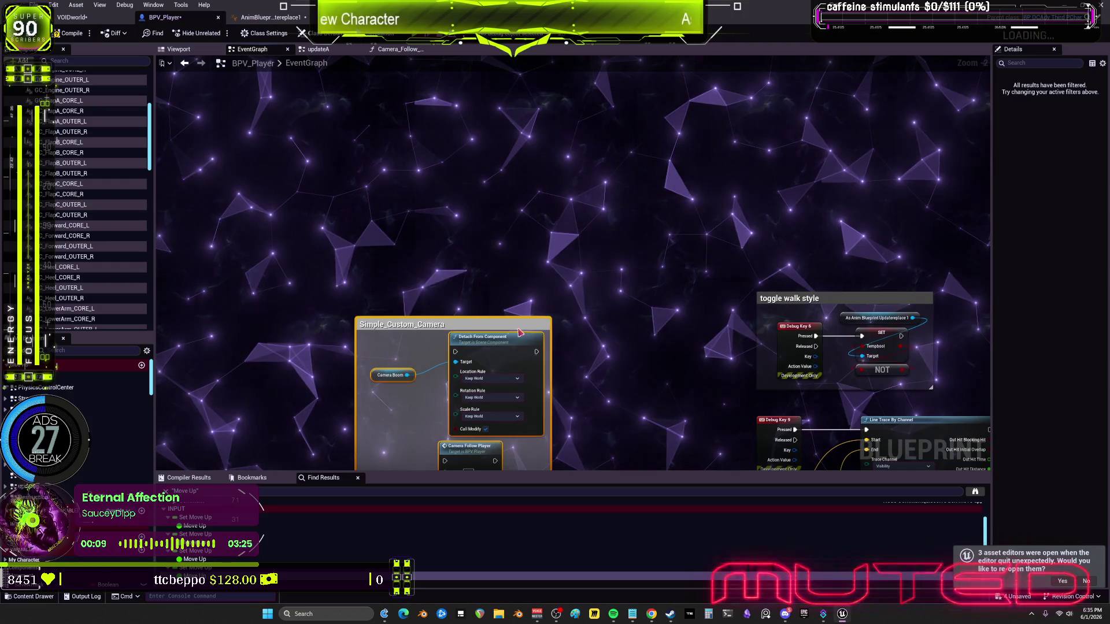
Select the toggle walk style group, then nudge CustomEvent_1 slightly right toward Sequence
click(821, 298)
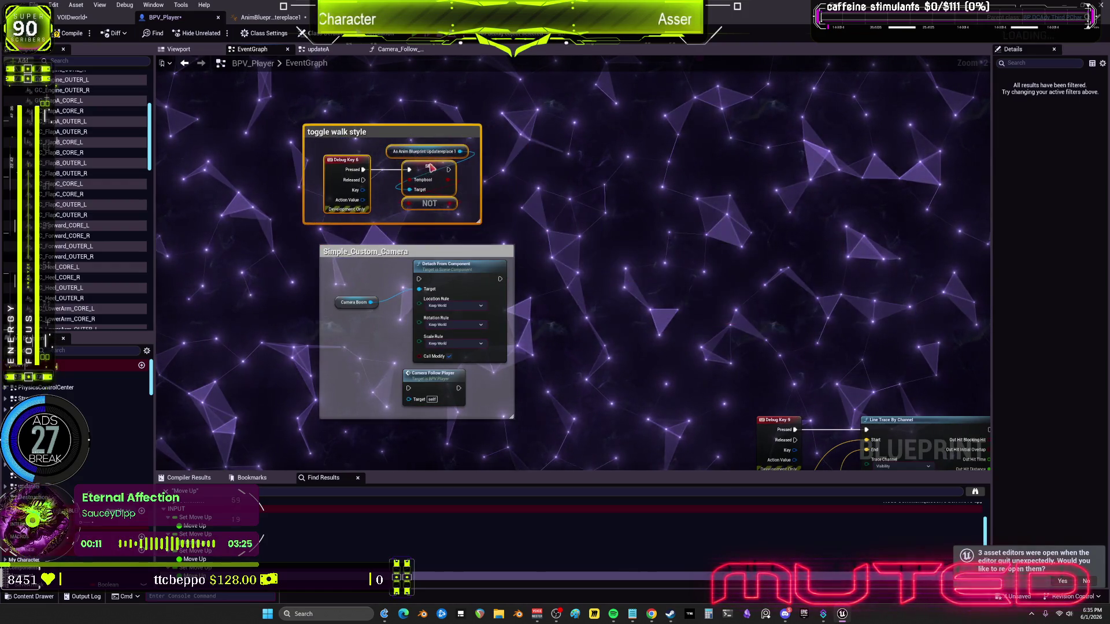
mouse_move(453, 239)
mouse_down()
mouse_move(615, 330)
mouse_move(494, 440)
mouse_move(593, 416)
mouse_move(561, 263)
mouse_up()
drag(443, 308, 479, 308)
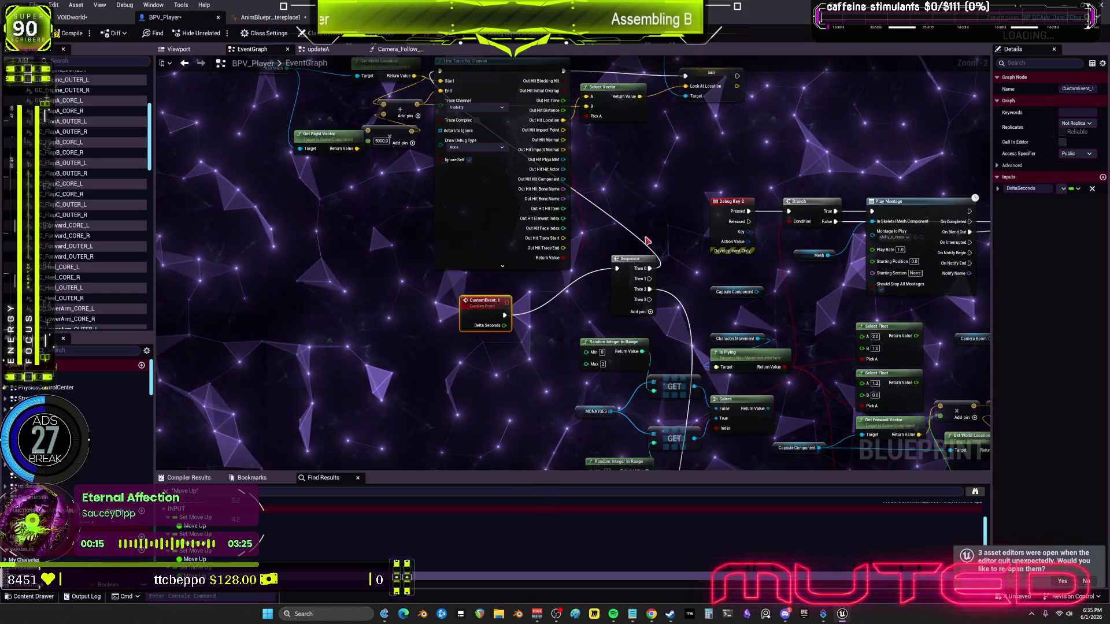
Move CustomEvent_1 and its Sequence far left and remove the unused Then 2 output
drag(622, 311, 611, 322)
drag(484, 302, 188, 307)
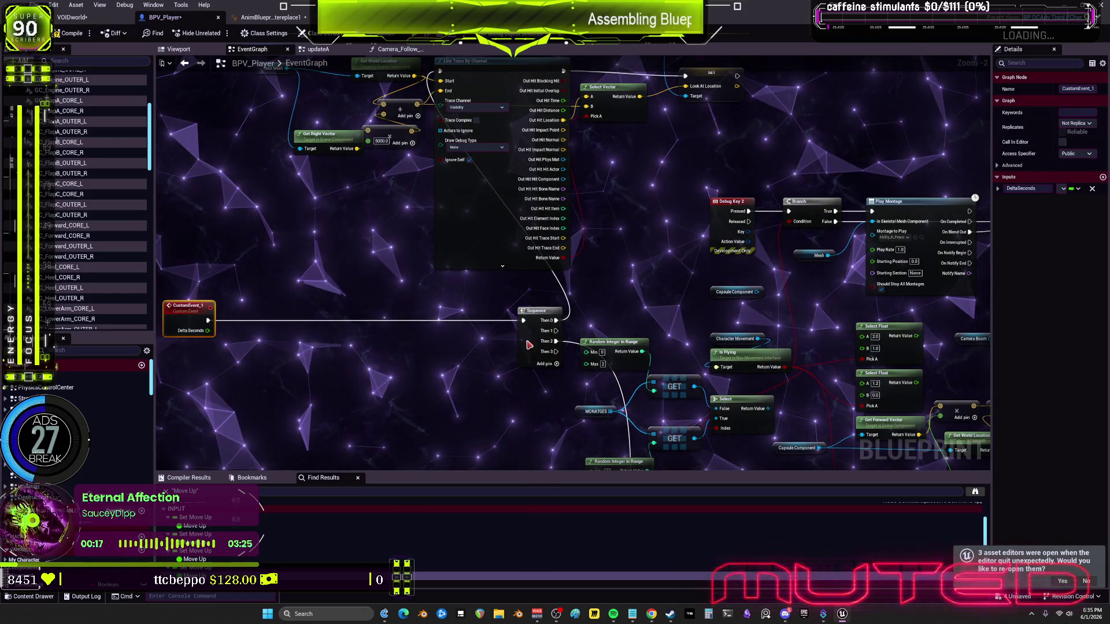
drag(532, 345, 324, 356)
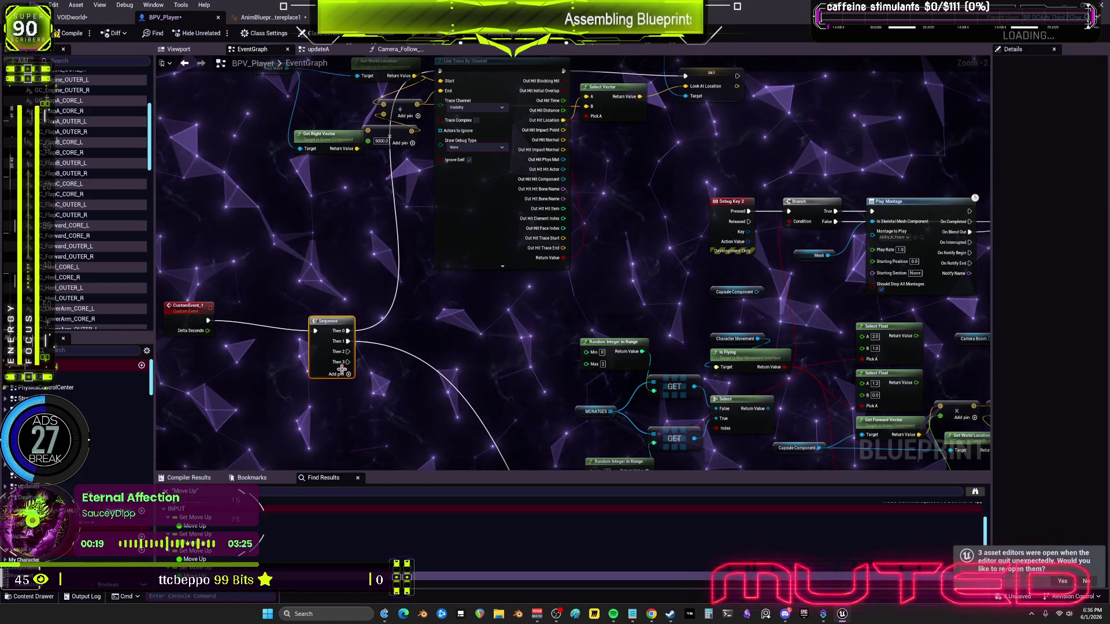
right_click(347, 352)
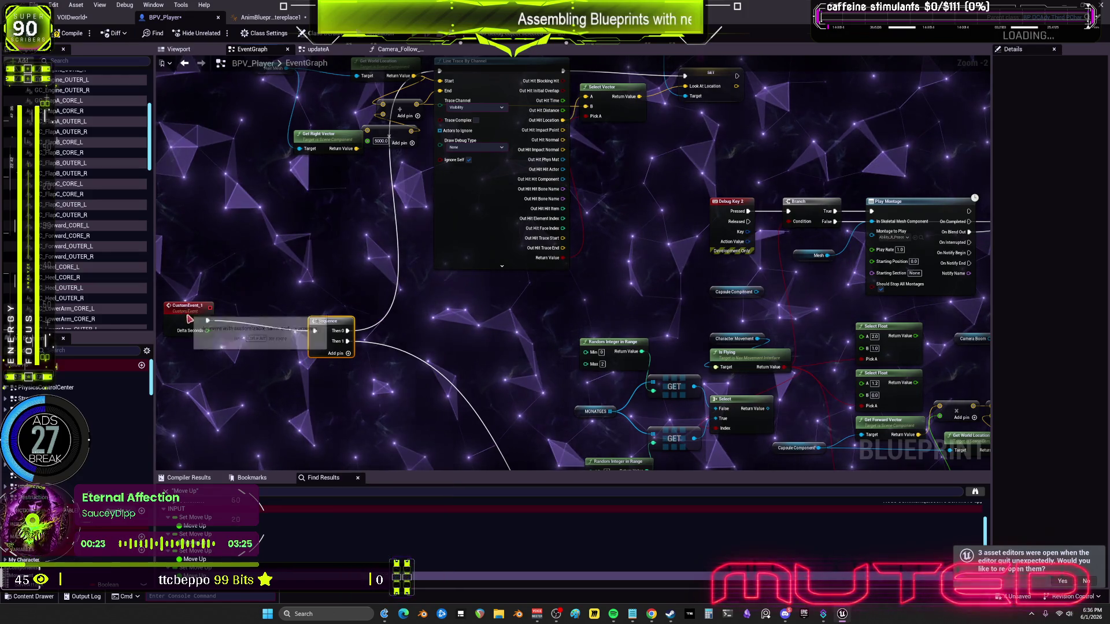
Pan past the ground crack section and start box-selecting the Debug Key 2 montage cluster
drag(211, 327, 289, 333)
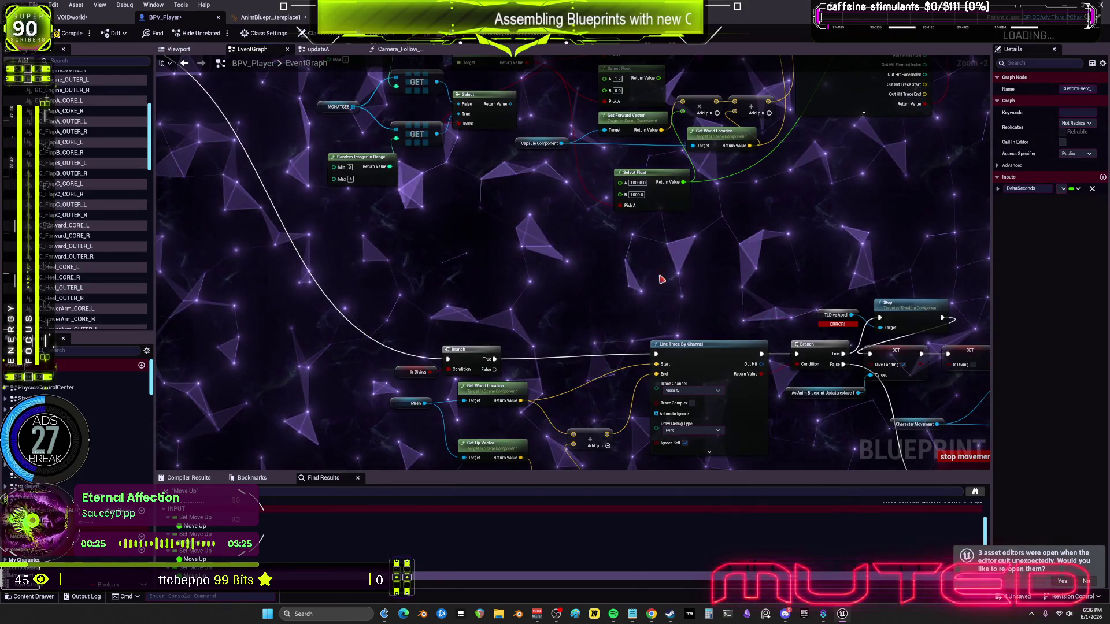
mouse_move(699, 292)
mouse_down()
mouse_move(511, 227)
mouse_move(379, 220)
mouse_move(245, 173)
mouse_up()
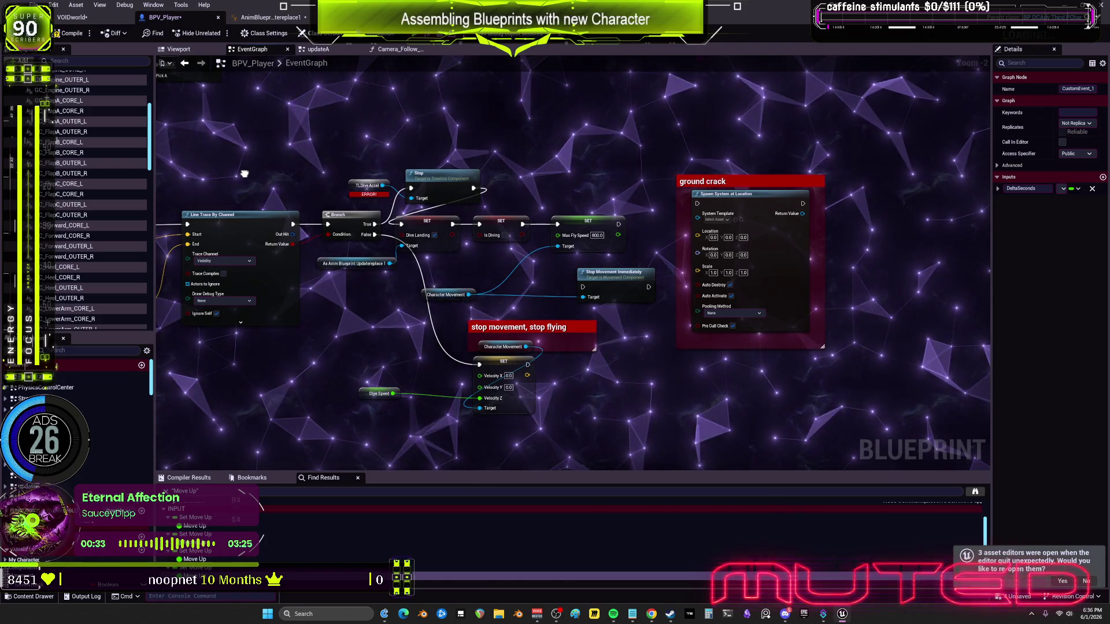
drag(245, 174, 450, 405)
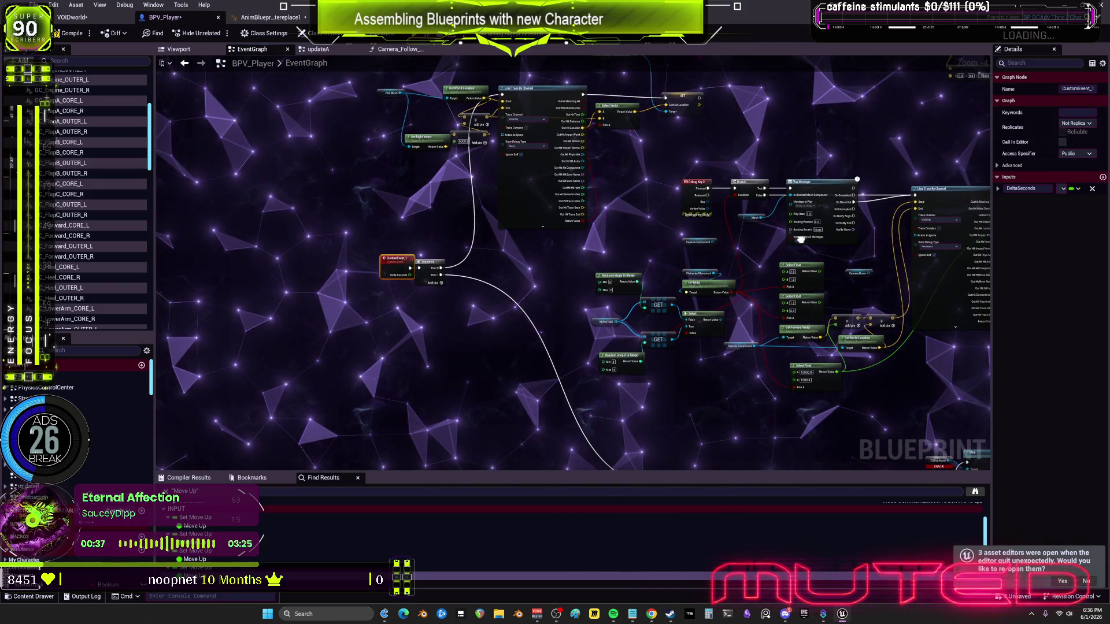
drag(877, 422, 786, 358)
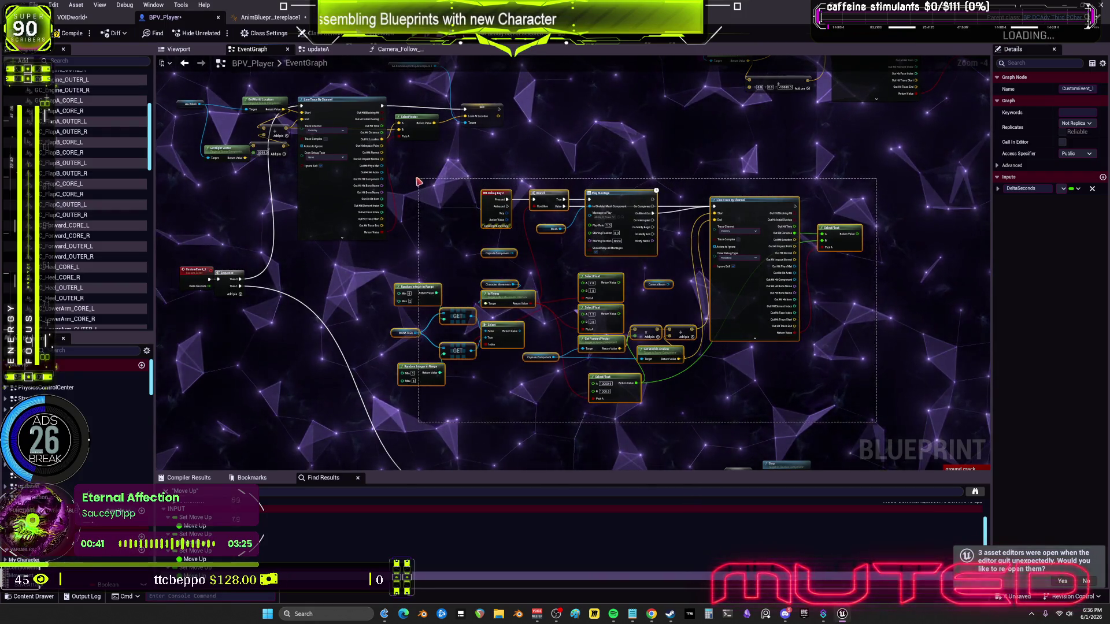
Select the Debug Key 2 cluster, then shift Hair Mesh and Get World Location down and left
drag(419, 181, 420, 183)
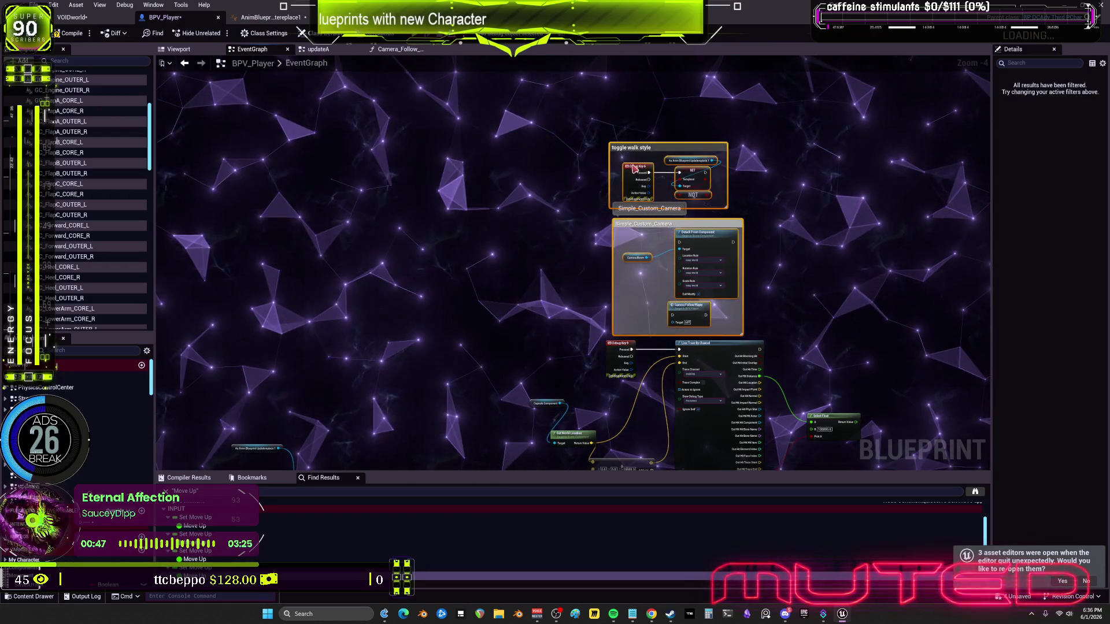
scroll(600, 272, up, 4)
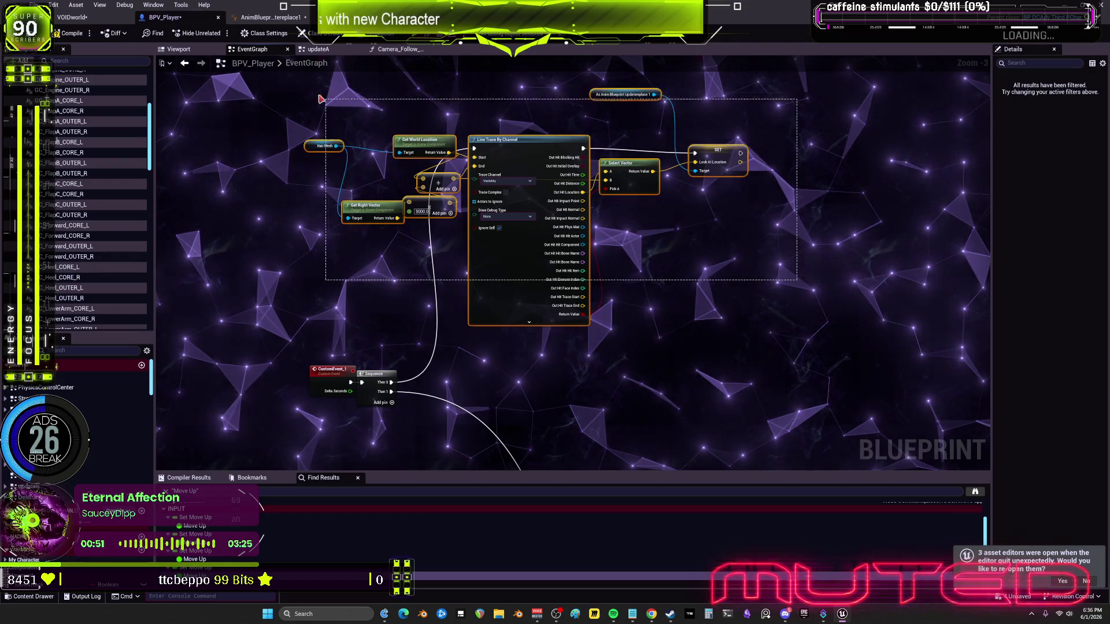
mouse_move(574, 350)
mouse_down()
mouse_move(665, 440)
mouse_move(601, 226)
mouse_move(608, 276)
mouse_move(564, 275)
mouse_move(622, 279)
mouse_up()
scroll(746, 237, up, 3)
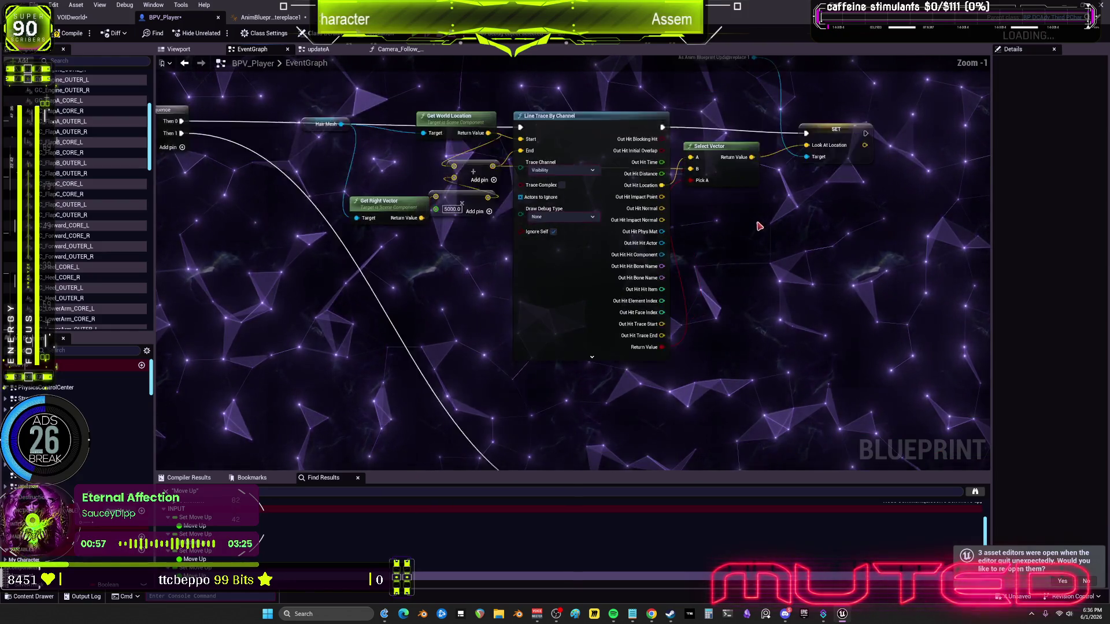
drag(256, 203, 263, 224)
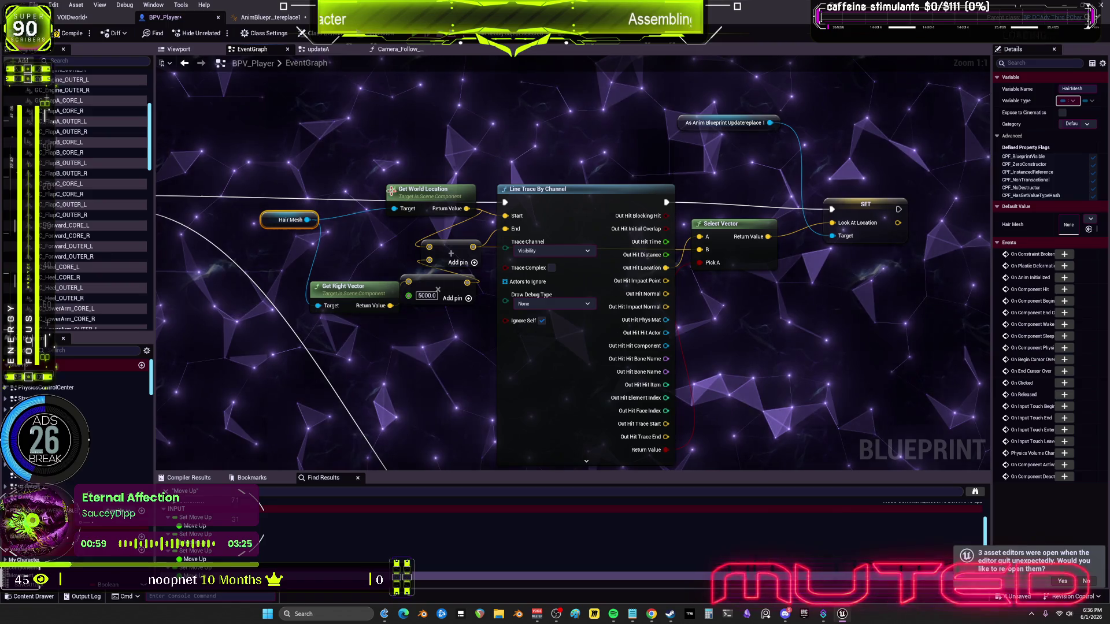
drag(407, 201, 400, 213)
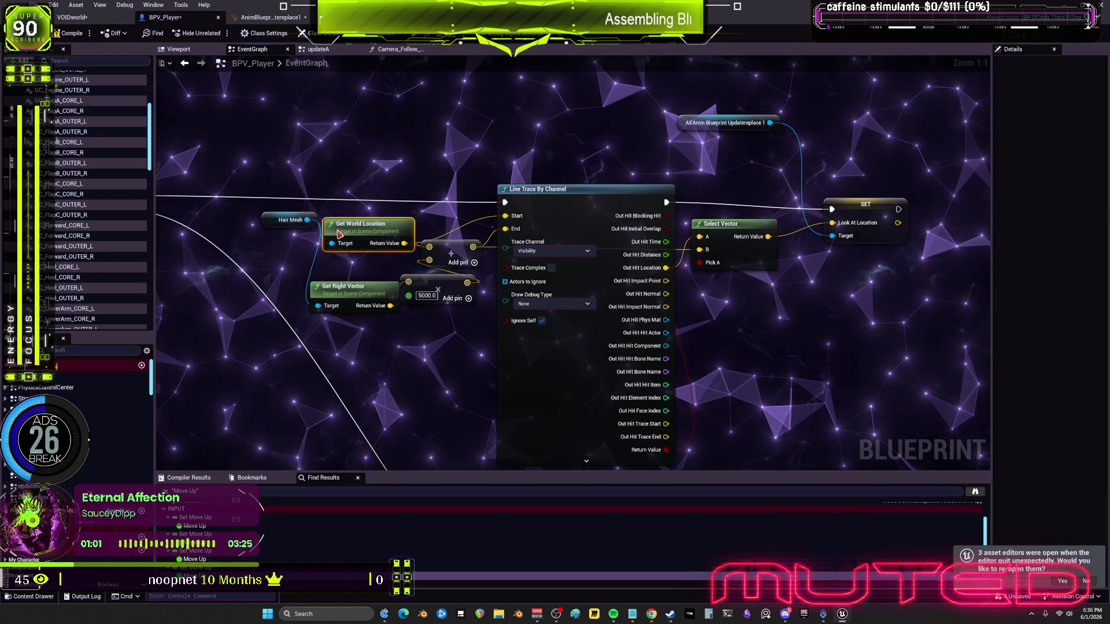
drag(279, 226, 231, 226)
drag(347, 217, 313, 210)
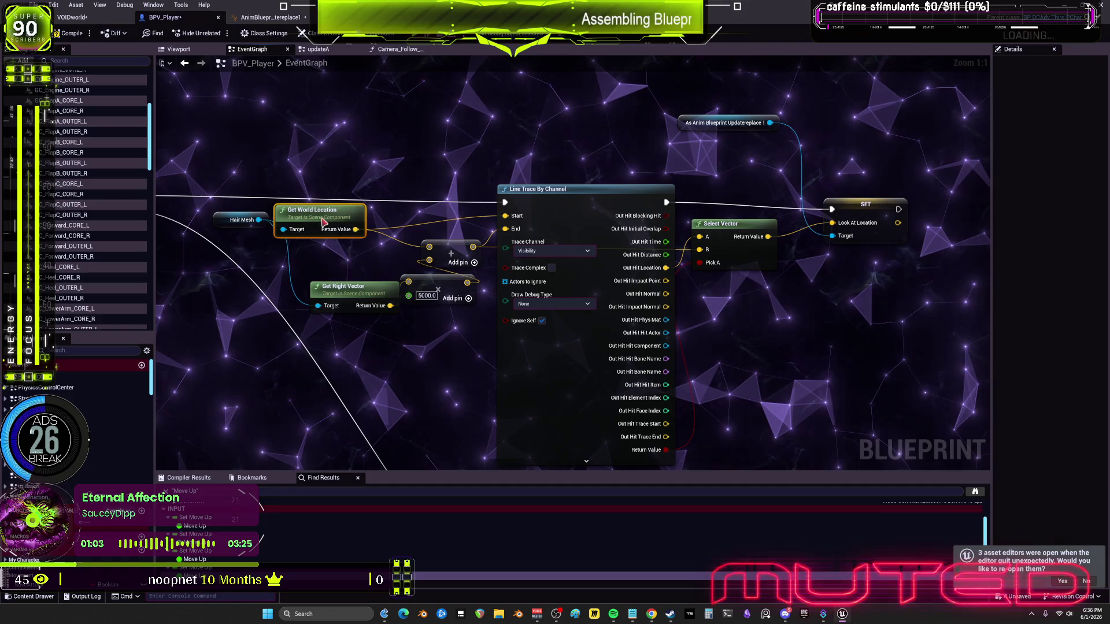
drag(347, 286, 325, 279)
Place Get Right Vector by Get World Location, shift the add node, and pair SET with the Anim Blueprint reference
drag(227, 222, 206, 228)
drag(331, 289, 316, 261)
mouse_move(454, 257)
mouse_down()
mouse_move(433, 257)
mouse_move(440, 291)
mouse_up()
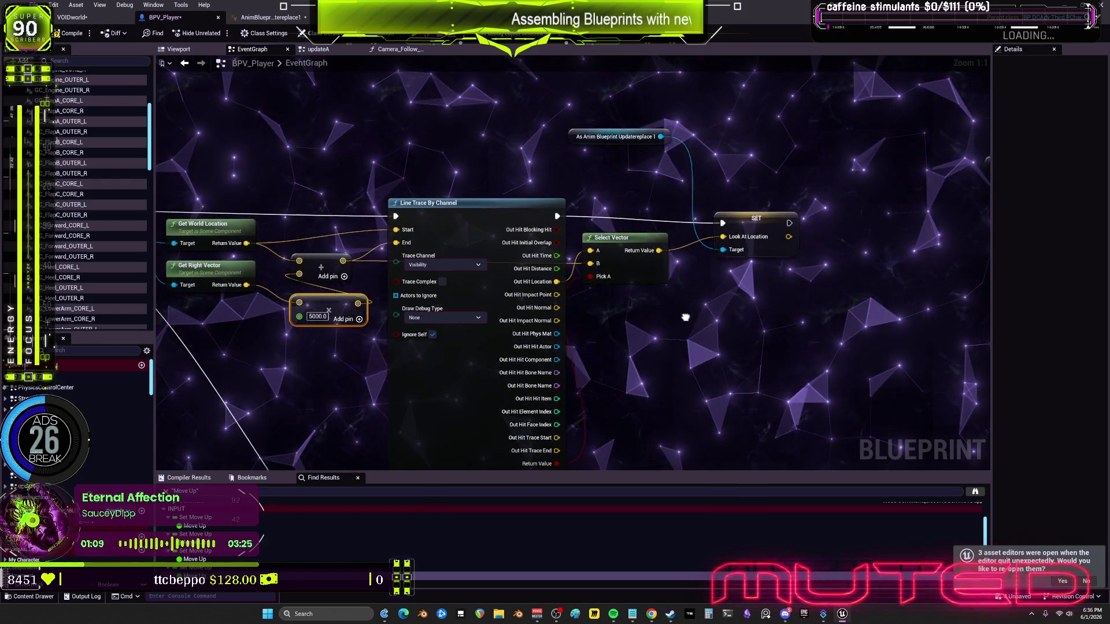
drag(740, 217, 733, 211)
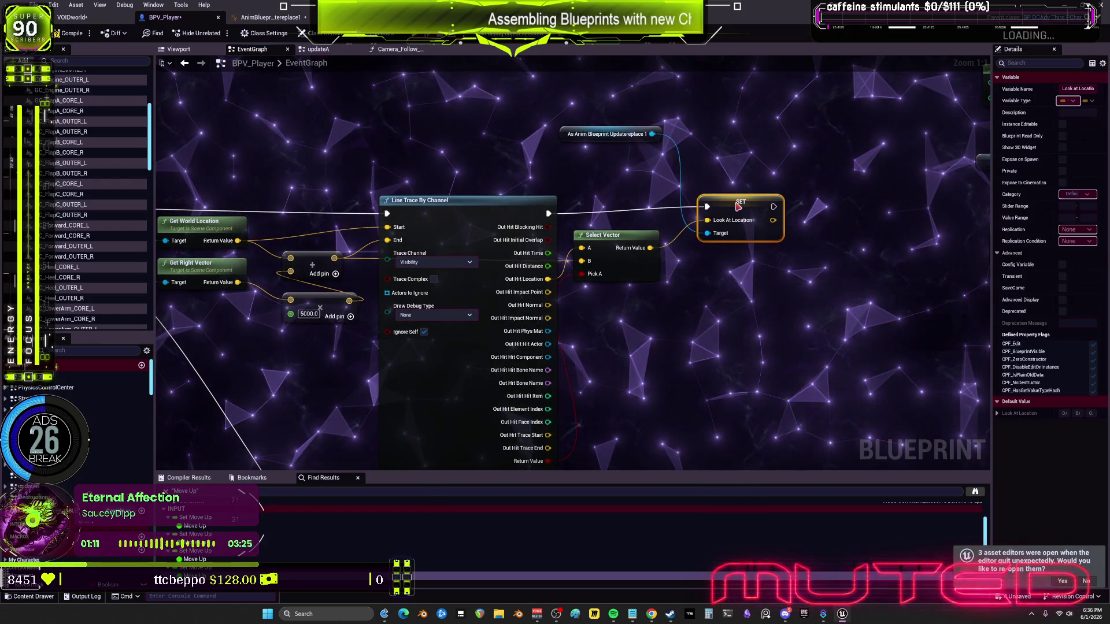
mouse_move(569, 133)
mouse_down()
mouse_move(715, 153)
mouse_move(584, 186)
mouse_move(583, 196)
mouse_up()
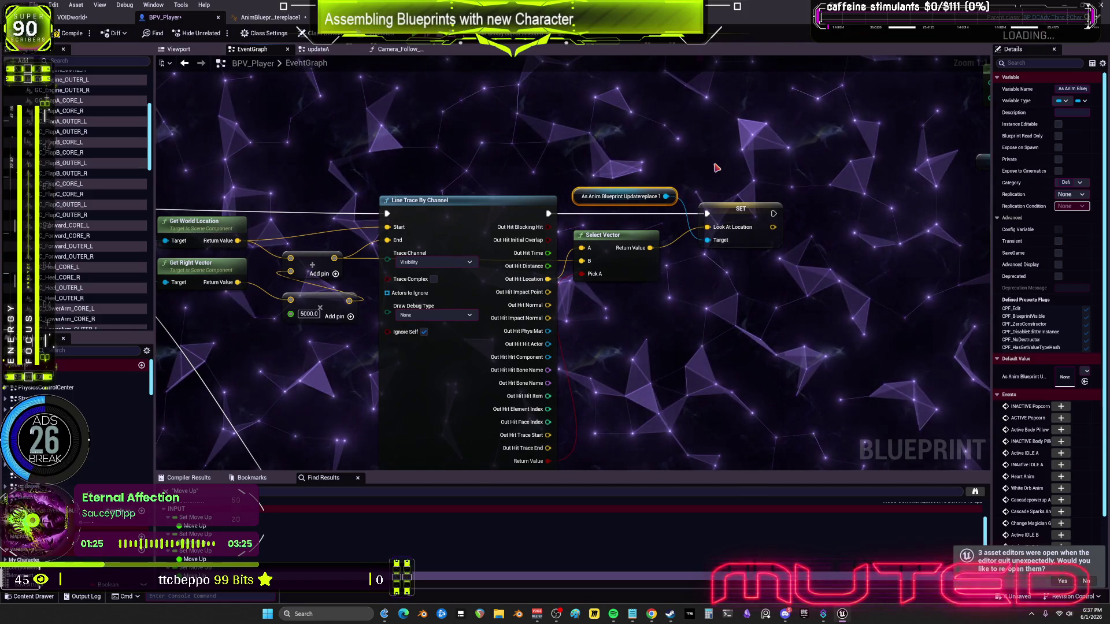
scroll(717, 168, down, 5)
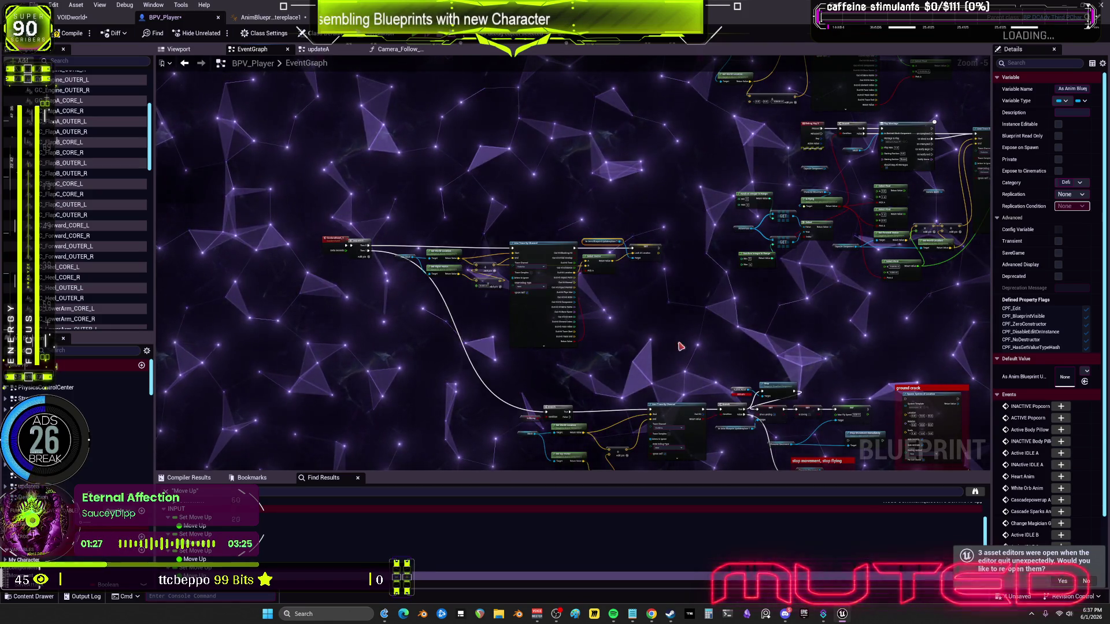
drag(672, 346, 632, 220)
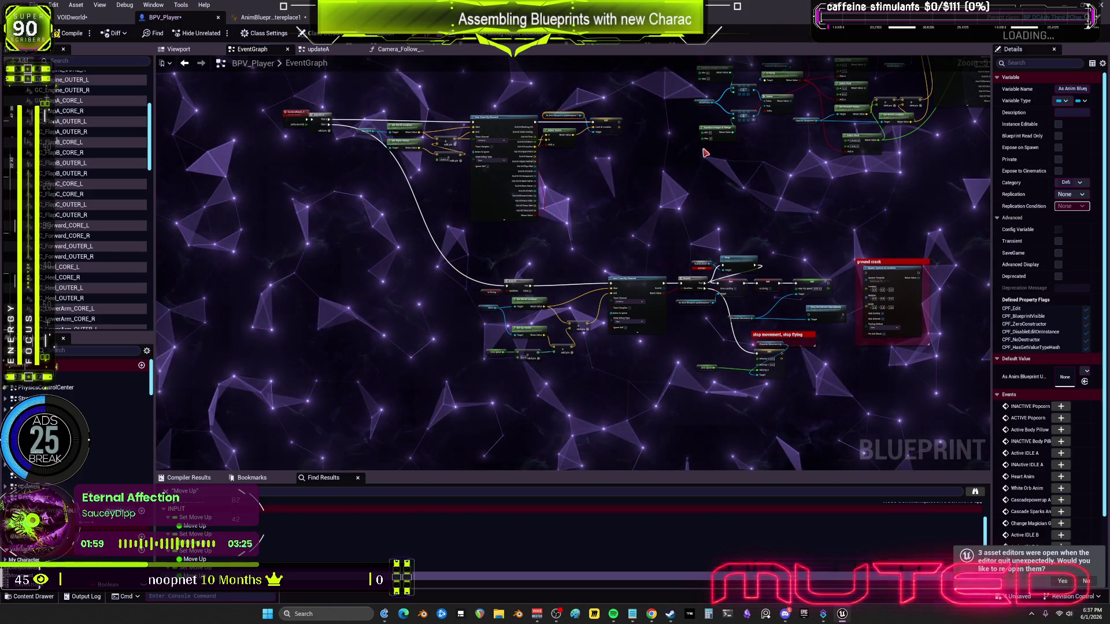
scroll(712, 204, down, 2)
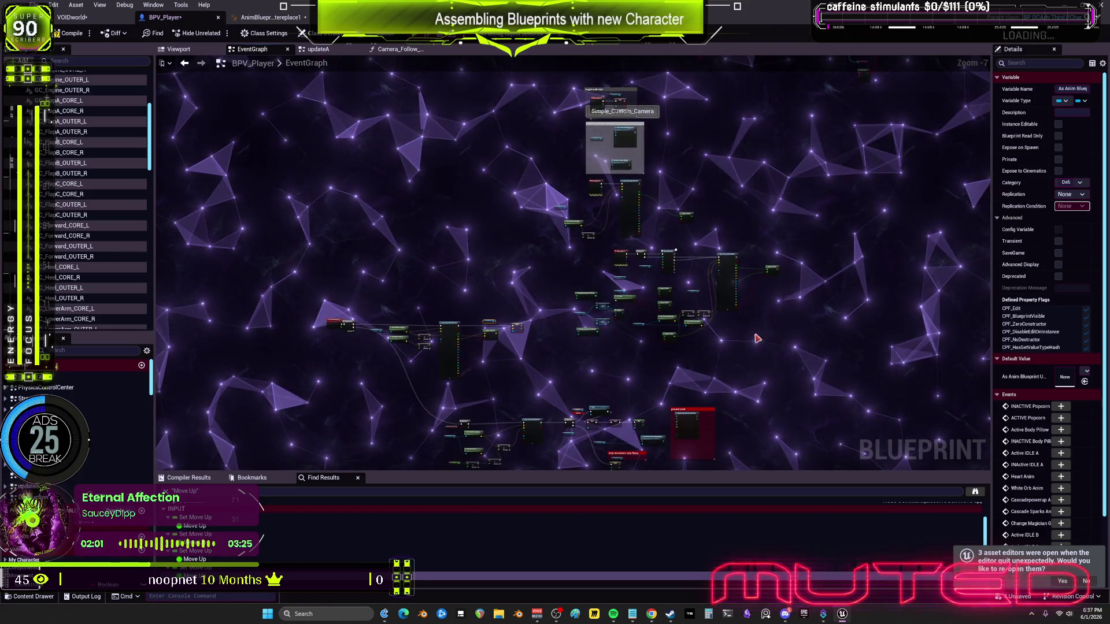
scroll(673, 268, up, 5)
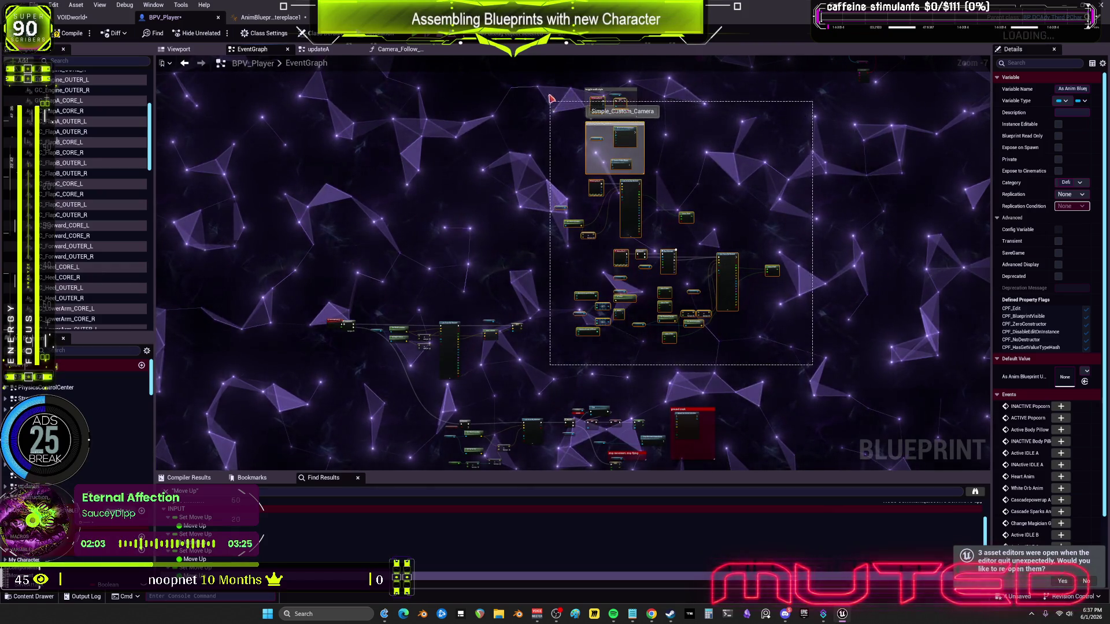
drag(622, 311, 627, 231)
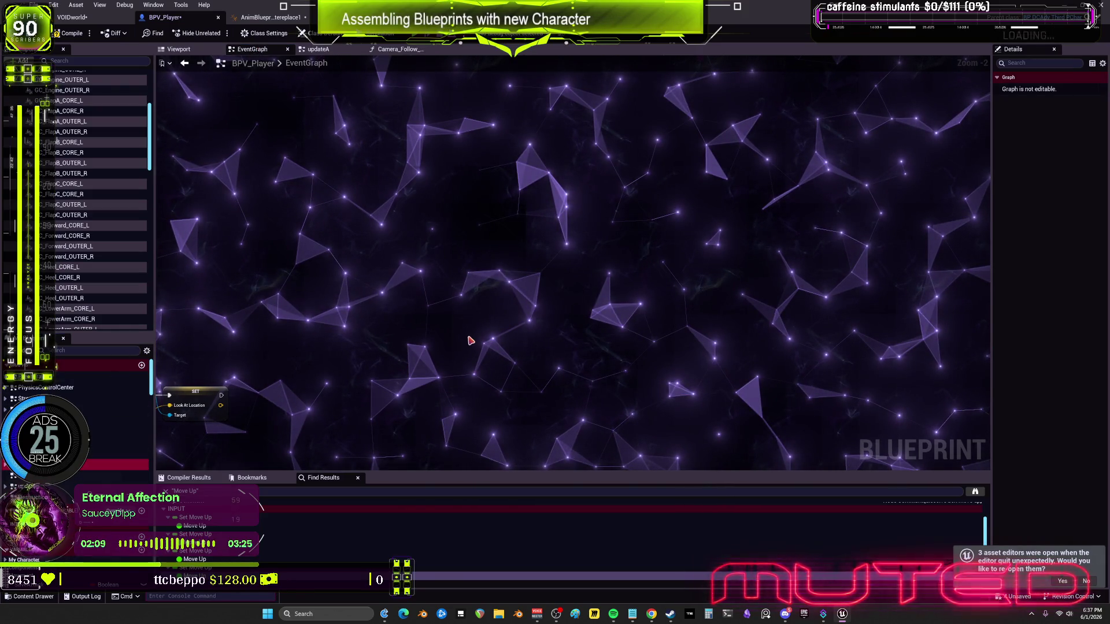
mouse_move(534, 255)
mouse_down()
mouse_move(772, 289)
mouse_move(897, 265)
mouse_move(717, 473)
mouse_up()
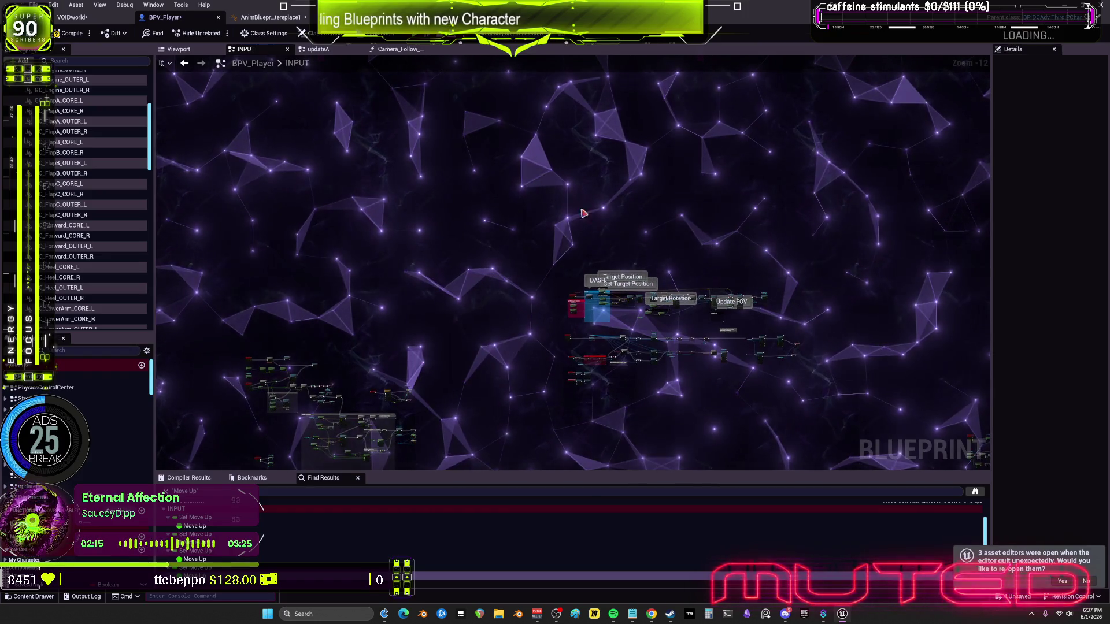
Save BPV_Player via File > Save and compile with F7, exposing missing TLDiveAccel and TLBOOST errors
scroll(565, 192, up, 3)
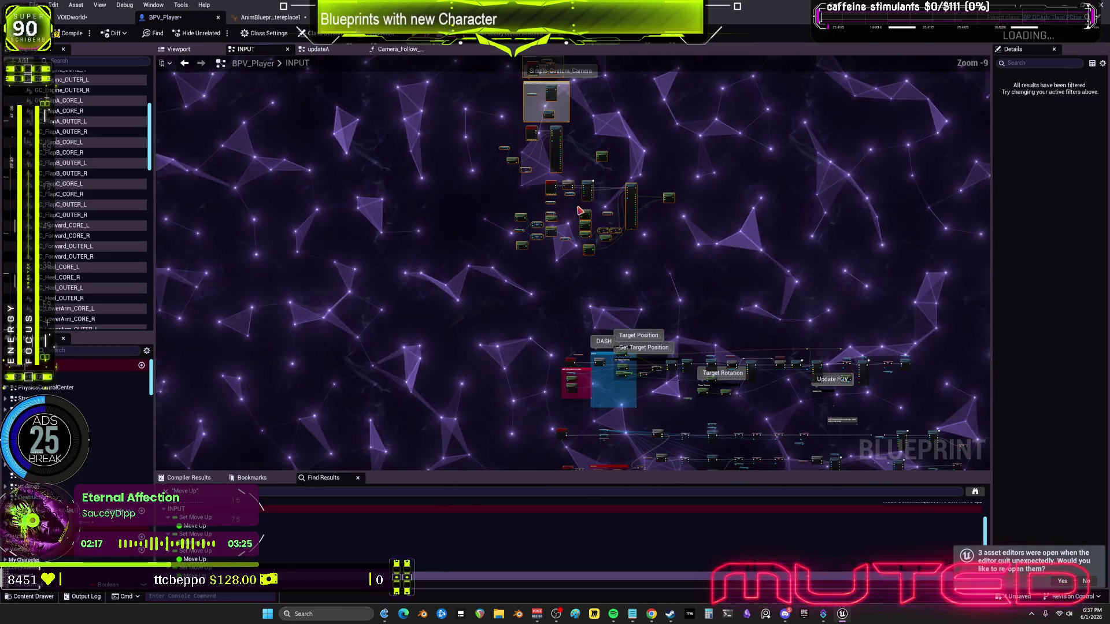
drag(588, 234, 596, 264)
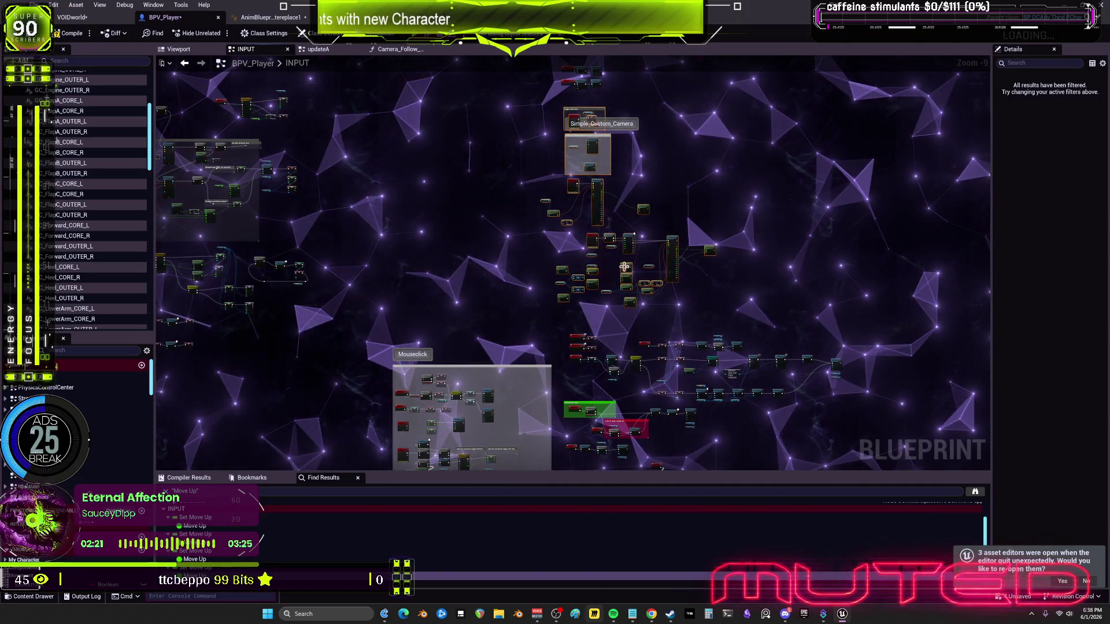
scroll(596, 265, down, 2)
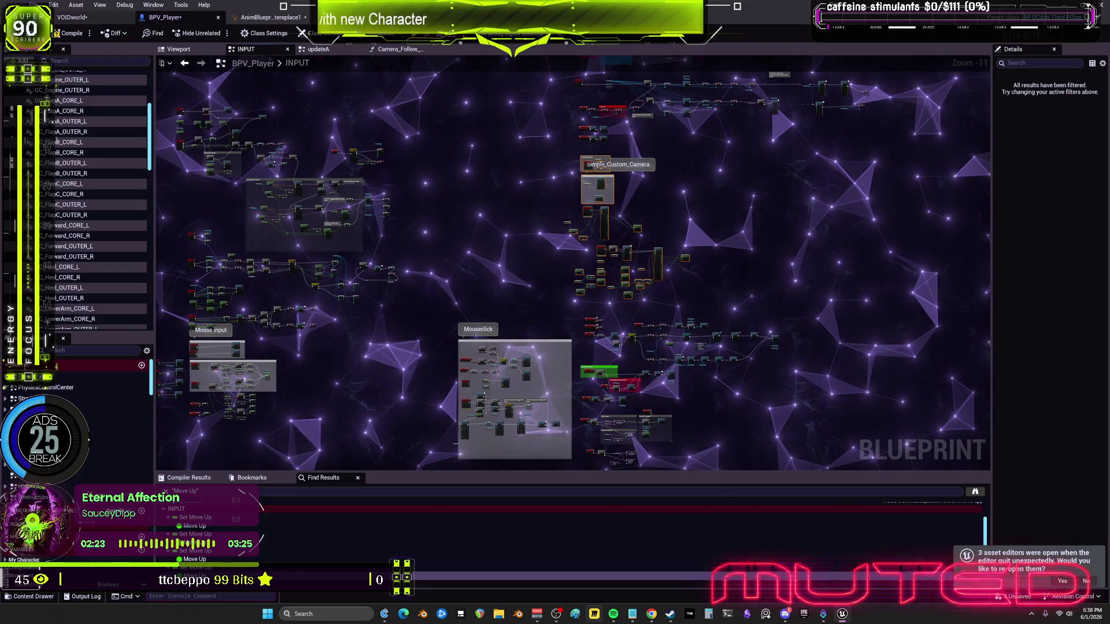
click(36, 5)
click(71, 85)
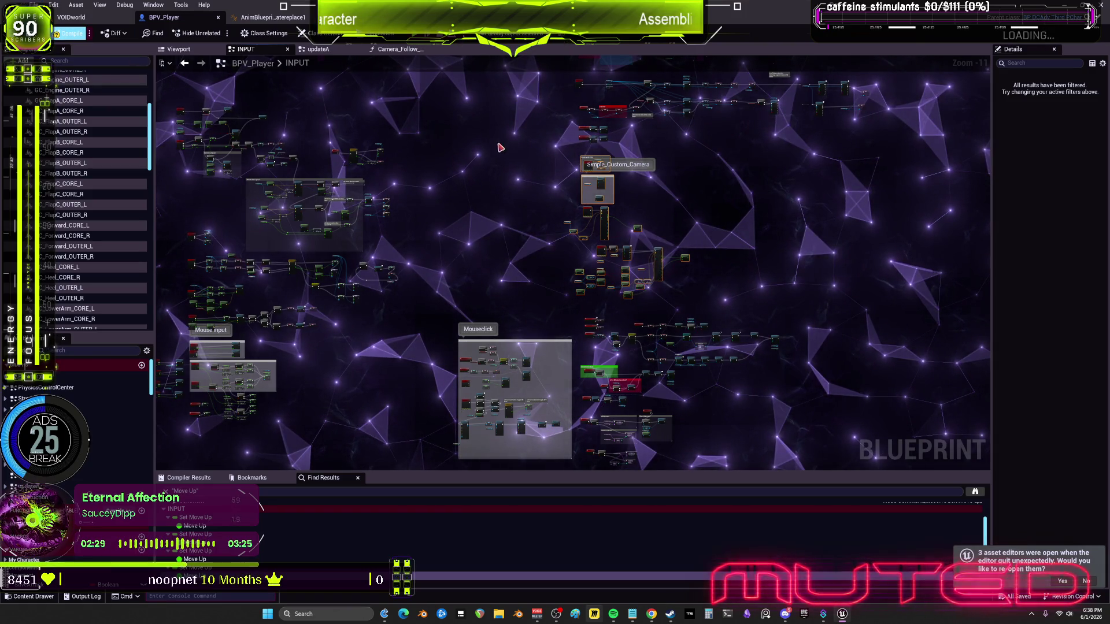
key(F7)
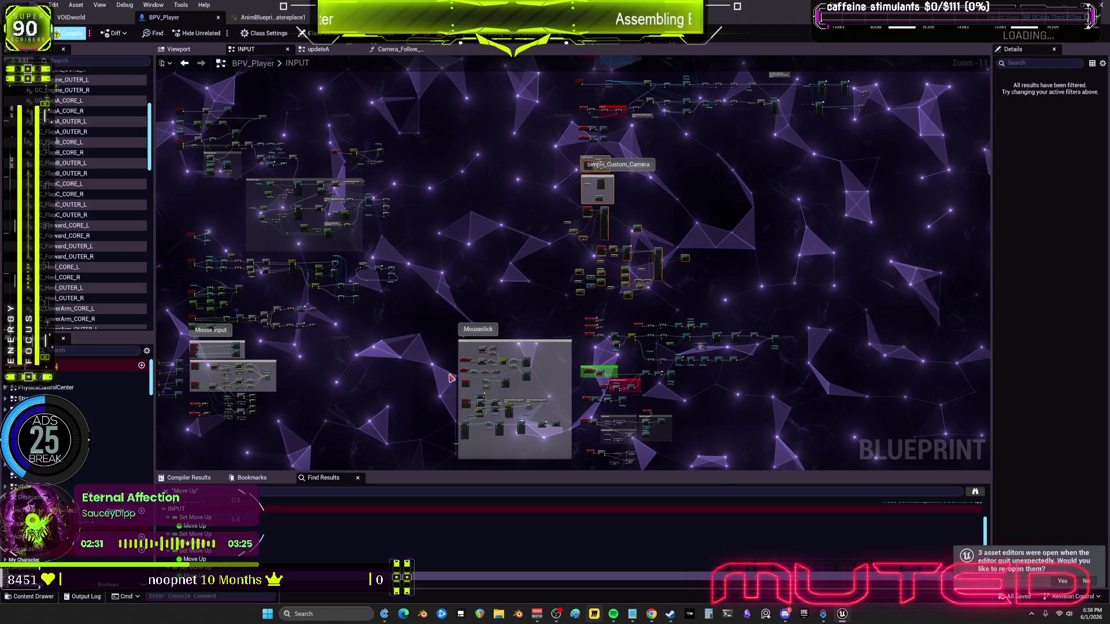
right_click(478, 297)
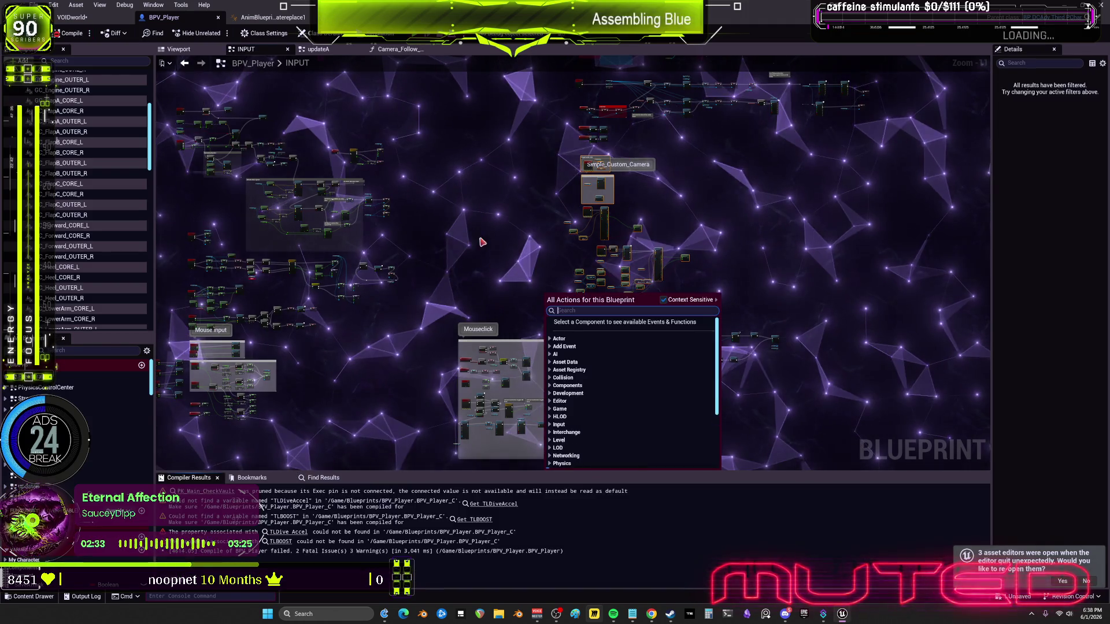
Jump from the TLBOOST compiler error to the Timeline_28 node and rename it TLBOOST
key(Escape)
click(471, 519)
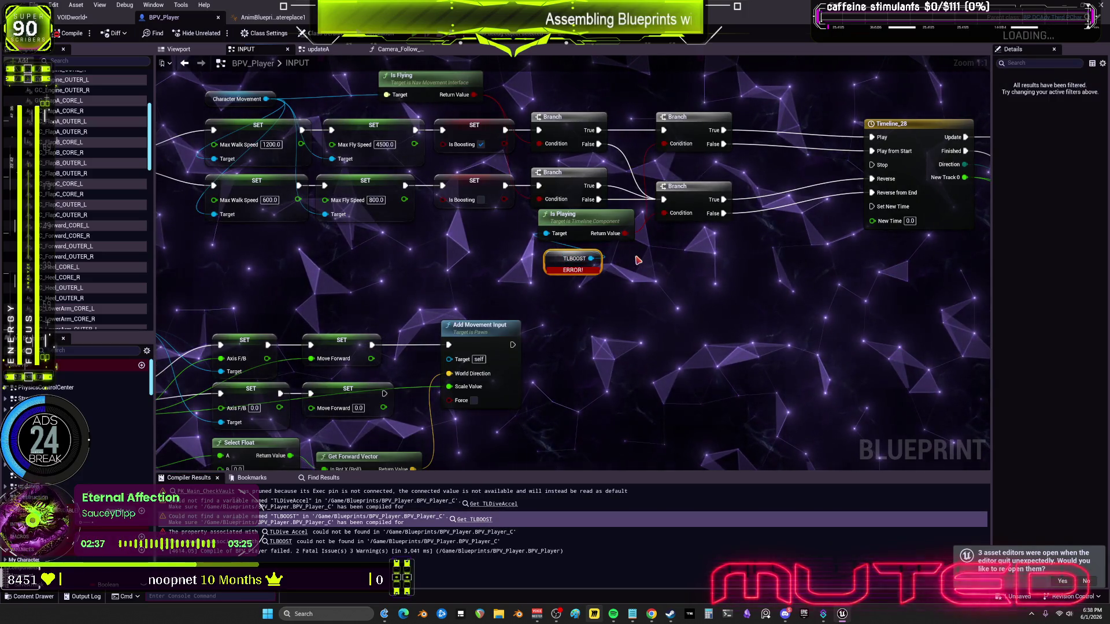
drag(761, 241, 638, 271)
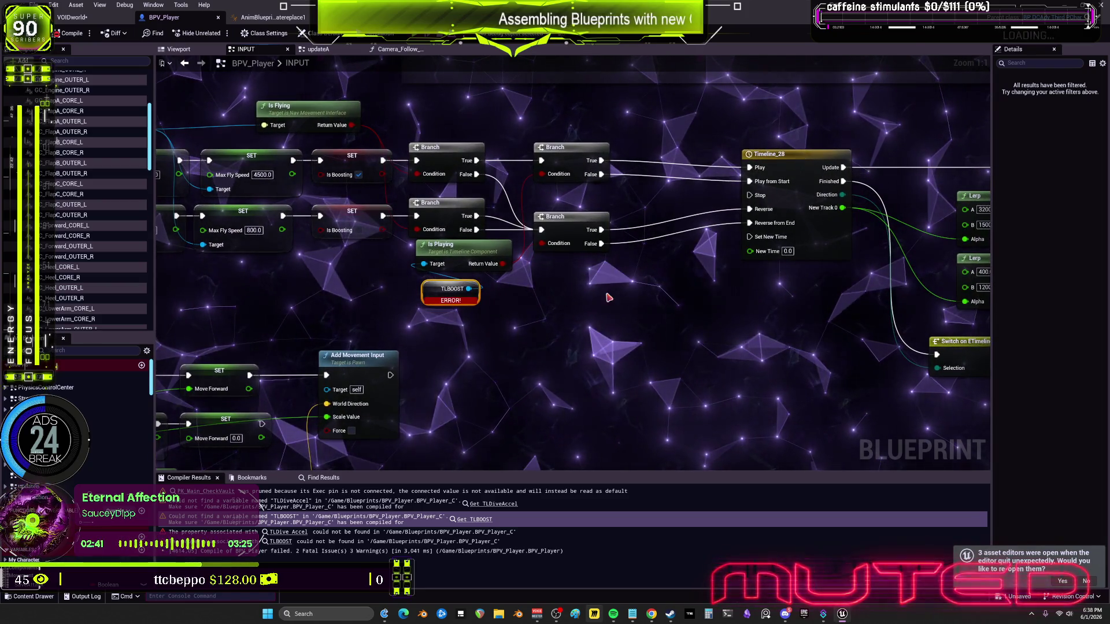
click(788, 166)
key(F2)
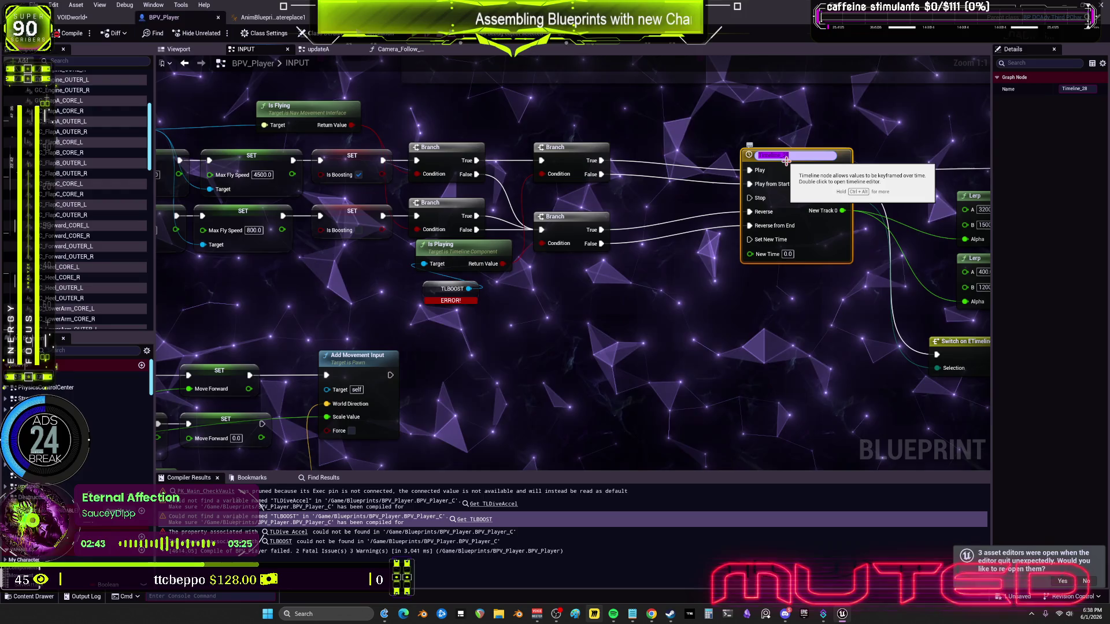
text(TLBOOST)
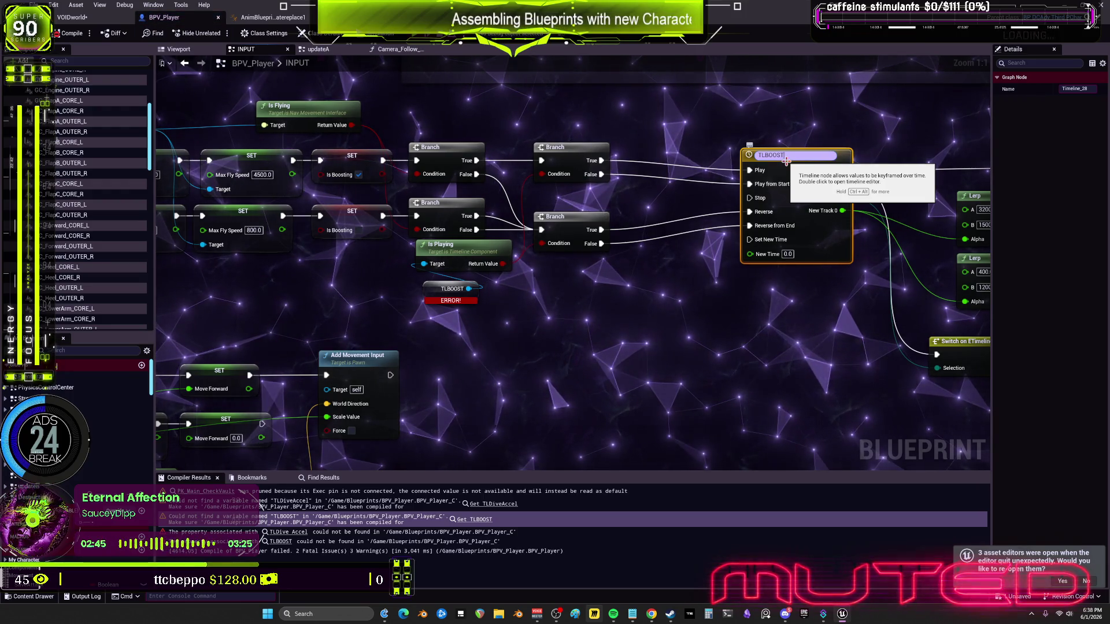
Commit the TLBOOST name and recompile, leaving only the missing TLDiveAccel error
right_click(505, 318)
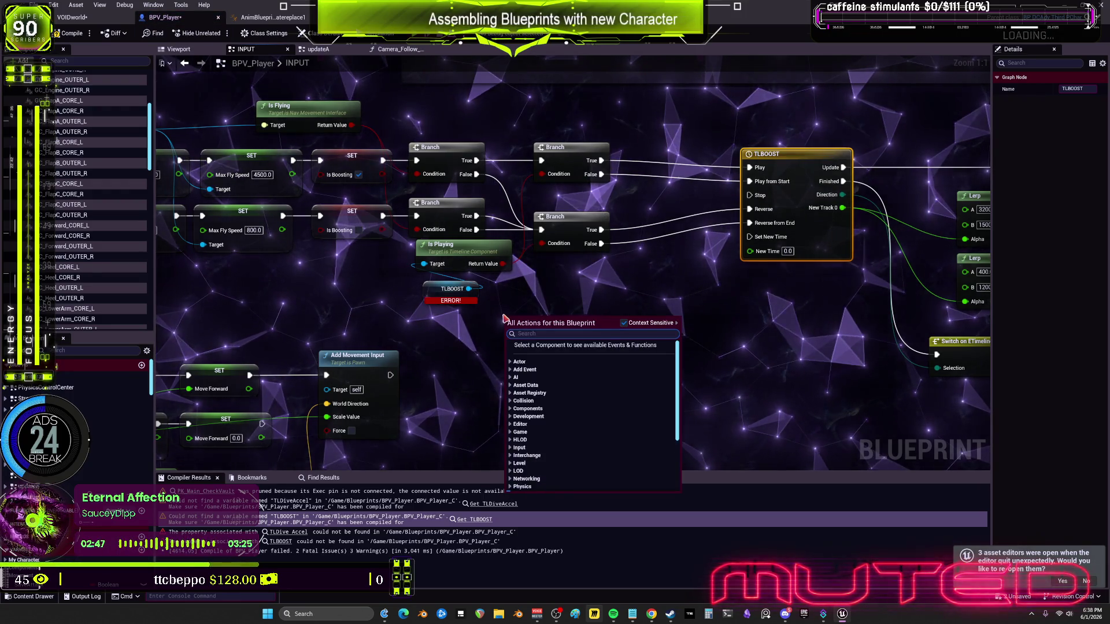
click(505, 319)
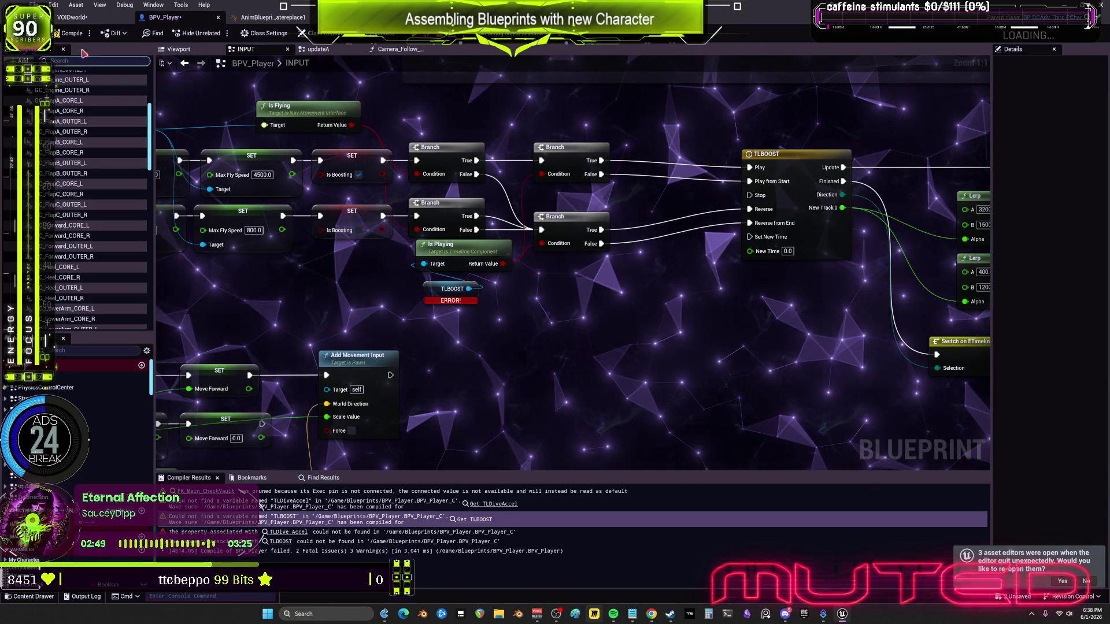
click(70, 33)
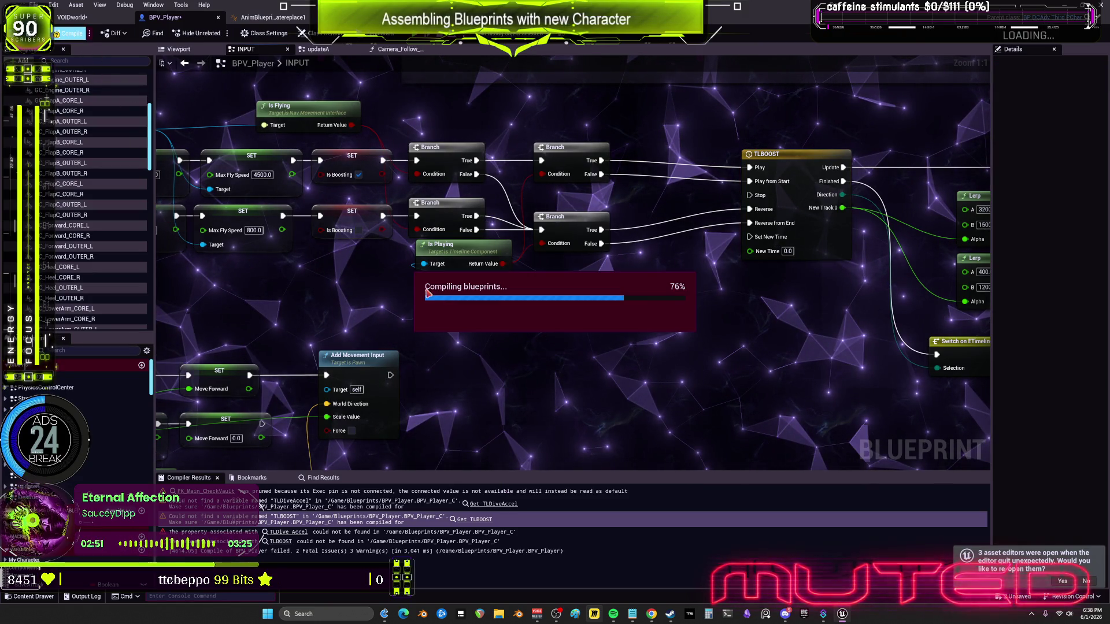
scroll(545, 318, down, 3)
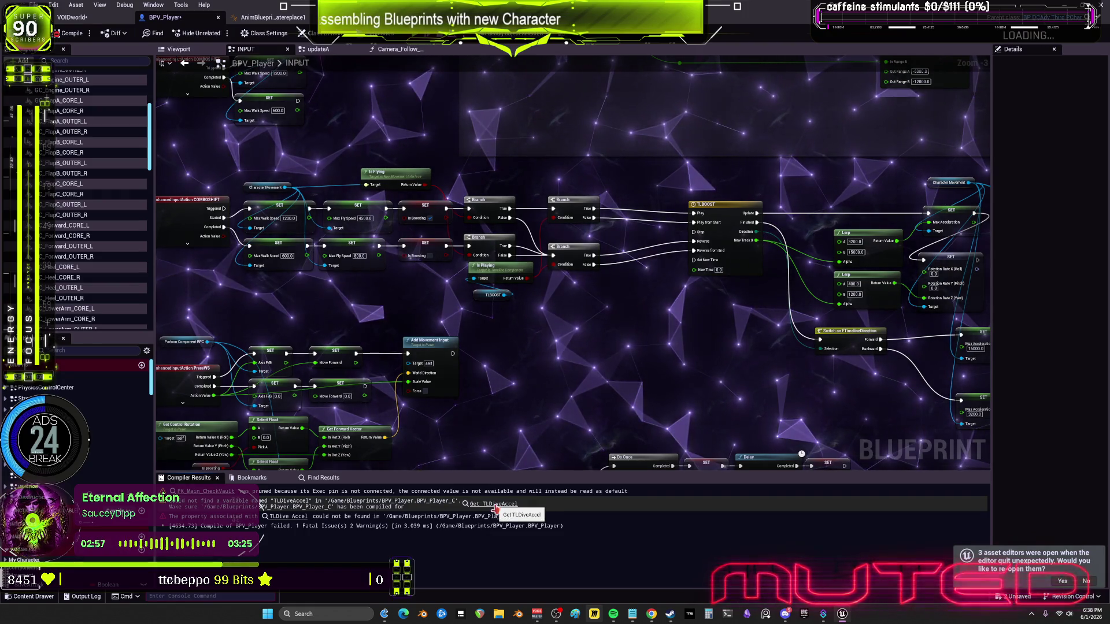
Replace the broken TLDive Accel node with a TLACCEL getter wired into Stop's Target
mouse_move(623, 396)
mouse_down()
mouse_move(607, 240)
mouse_move(689, 134)
mouse_move(486, 277)
mouse_move(600, 380)
mouse_move(526, 382)
mouse_move(511, 277)
mouse_move(610, 273)
mouse_move(586, 269)
mouse_up()
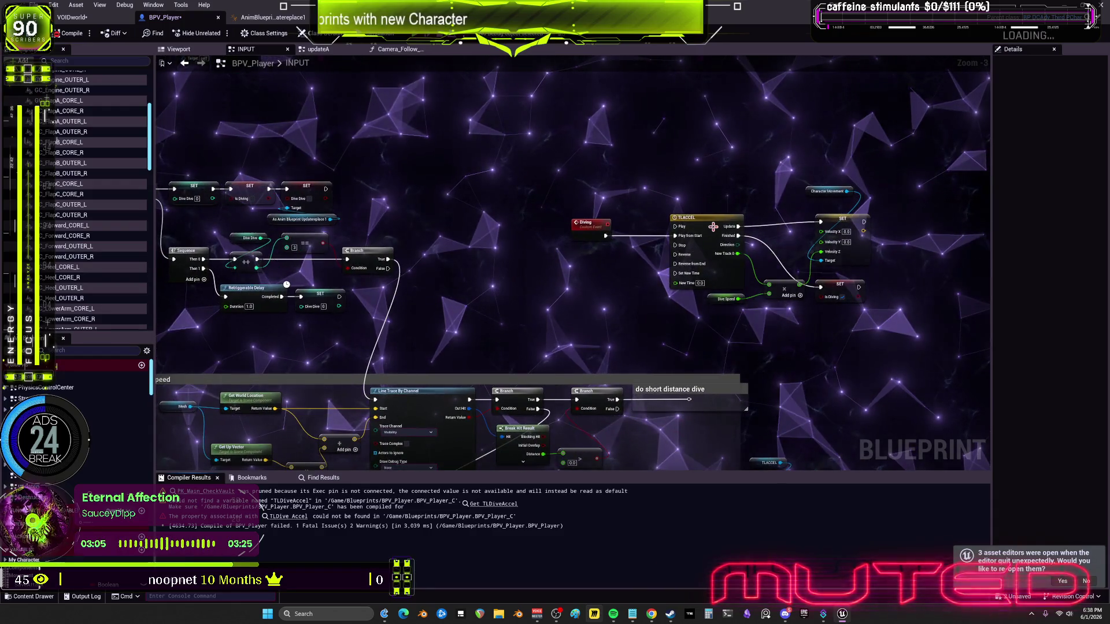
click(498, 504)
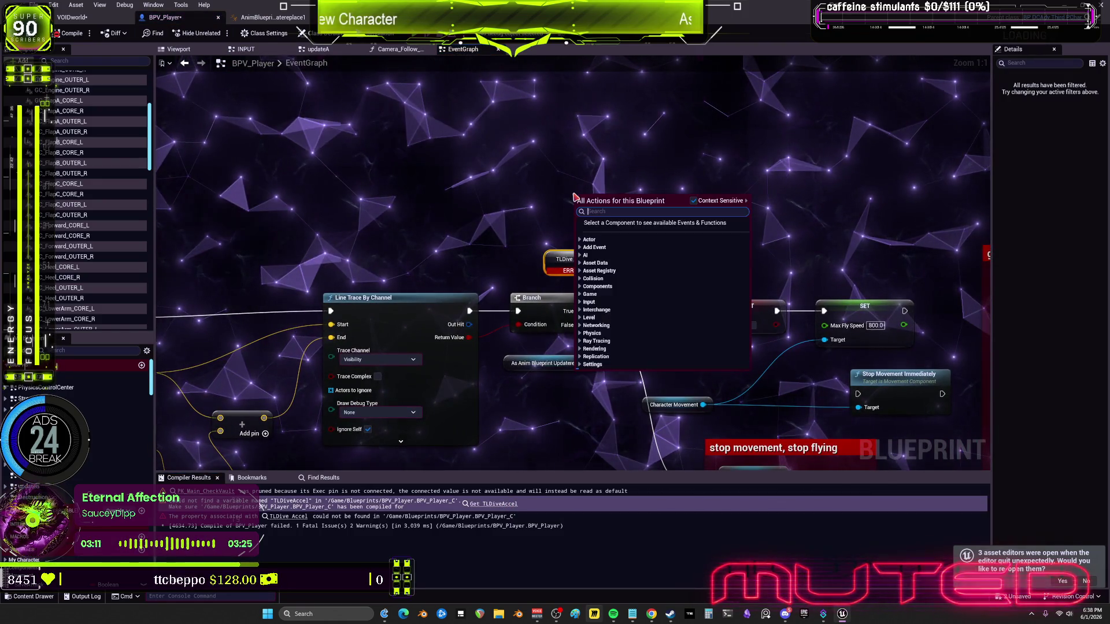
text(get tl)
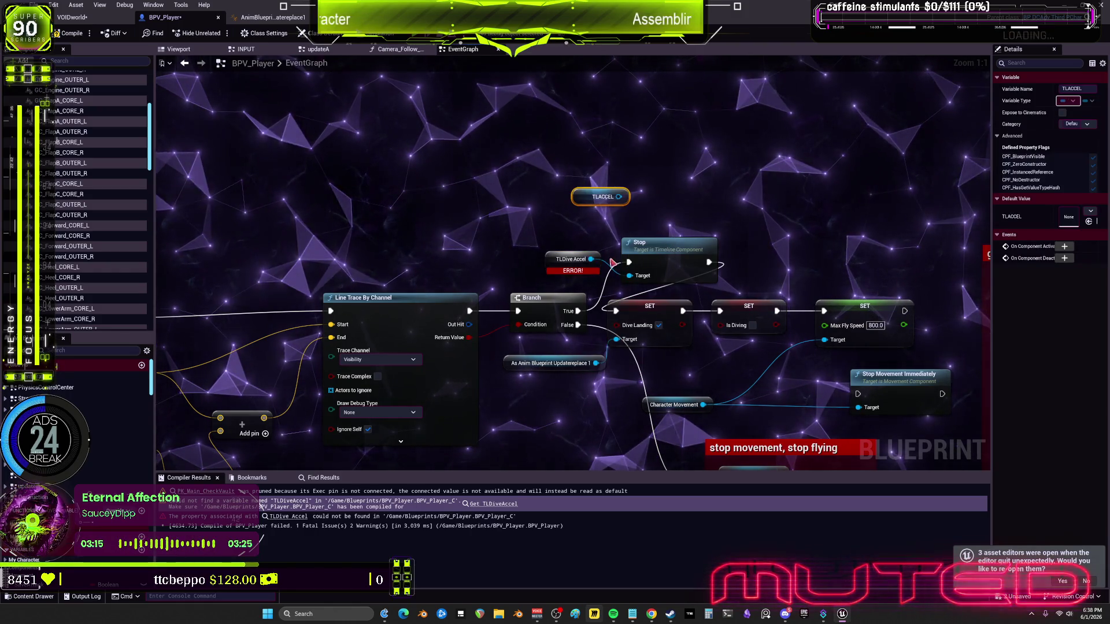
drag(630, 287, 629, 276)
click(573, 263)
key(Delete)
drag(589, 198, 561, 272)
Recompile BPV_Player, which now succeeds with 1 warning
scroll(561, 272, down, 3)
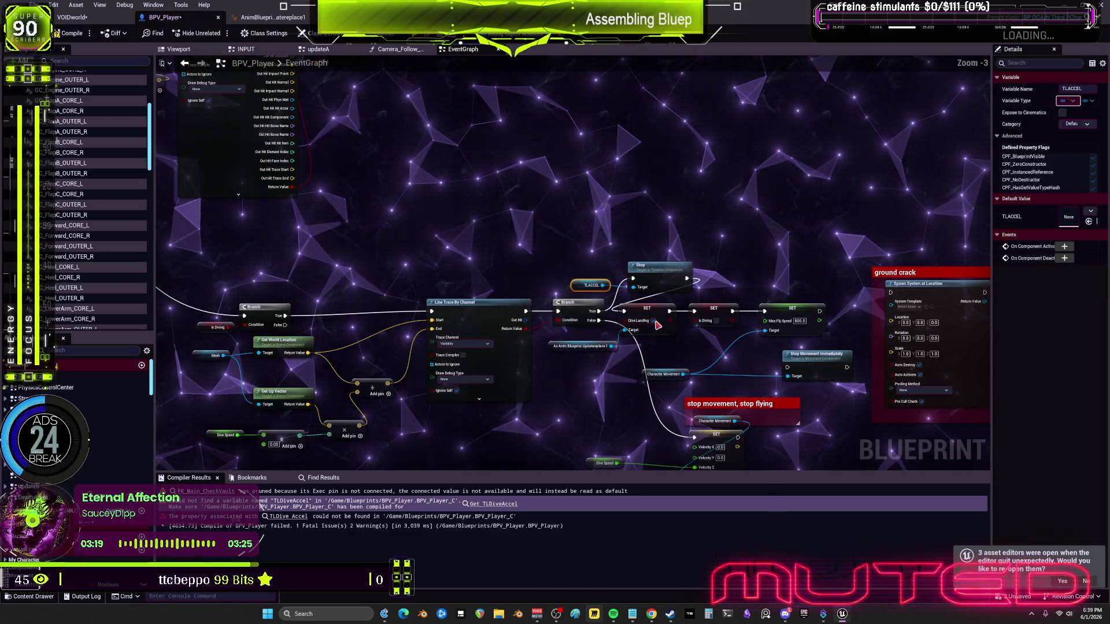
click(294, 518)
click(65, 34)
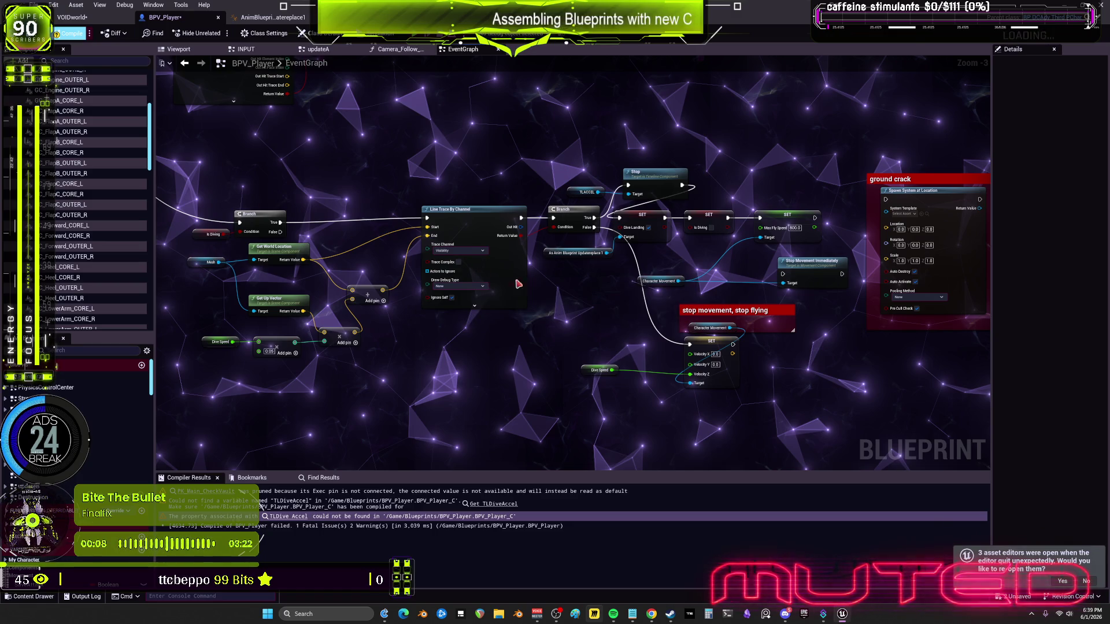
scroll(408, 286, down, 4)
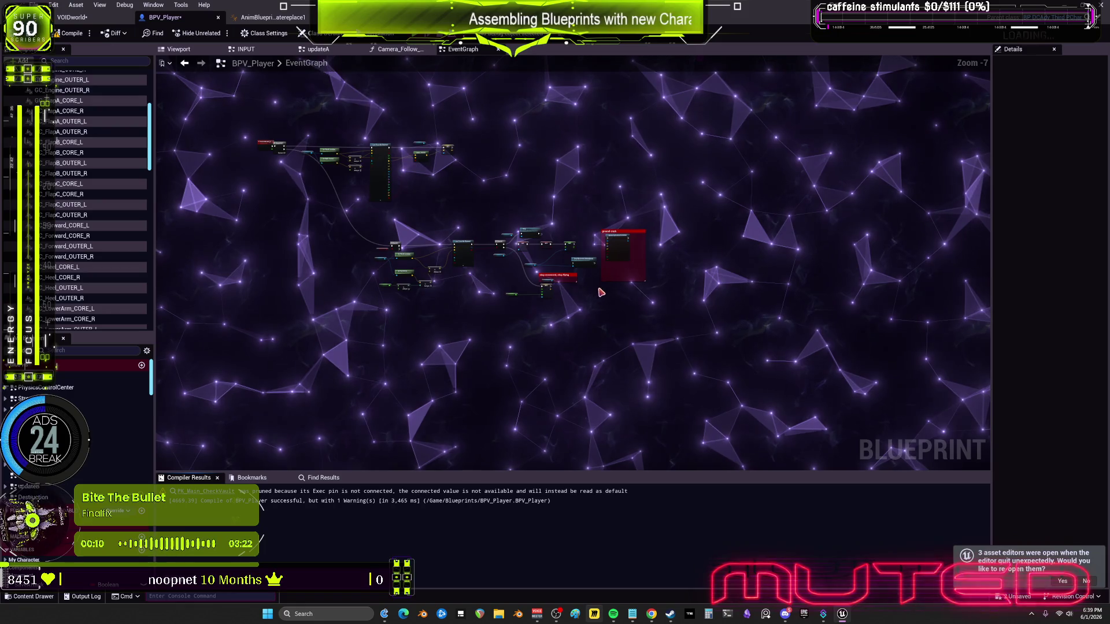
scroll(702, 354, down, 4)
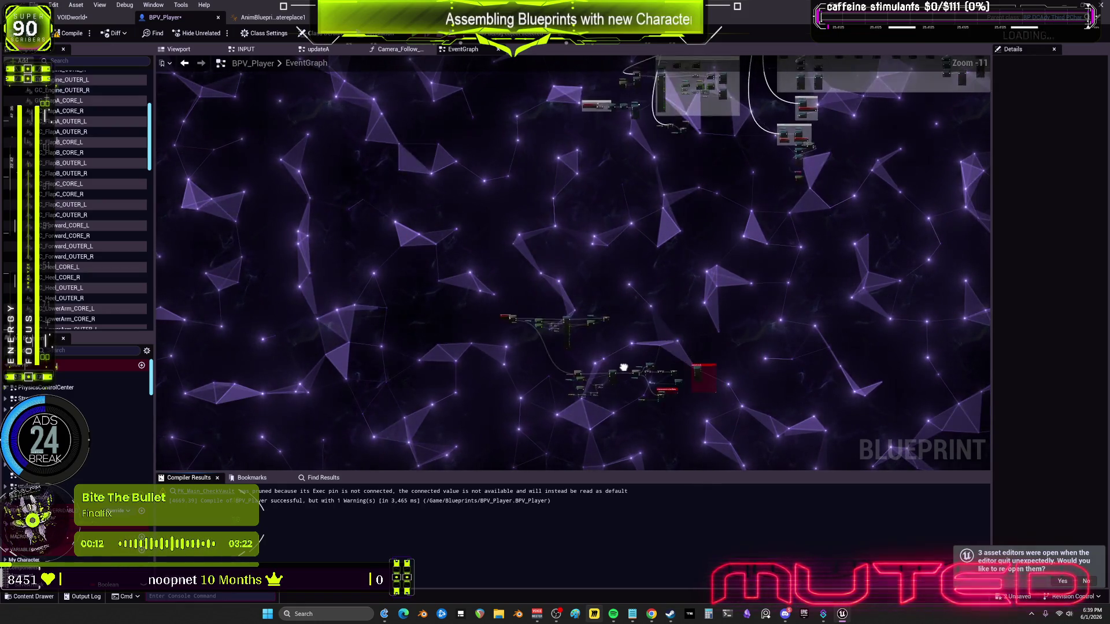
scroll(520, 289, up, 6)
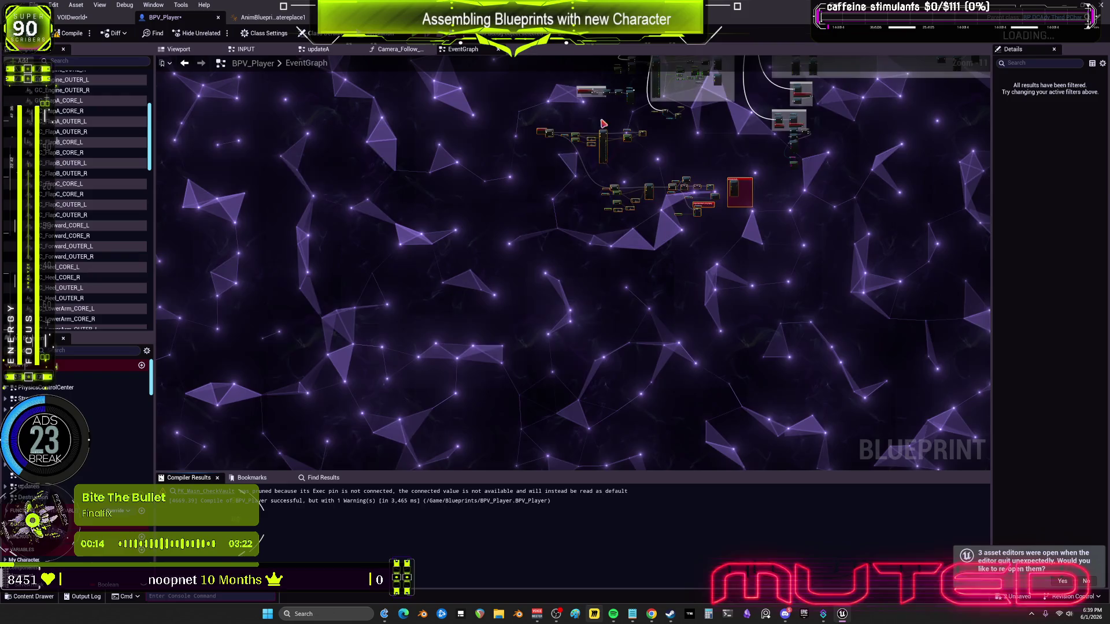
scroll(622, 182, up, 3)
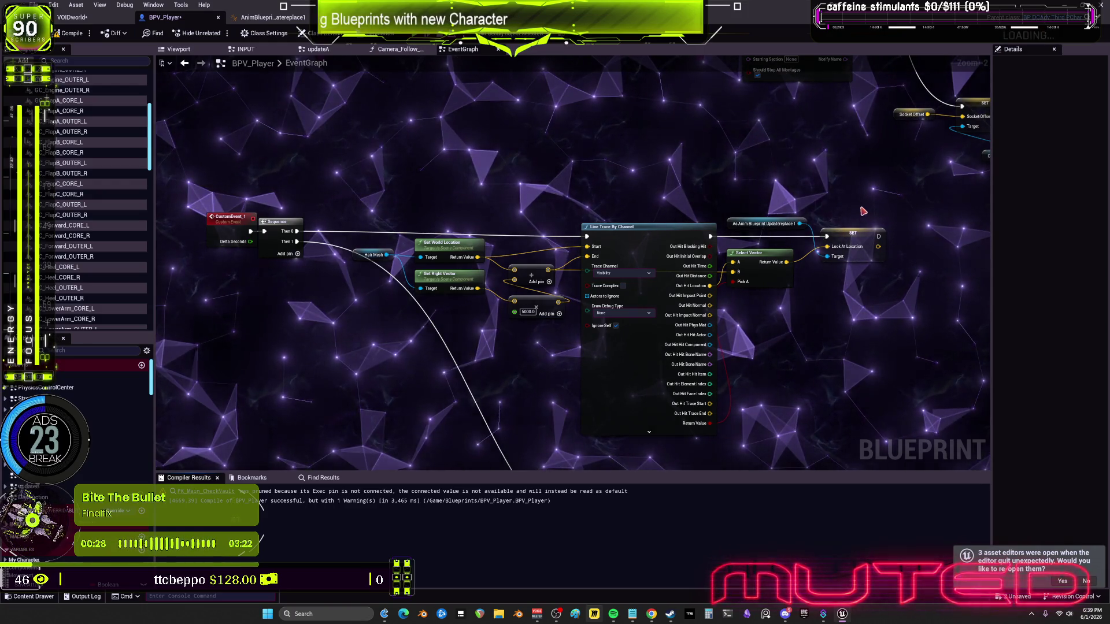
Promote Select Vector's Return Value to a new variable named Lookat Location Trace
right_click(670, 243)
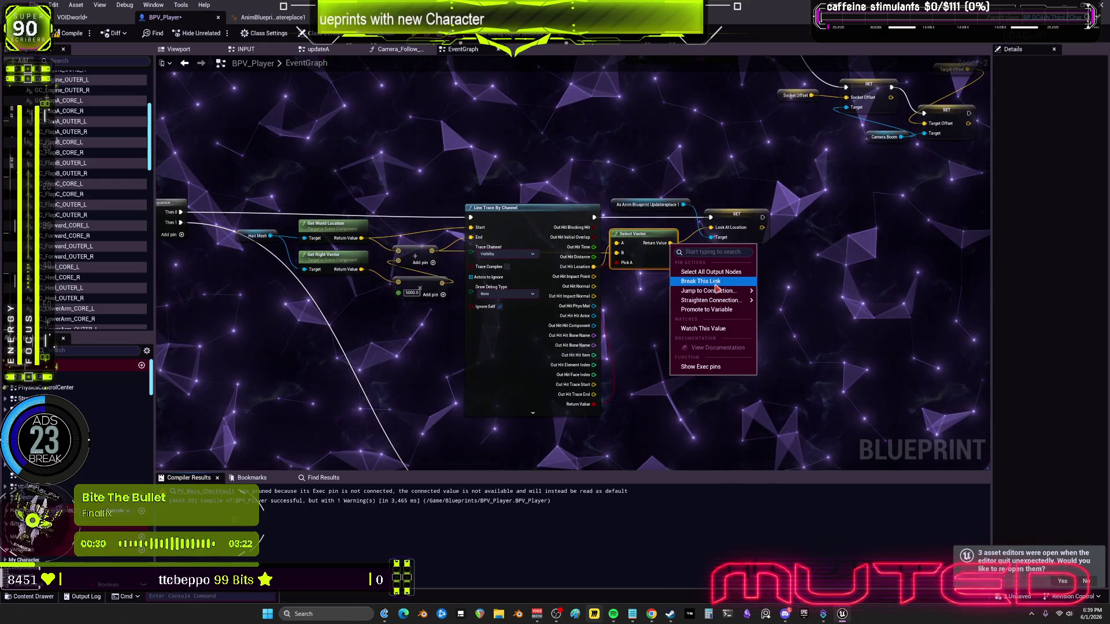
click(723, 313)
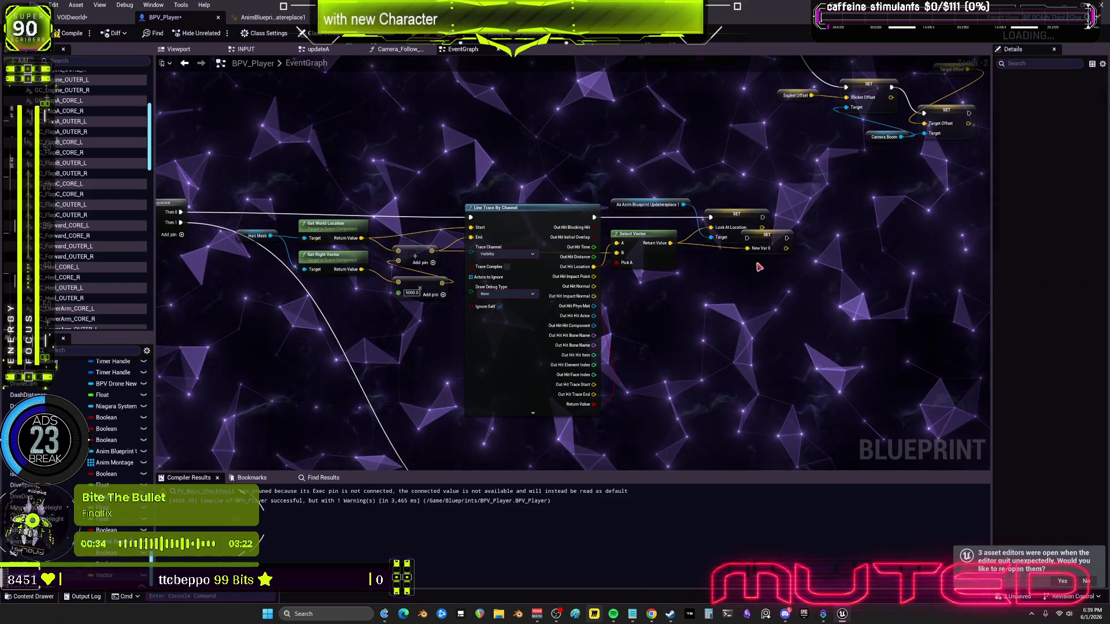
drag(734, 214, 726, 188)
drag(757, 235, 746, 261)
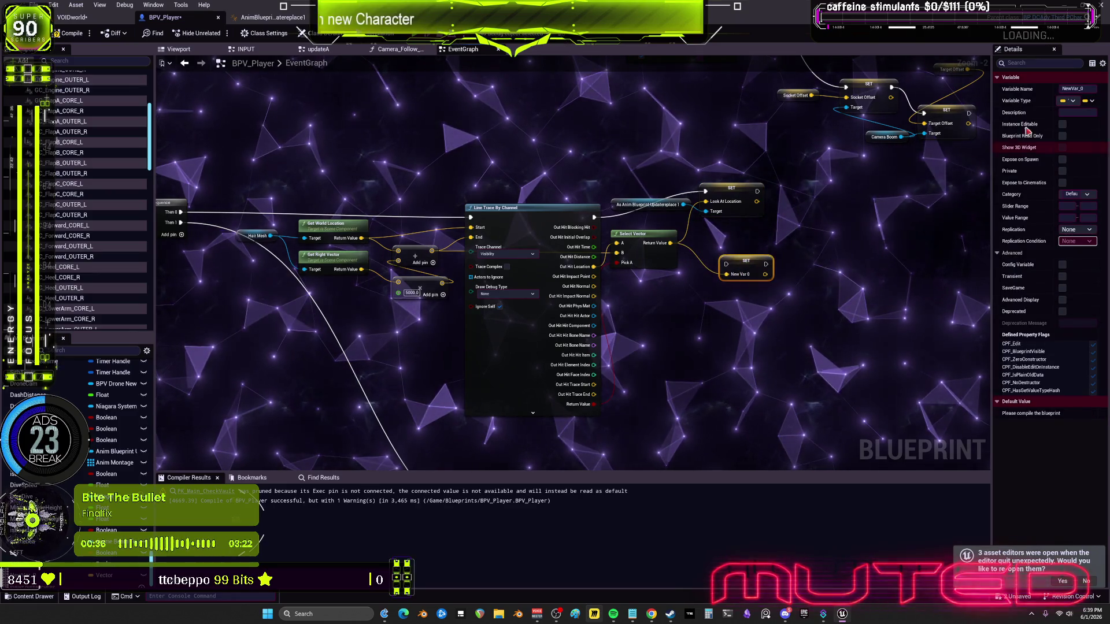
click(1088, 88)
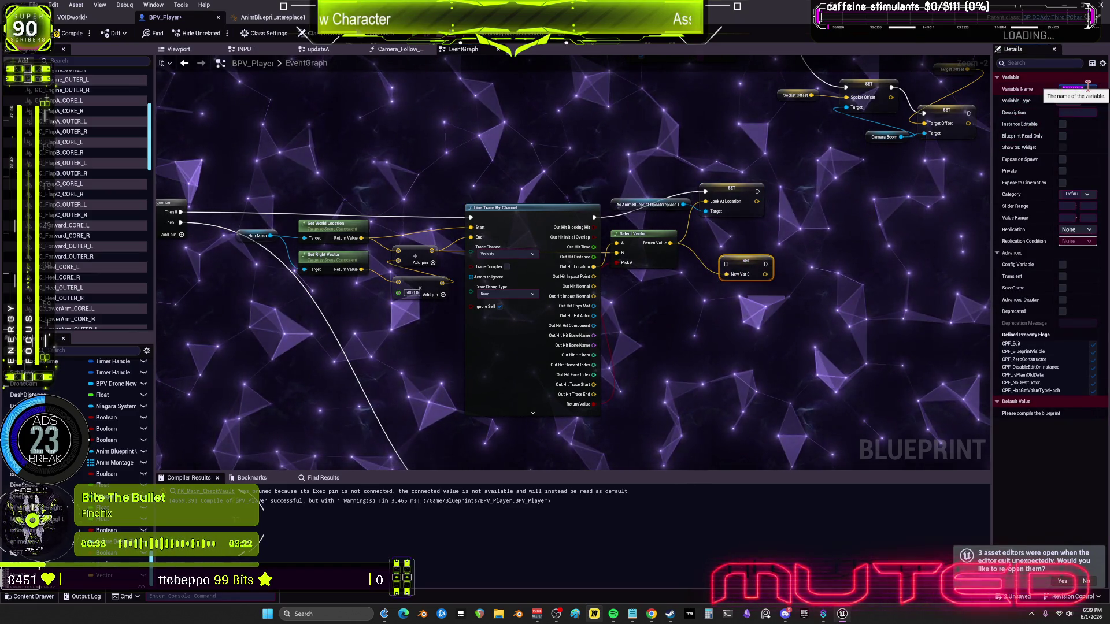
key(BackSpace)
text(AtLoca)
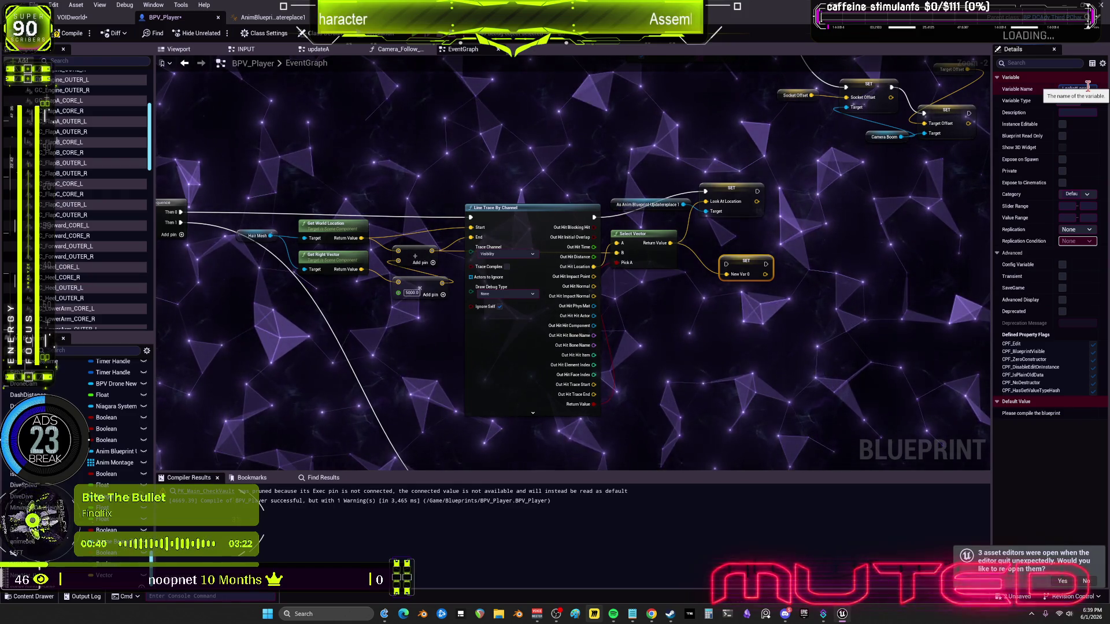
text(tionTrace)
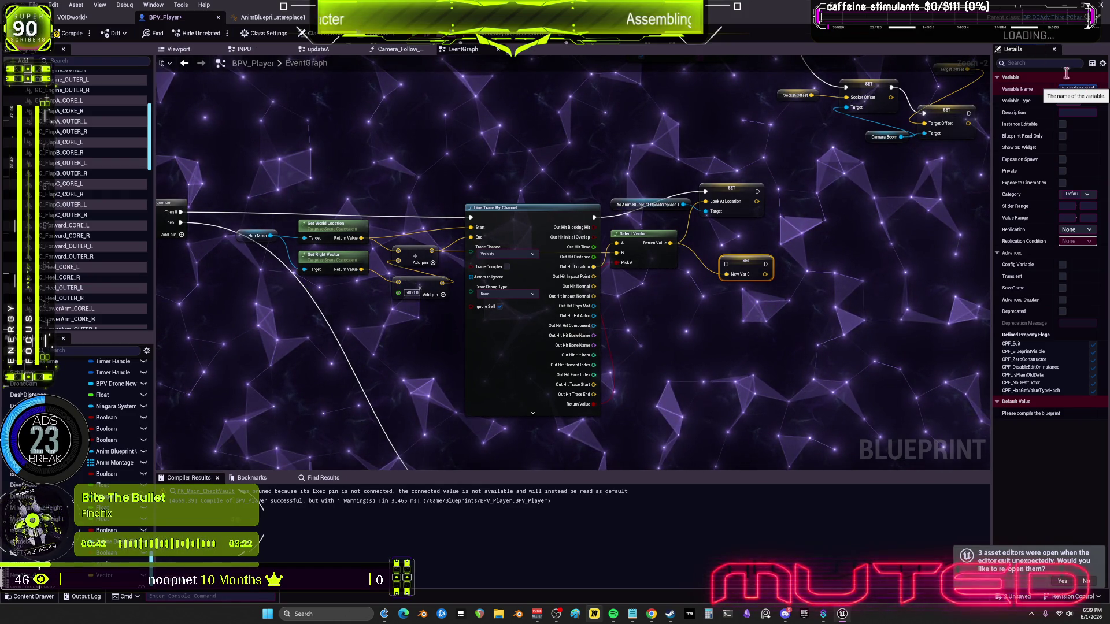
click(854, 186)
drag(758, 263, 742, 263)
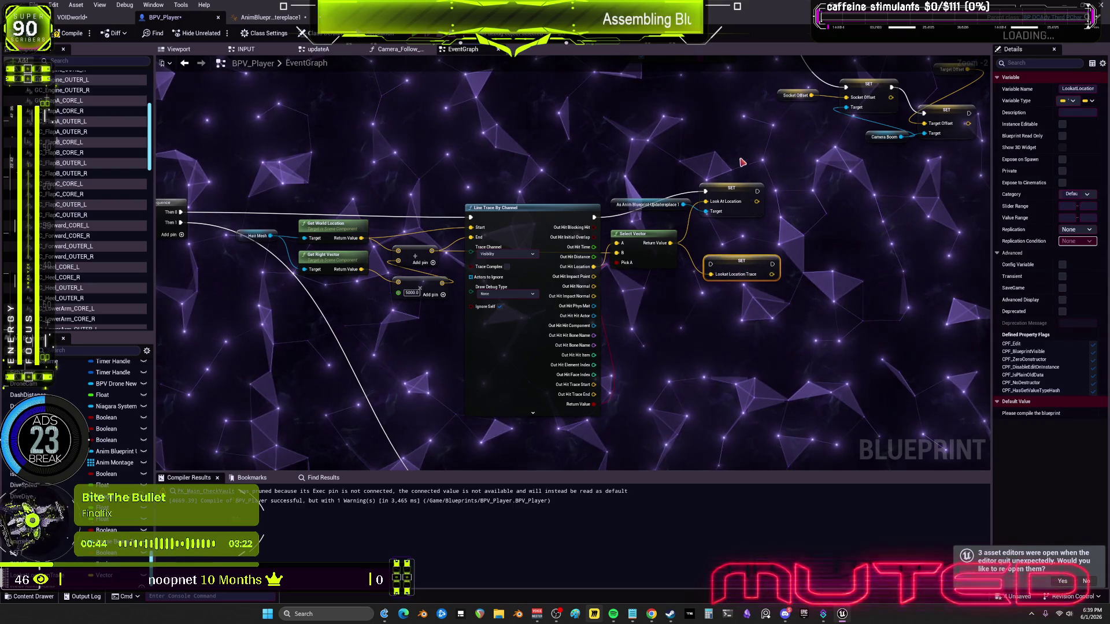
Delete the old SET Look At Location node and place the new setter beside Select Vector
drag(731, 174, 724, 223)
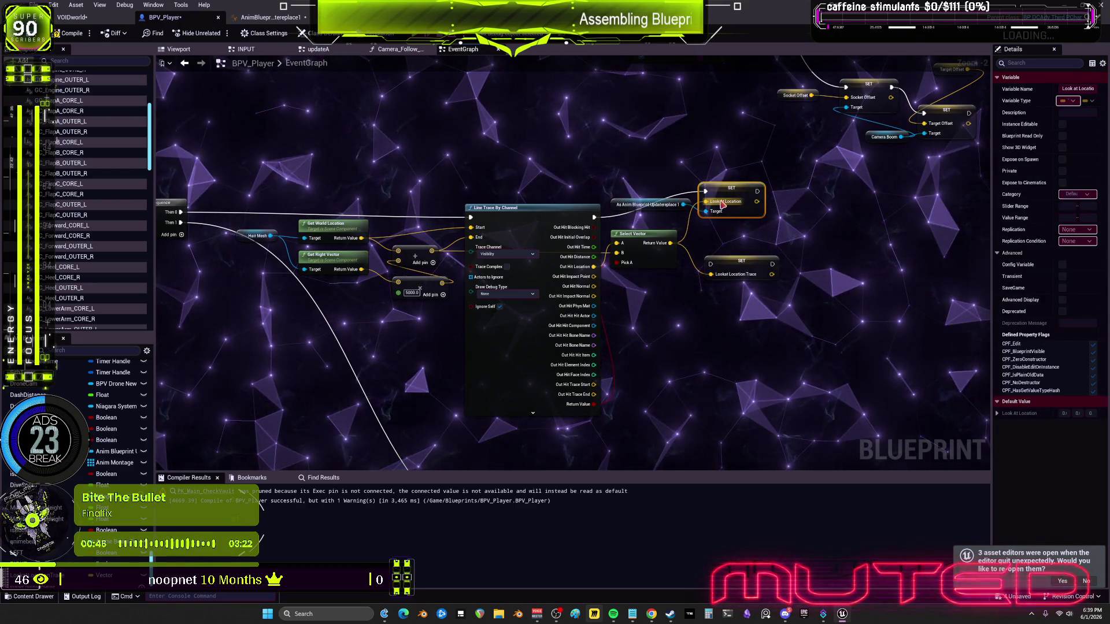
key(Delete)
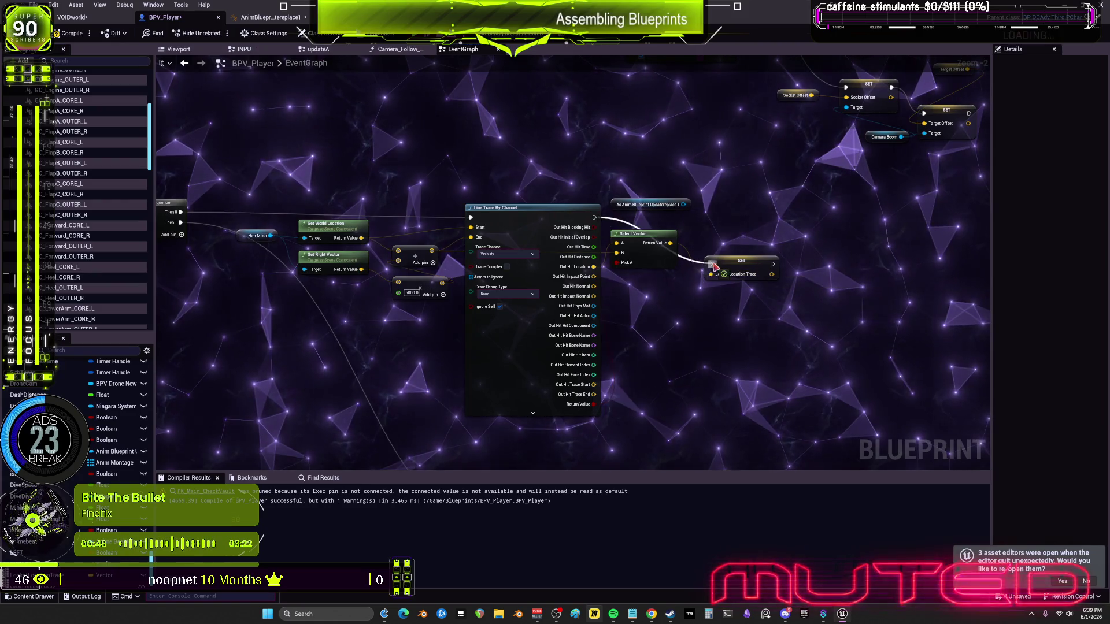
drag(715, 266, 729, 232)
click(727, 220)
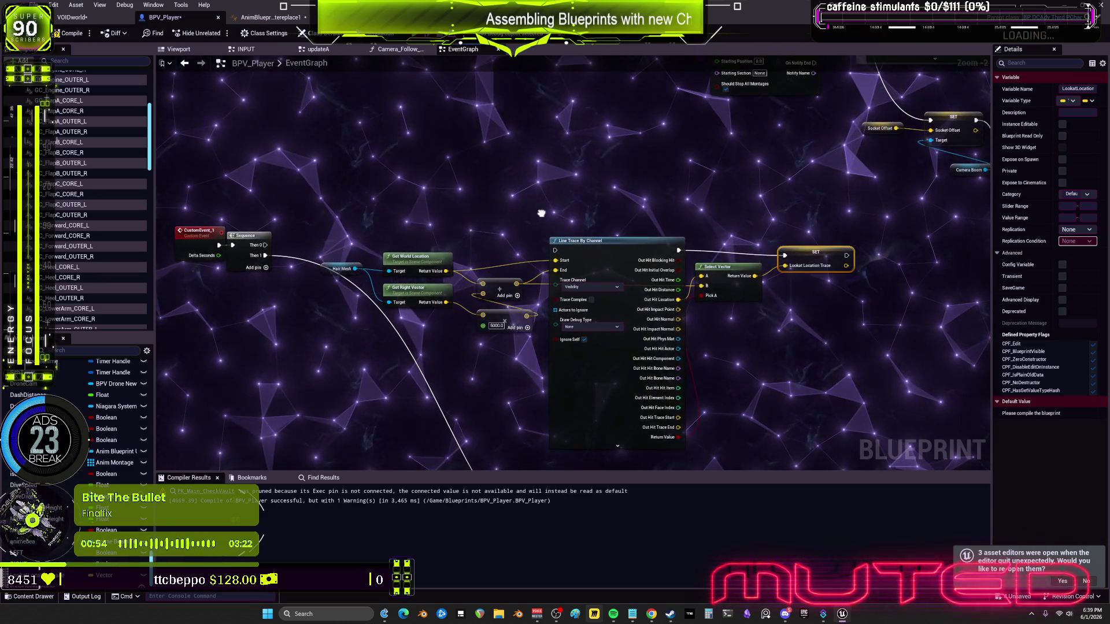
scroll(556, 191, down, 2)
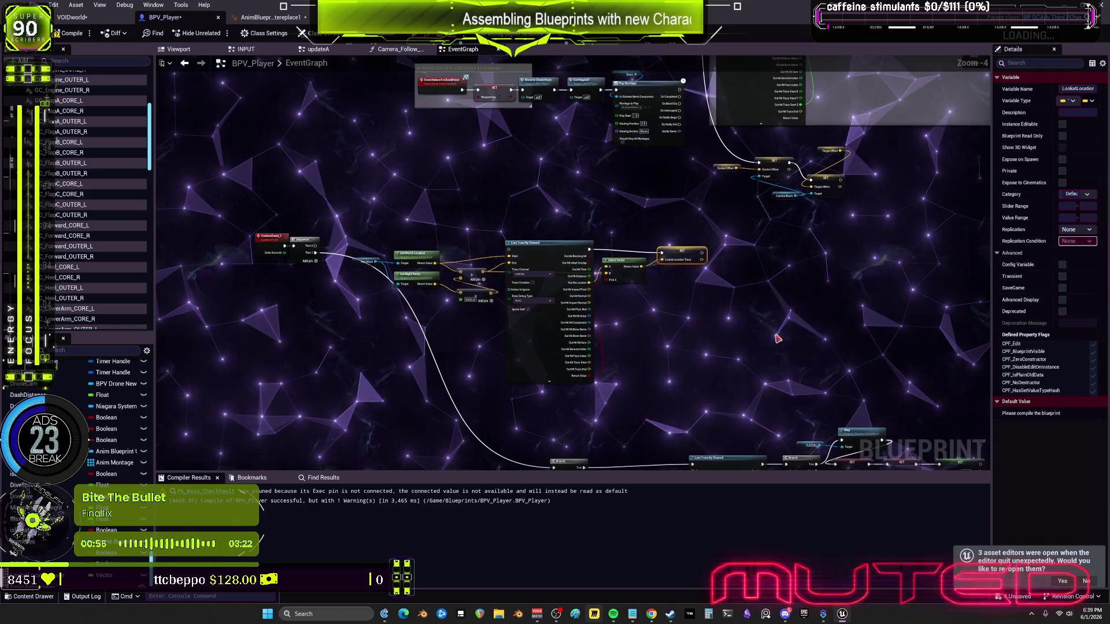
drag(403, 243, 349, 242)
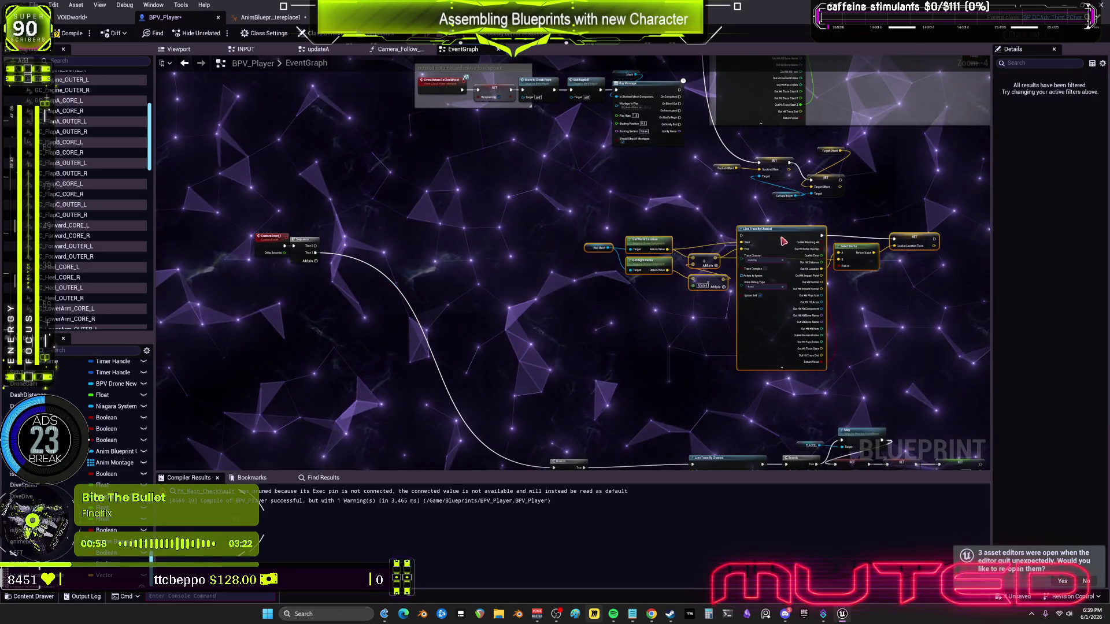
Add a Branch before Line Trace By Channel inside a 'look at additive trace' comment
click(665, 209)
scroll(666, 208, up, 4)
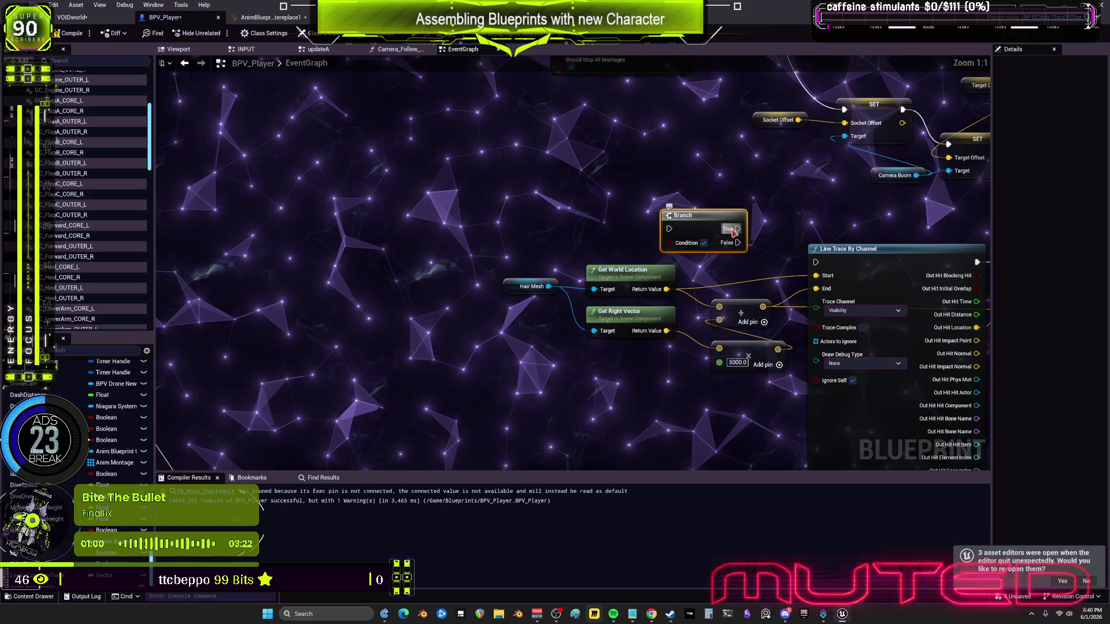
drag(749, 229, 692, 250)
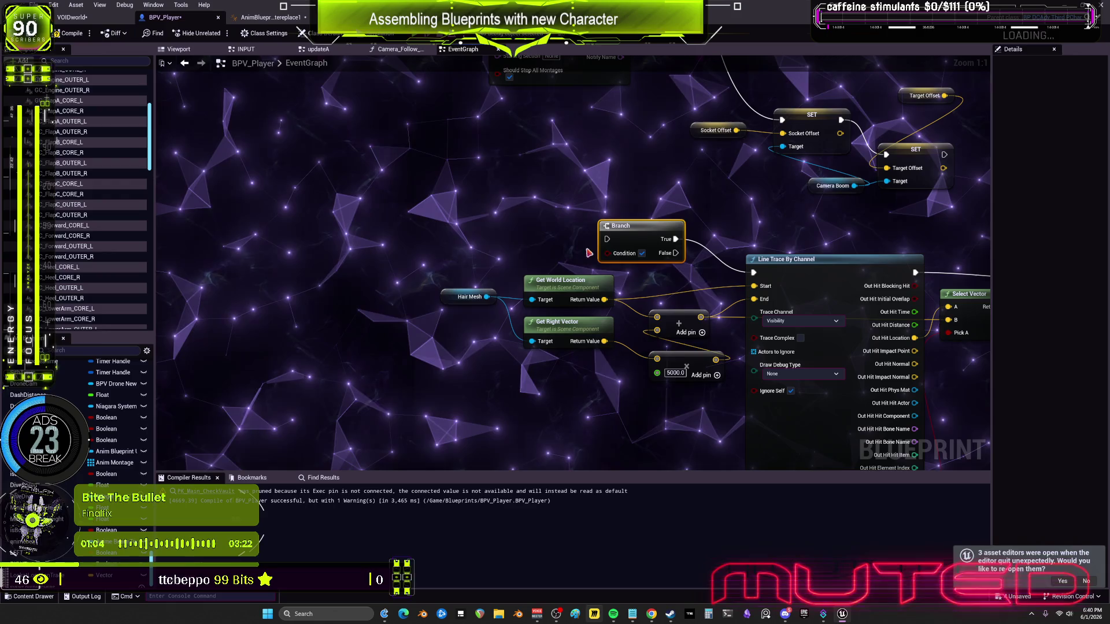
key(c)
text(look at additi)
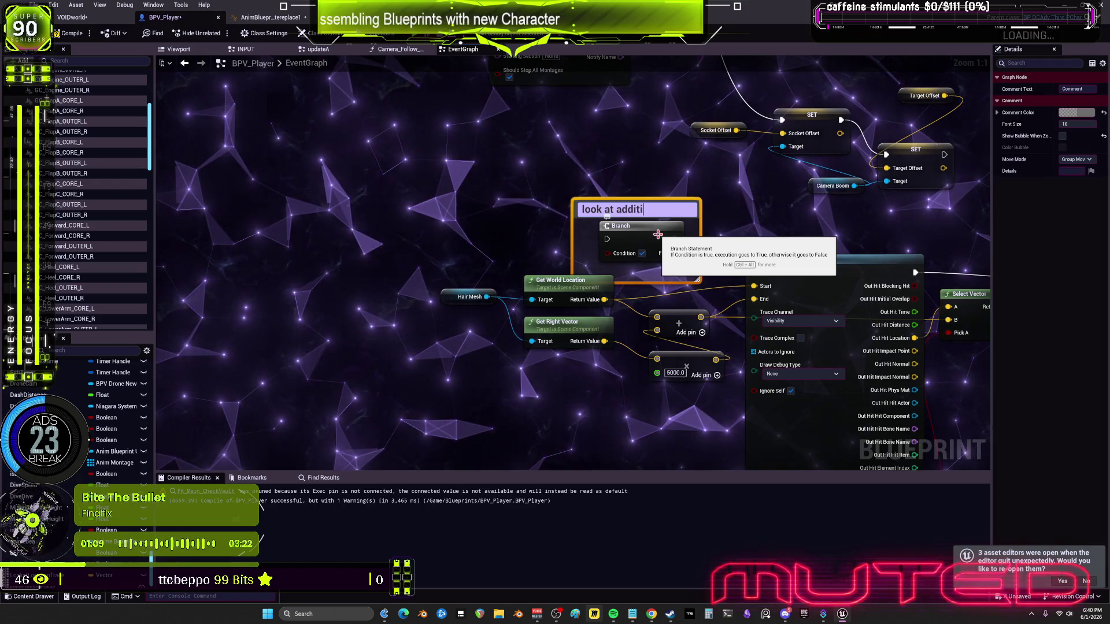
text(ve)
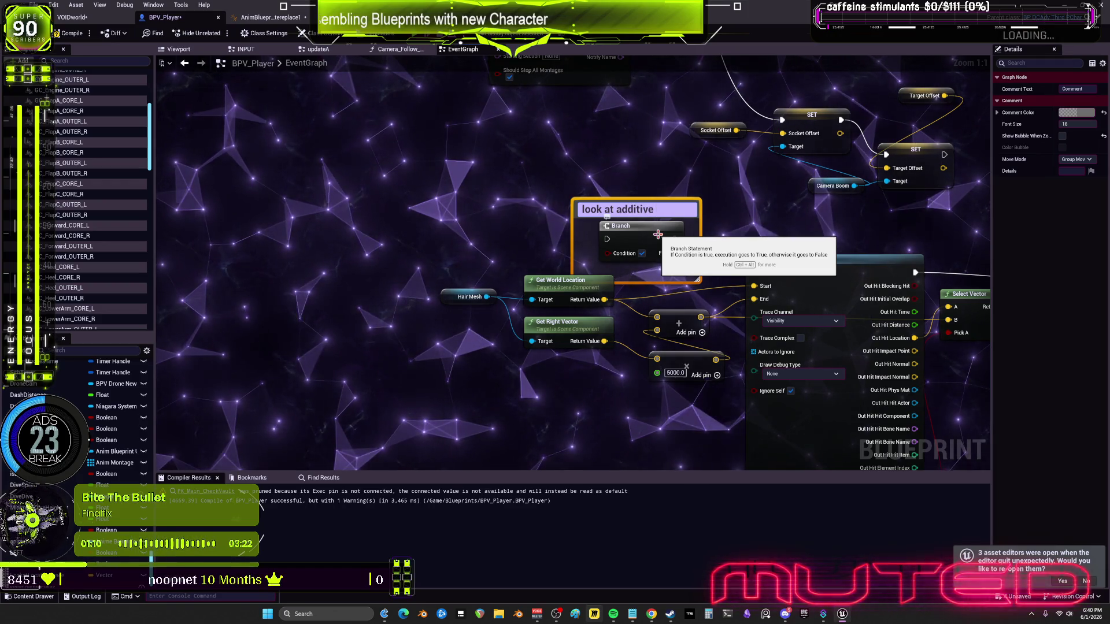
text( trace)
key(Return)
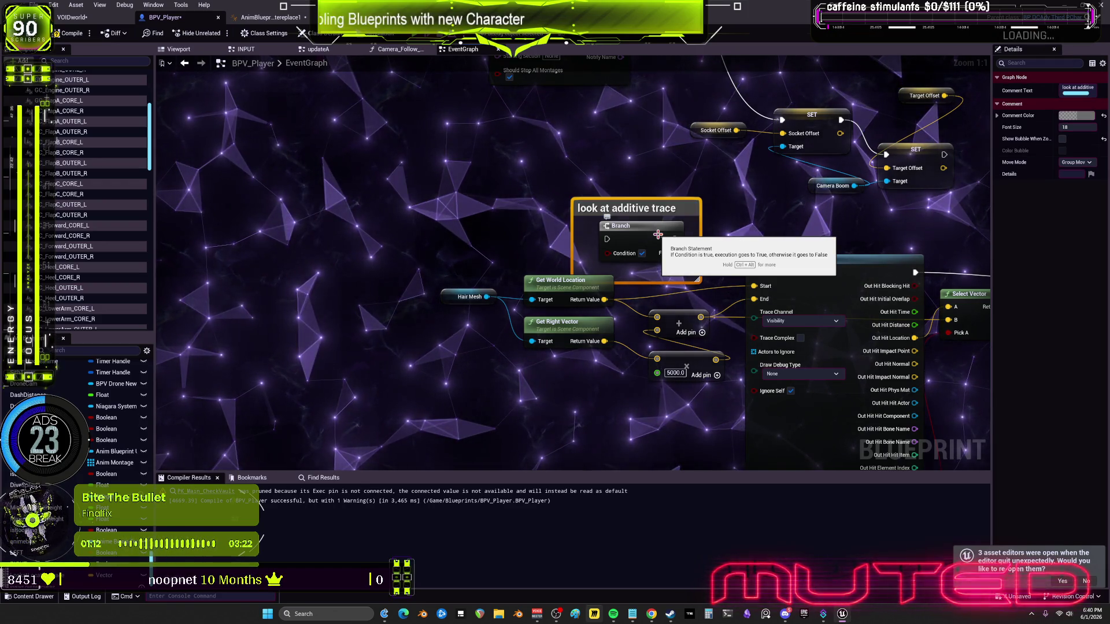
scroll(465, 263, down, 2)
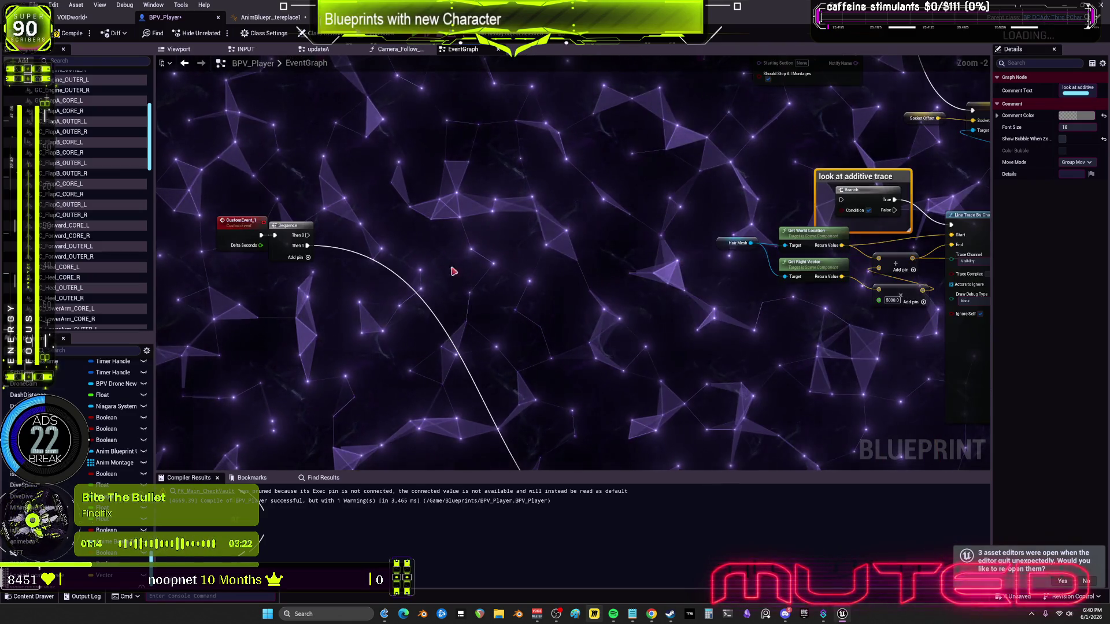
click(285, 193)
mouse_move(514, 283)
mouse_down()
mouse_move(488, 245)
mouse_move(445, 234)
mouse_up()
scroll(460, 236, down, 1)
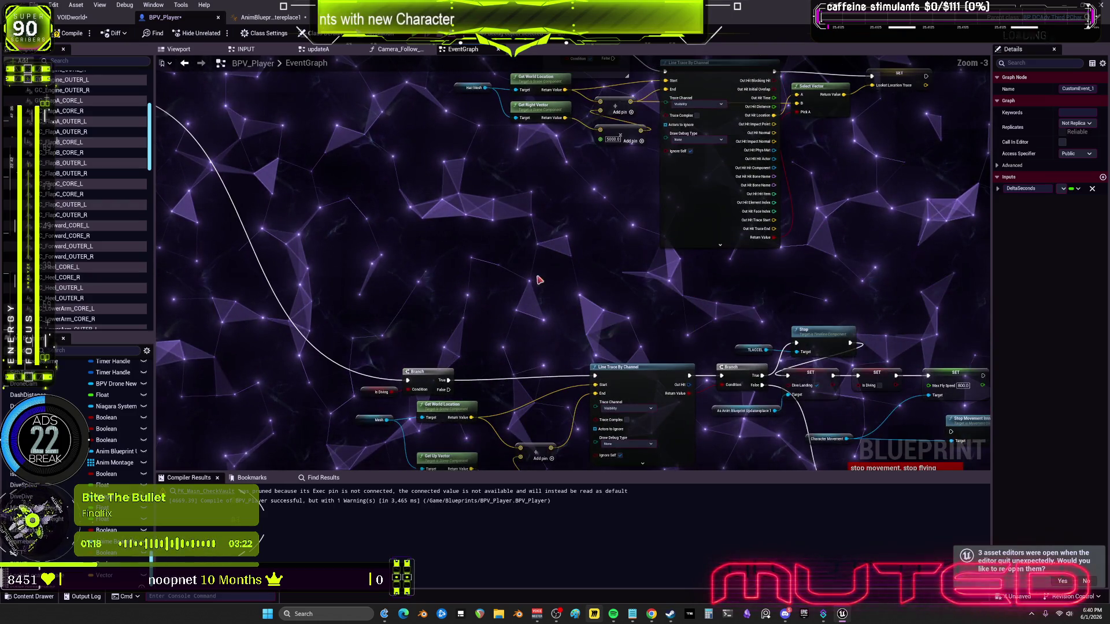
mouse_move(547, 240)
mouse_down()
mouse_move(503, 177)
mouse_move(608, 235)
mouse_move(550, 314)
mouse_up()
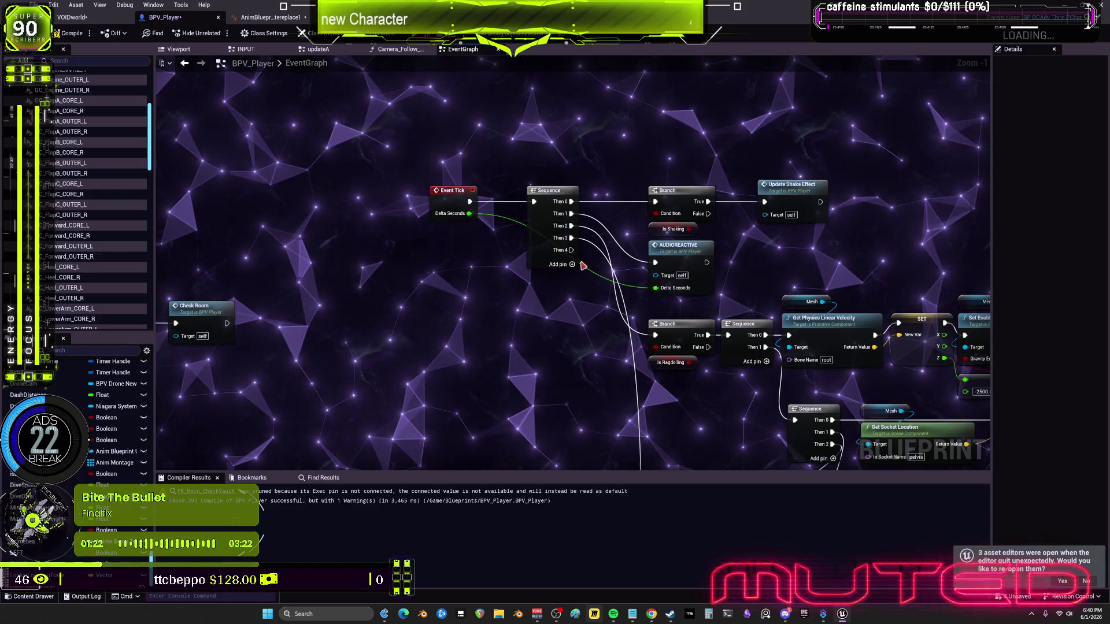
drag(564, 452, 536, 435)
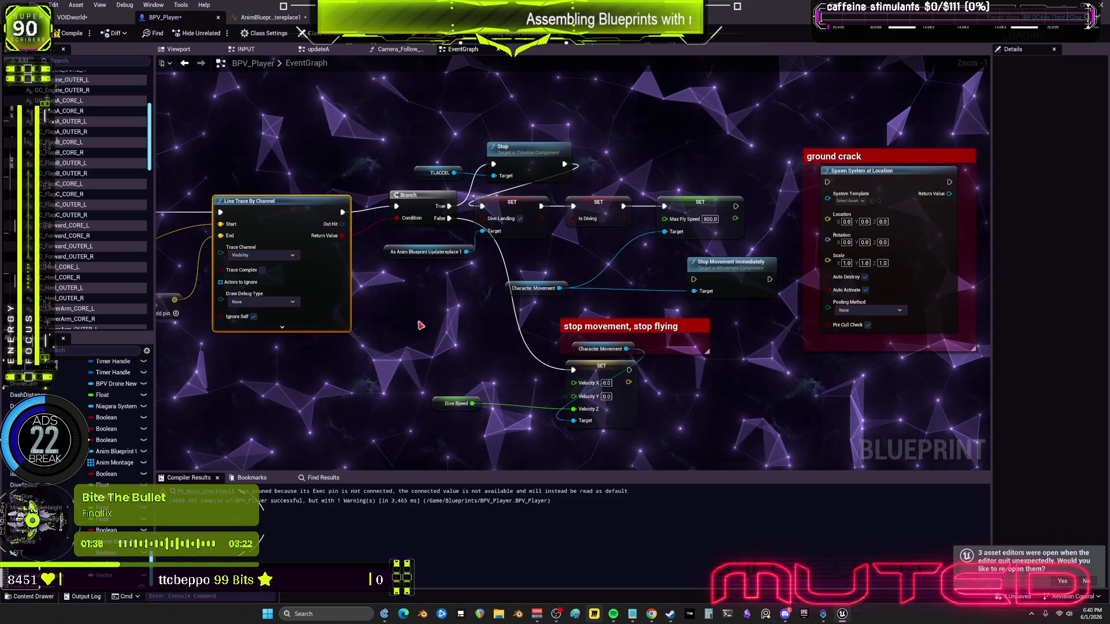
drag(599, 329, 854, 369)
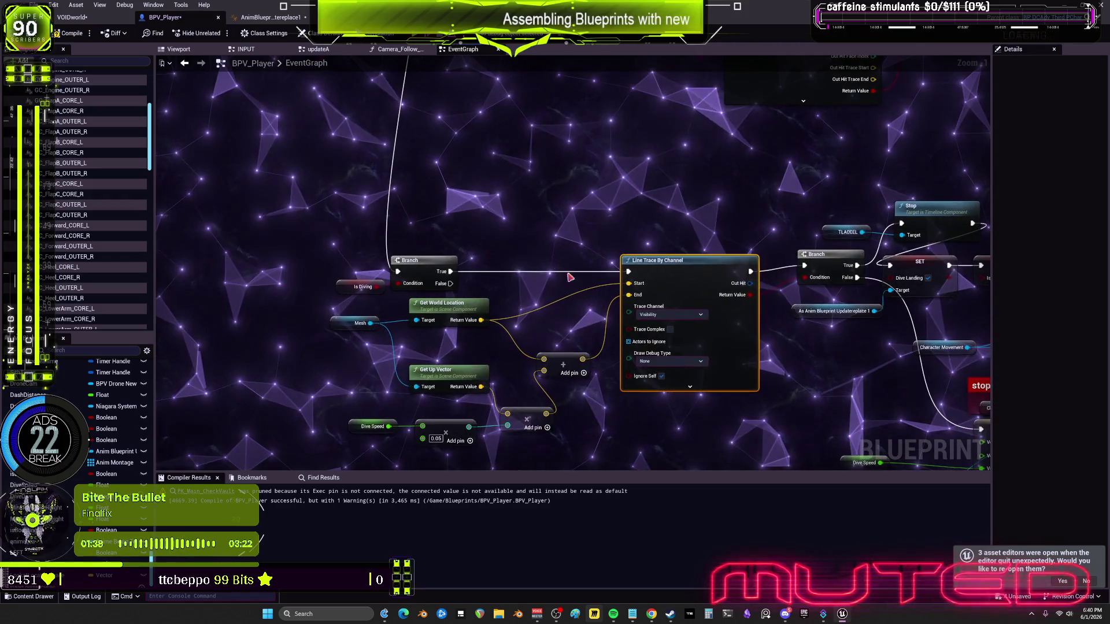
Title the comment 'replace with event timer later', shift it left and colour it yellow
text(cwi)
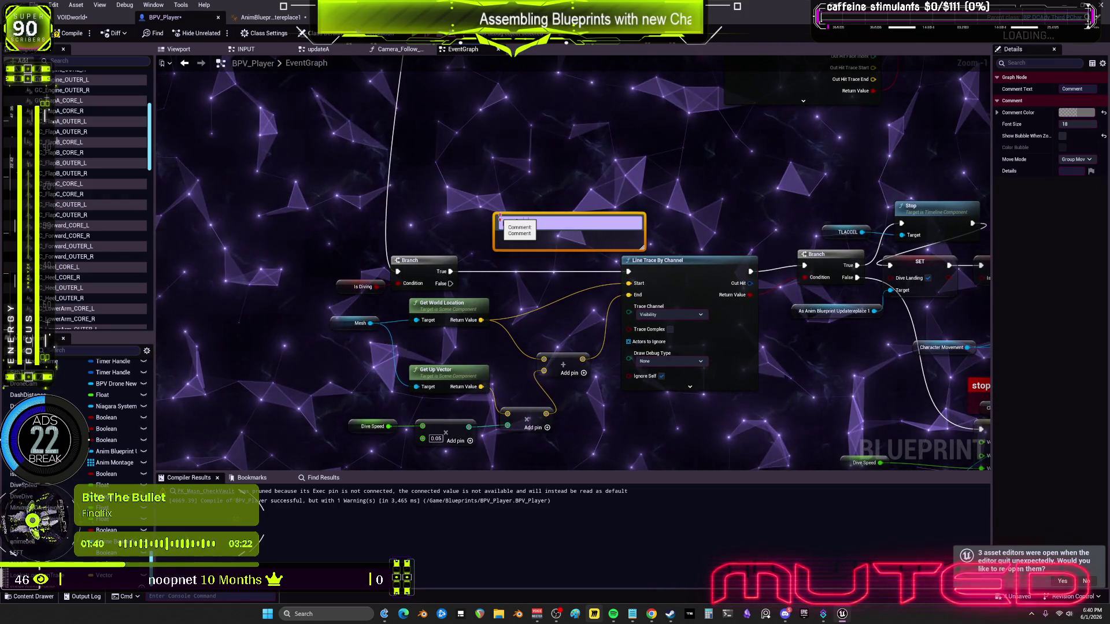
text(ent timer later)
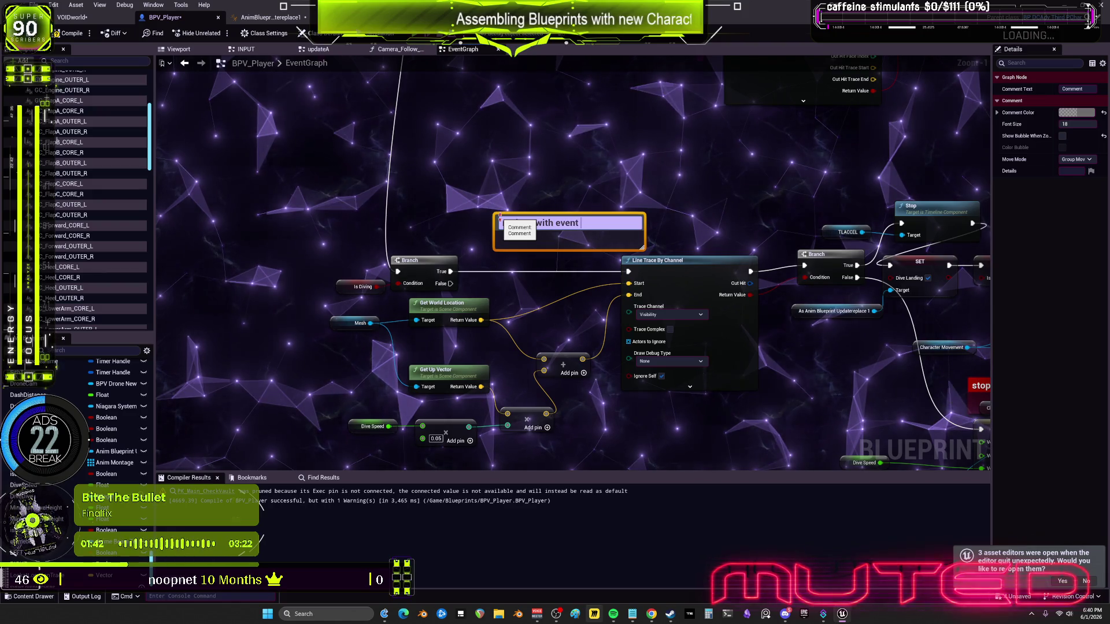
click(639, 194)
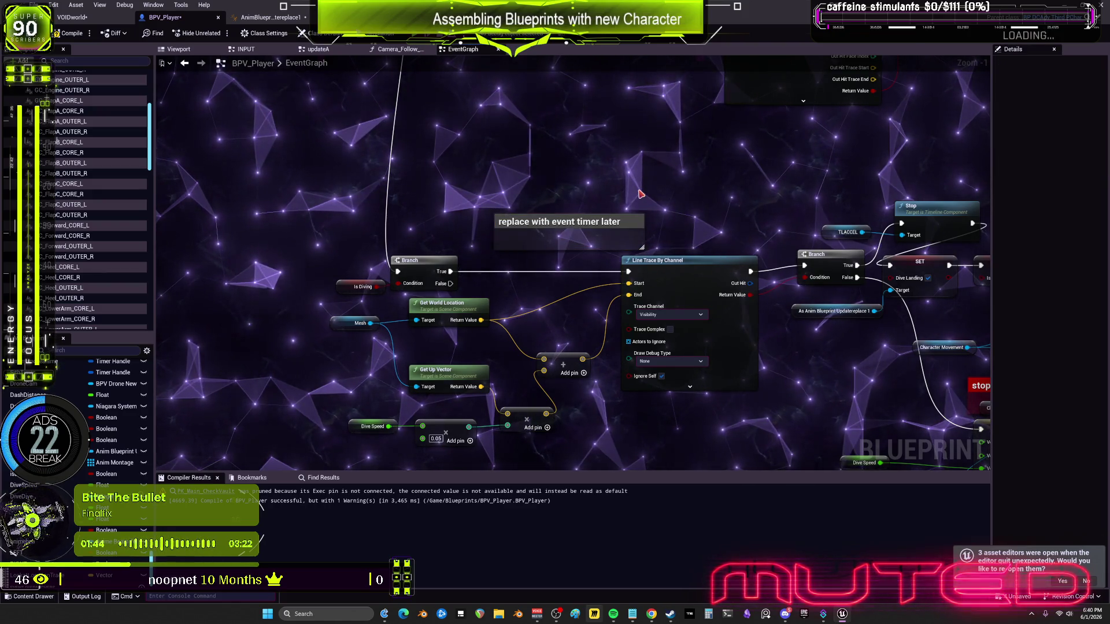
drag(579, 222, 529, 222)
click(1085, 117)
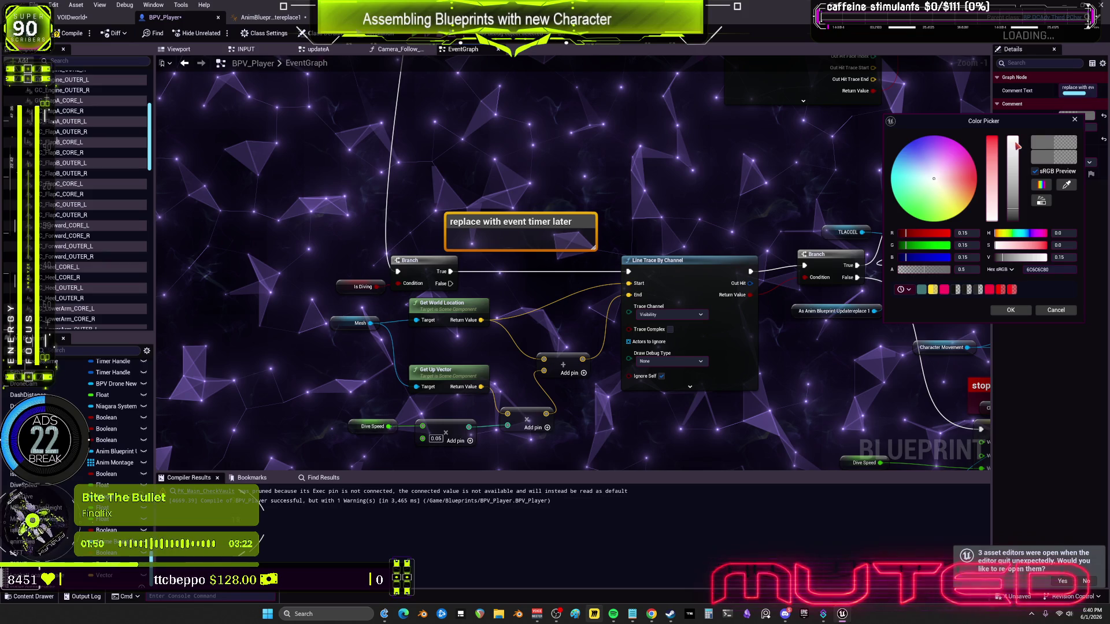
click(961, 217)
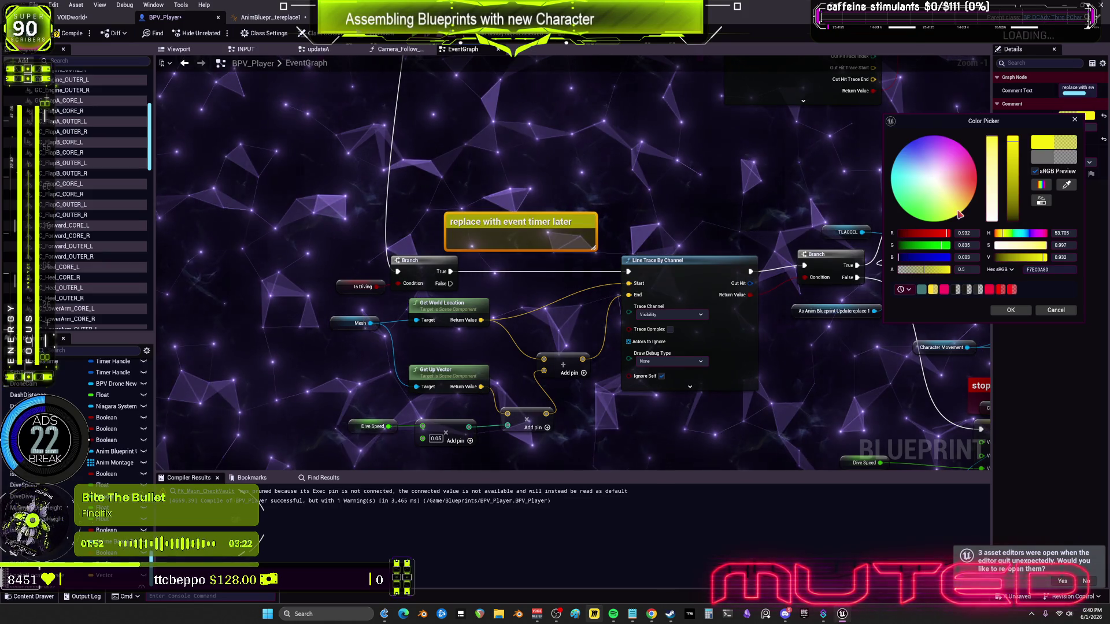
click(1010, 310)
scroll(622, 224, down, 1)
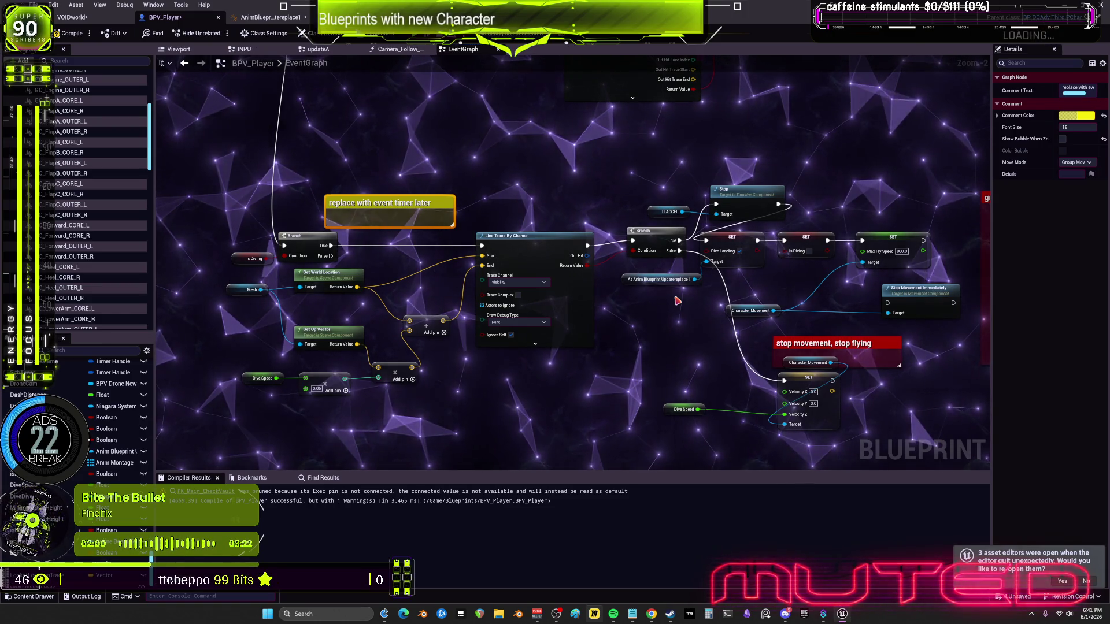
Reposition the Branch, TLACCEL and Stop Movement Immediately nodes, then switch to the updateA graph
mouse_move(656, 247)
mouse_down()
mouse_move(634, 251)
mouse_move(631, 280)
mouse_up()
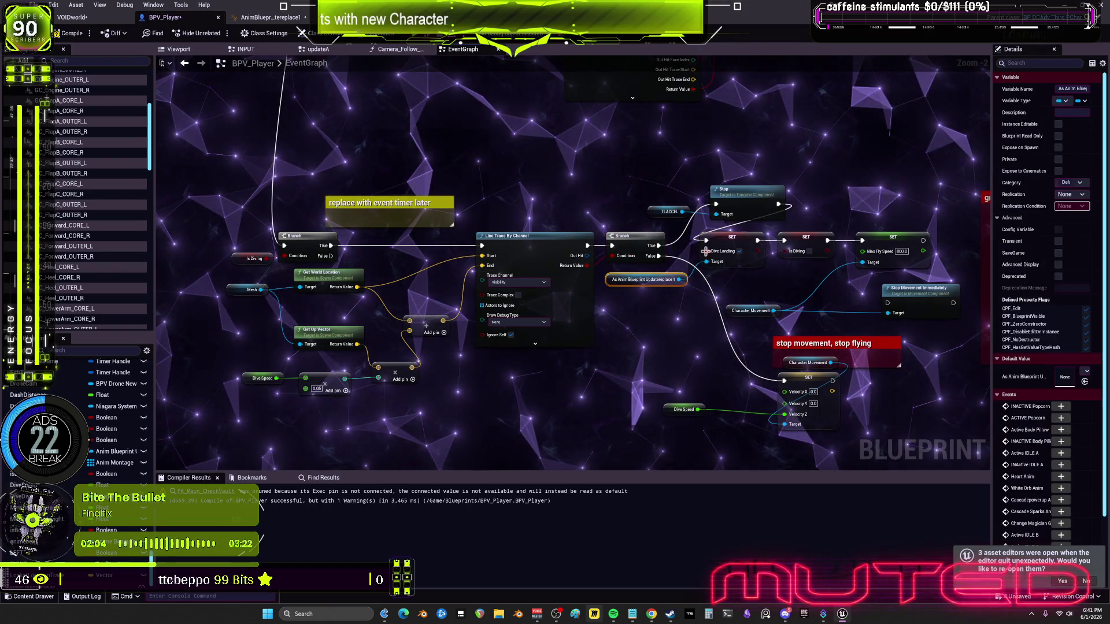
drag(737, 192, 638, 211)
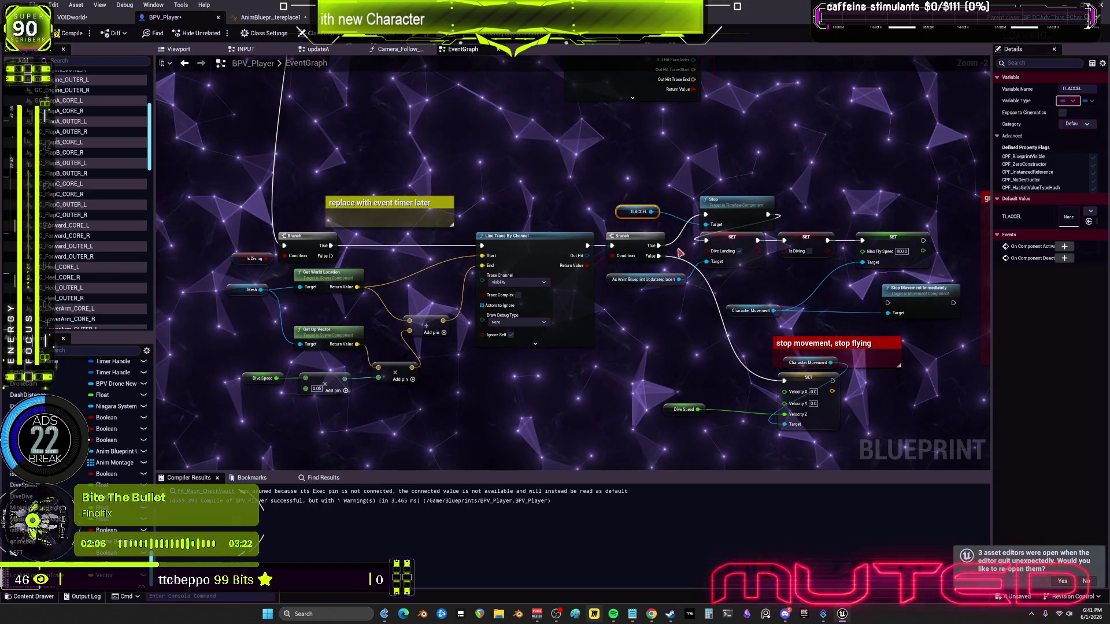
drag(806, 333, 741, 296)
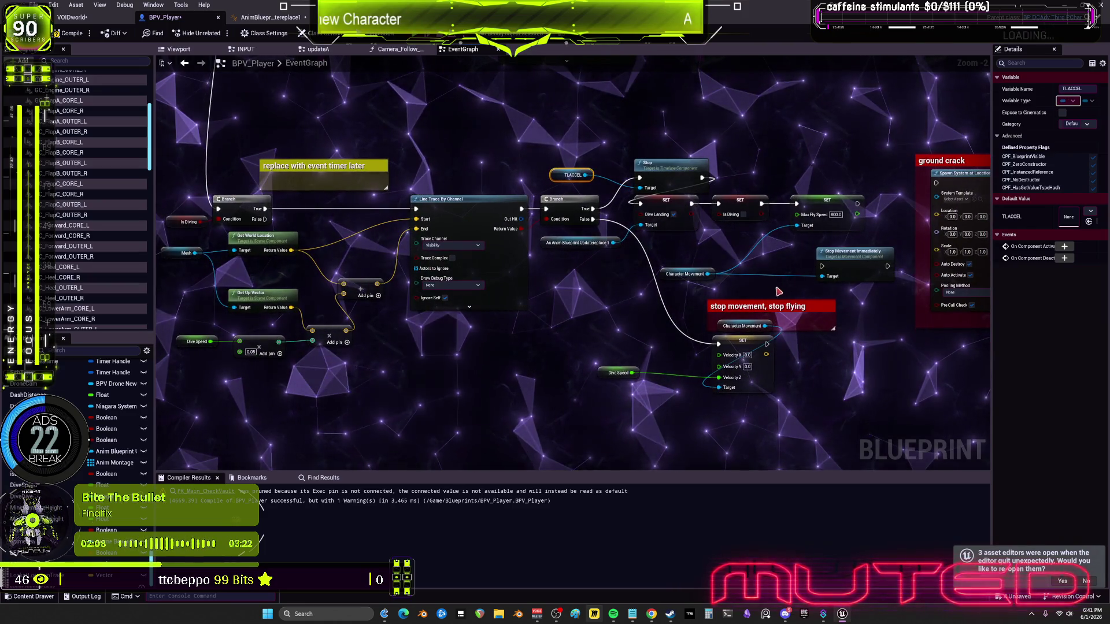
drag(856, 252, 818, 245)
mouse_move(976, 204)
mouse_down()
mouse_move(712, 224)
mouse_move(735, 206)
mouse_up()
scroll(774, 370, down, 3)
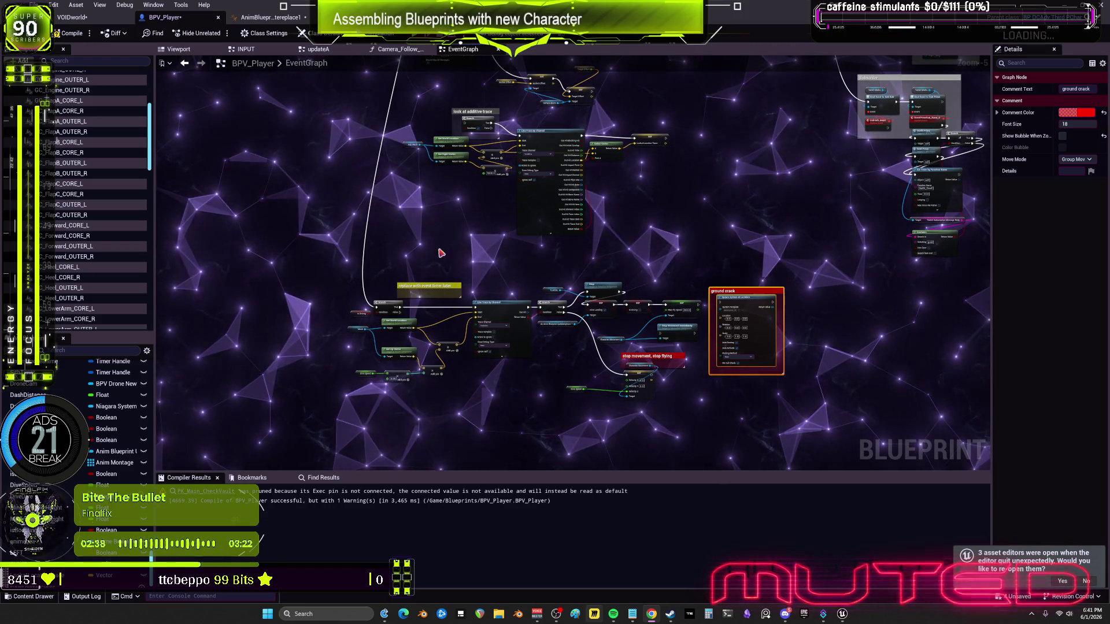
click(454, 50)
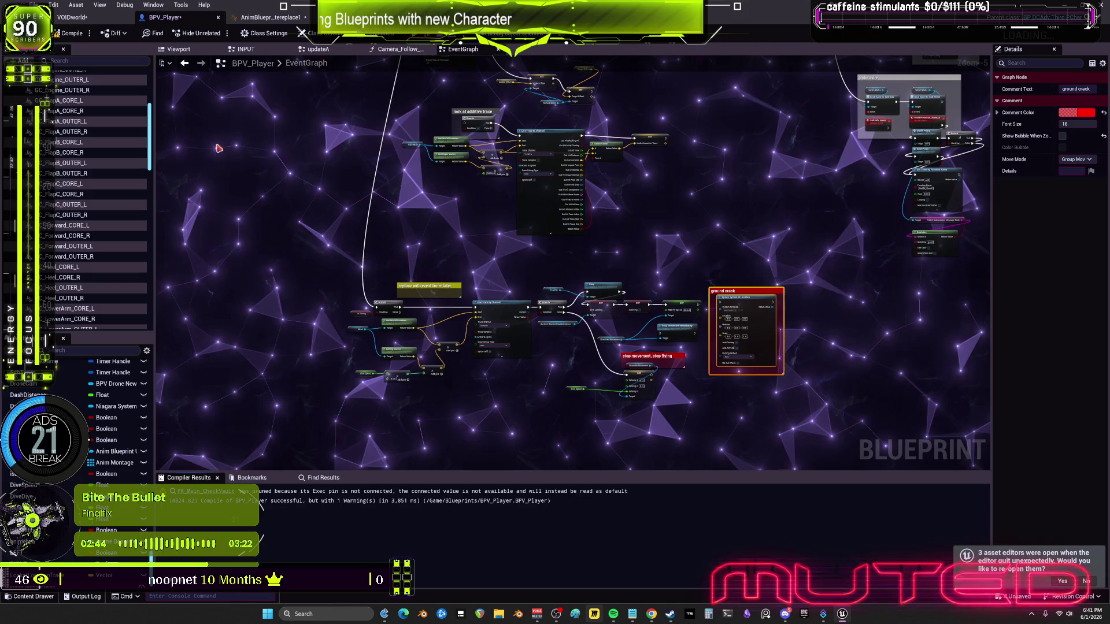
click(318, 49)
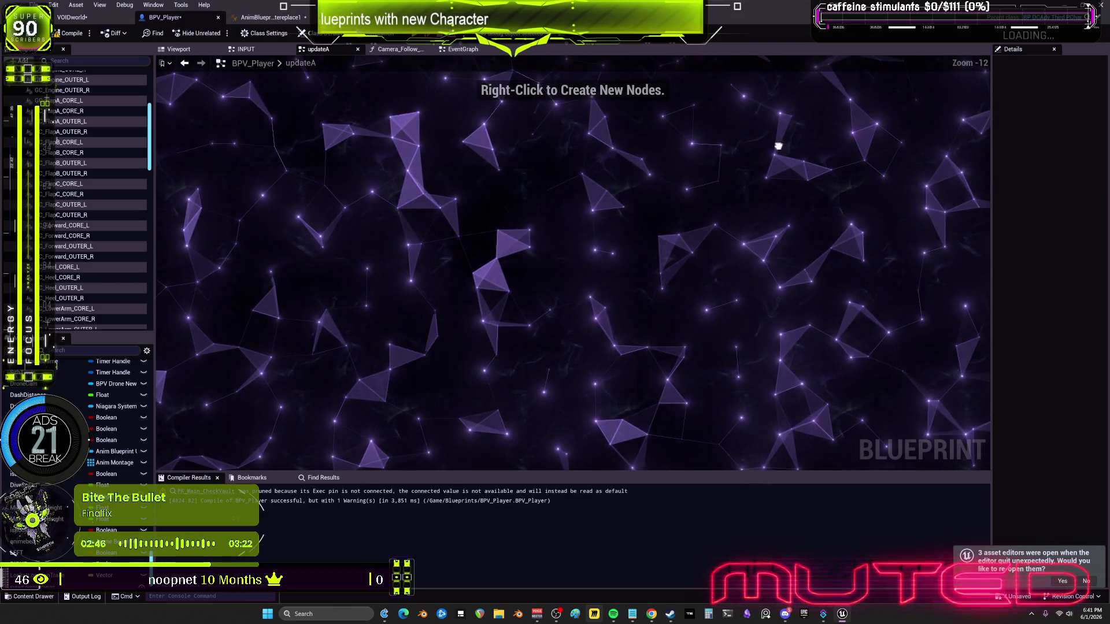
Open the updateB graph from the My Blueprint list
scroll(97, 473, up, 5)
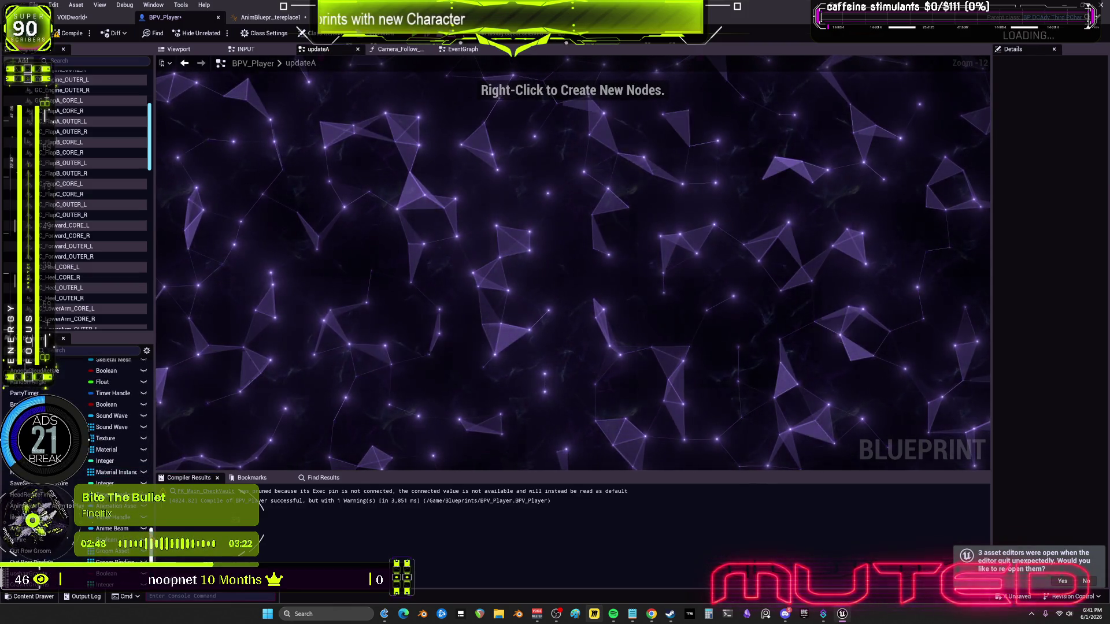
scroll(97, 473, up, 10)
click(96, 475)
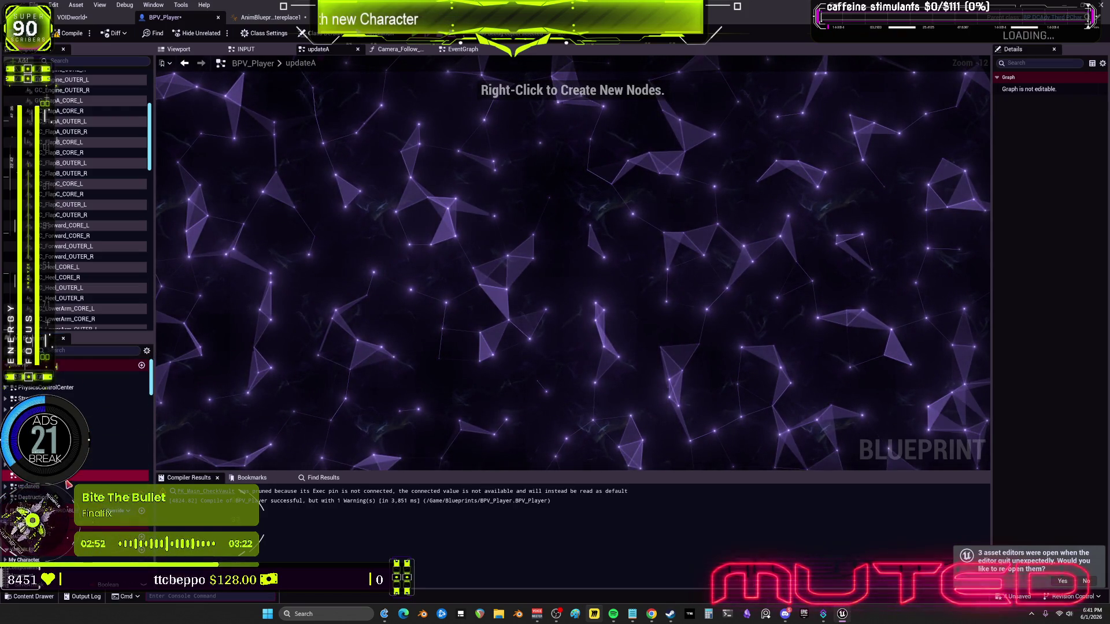
double_click(35, 487)
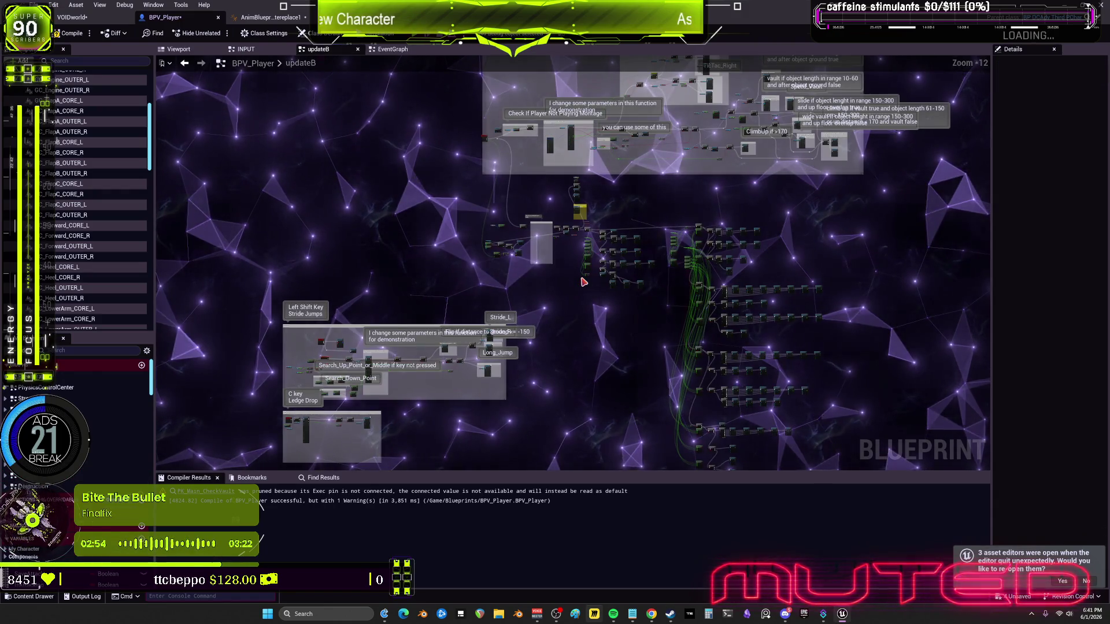
Box-select all the vault, stride jump and ledge drop groups in updateB and cut them
drag(301, 390, 422, 253)
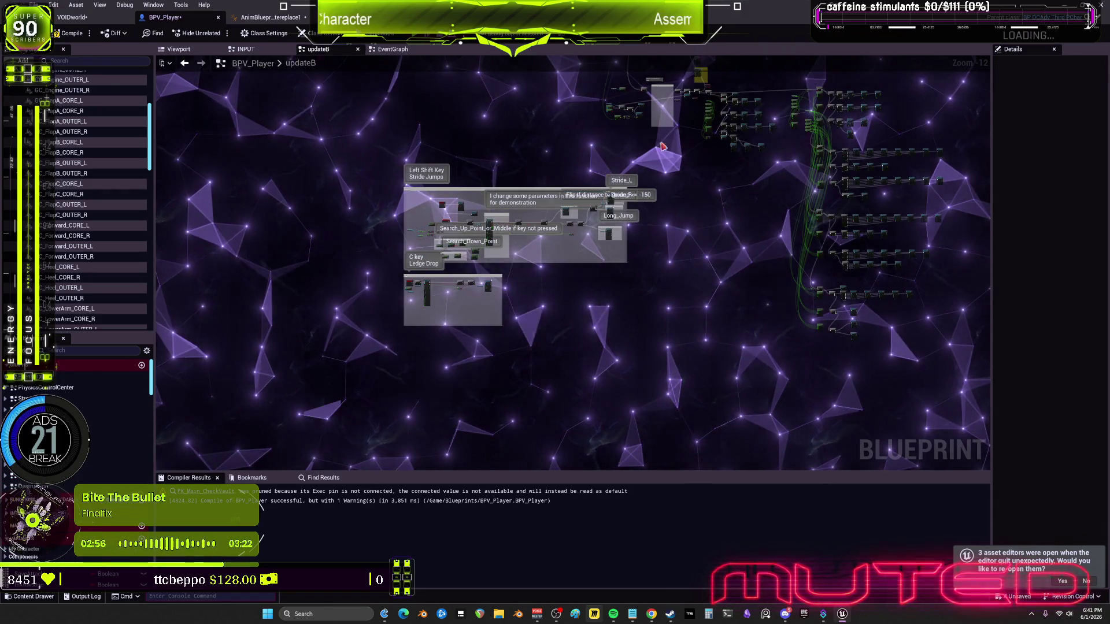
drag(651, 253, 520, 497)
drag(501, 293, 593, 144)
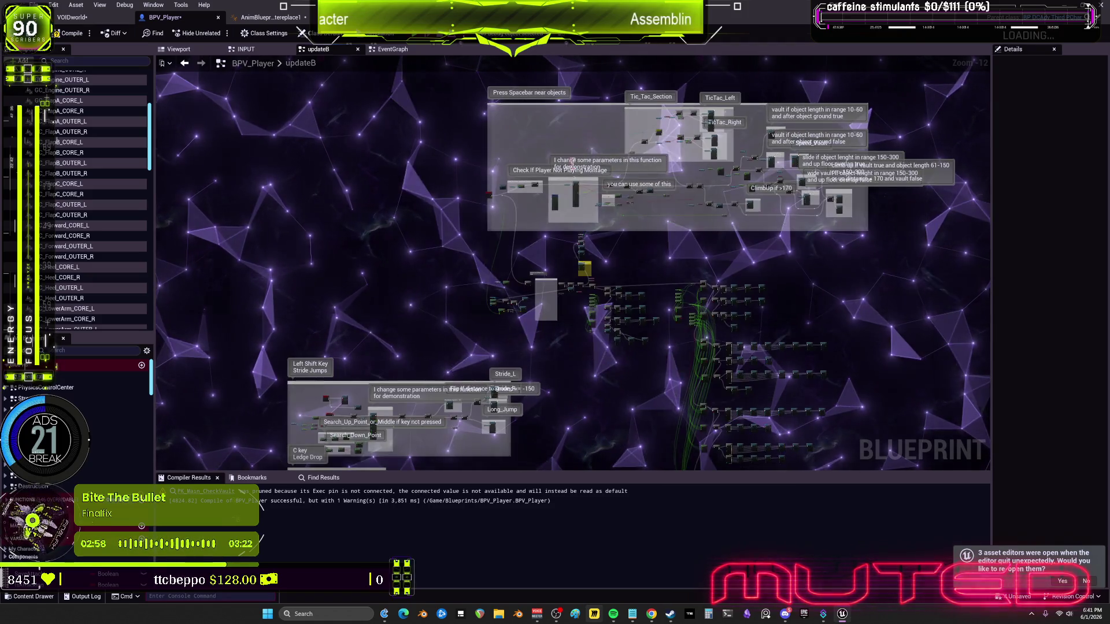
scroll(753, 300, down, 1)
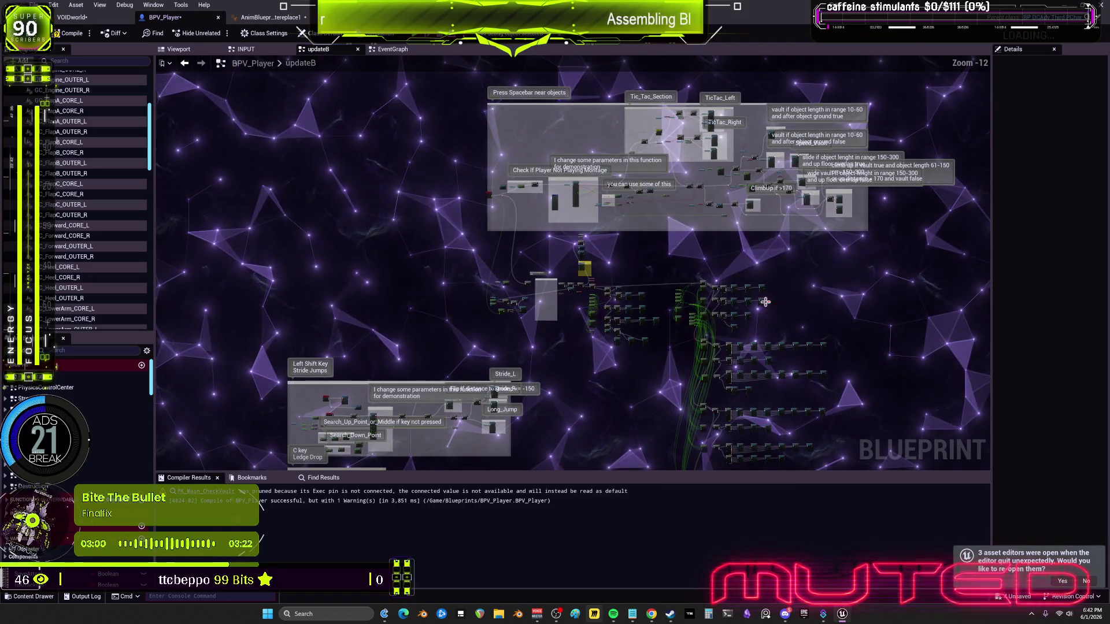
mouse_move(965, 312)
mouse_down()
mouse_move(405, 451)
mouse_move(198, 463)
mouse_move(408, 267)
mouse_up()
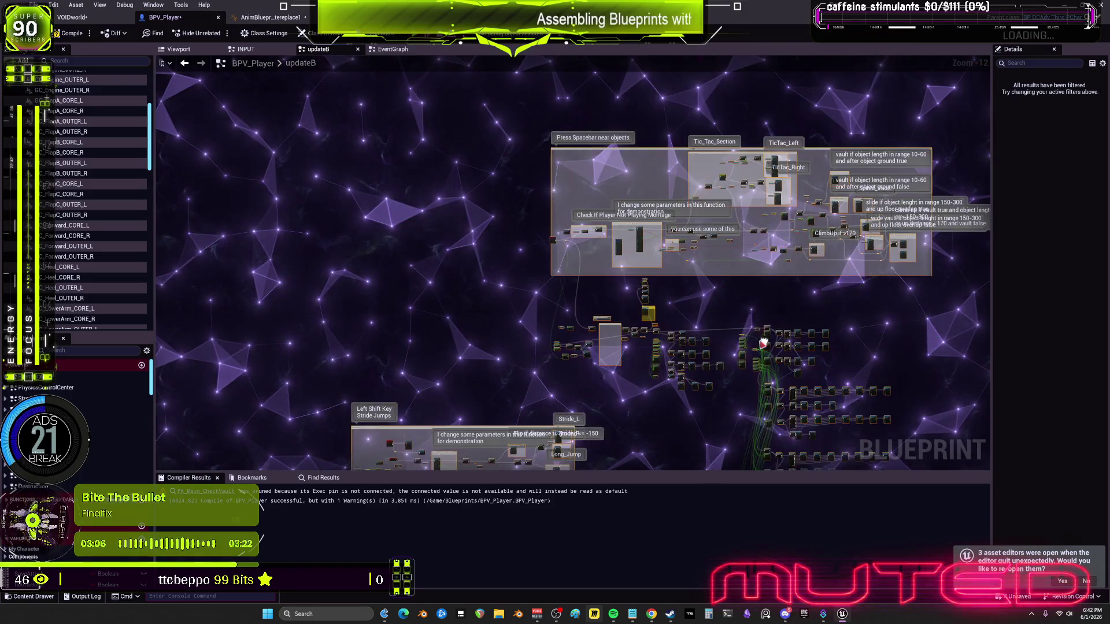
key(Delete)
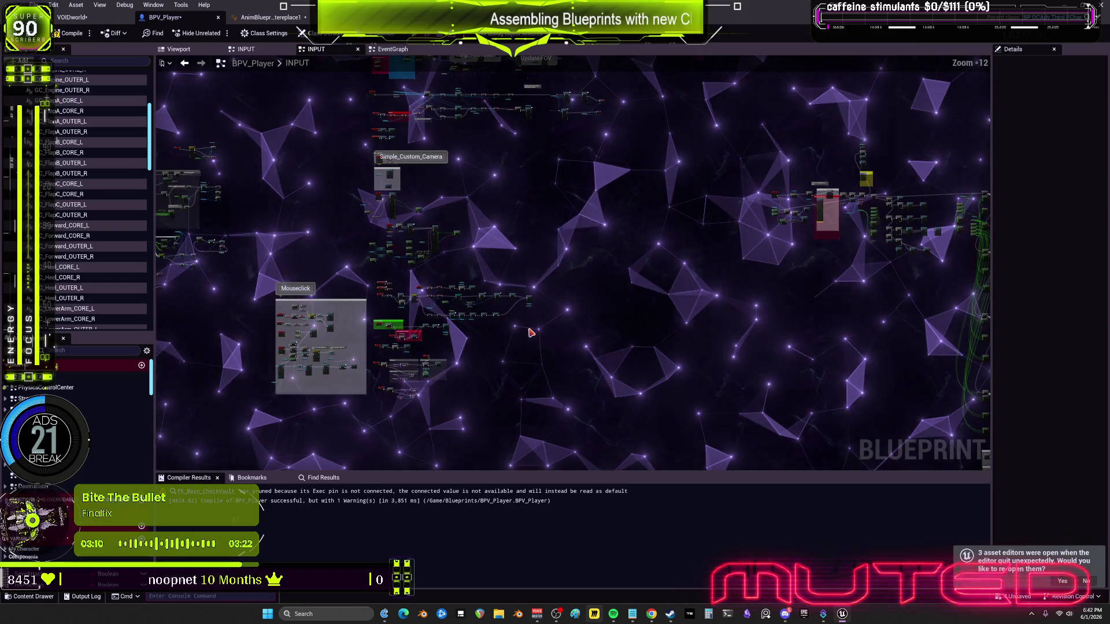
Paste the updateB groups into the INPUT graph and place Ledge Drop above the yellow cluster
mouse_move(839, 285)
mouse_down()
mouse_move(520, 198)
mouse_move(602, 350)
mouse_move(710, 273)
mouse_move(647, 251)
mouse_move(645, 266)
mouse_up()
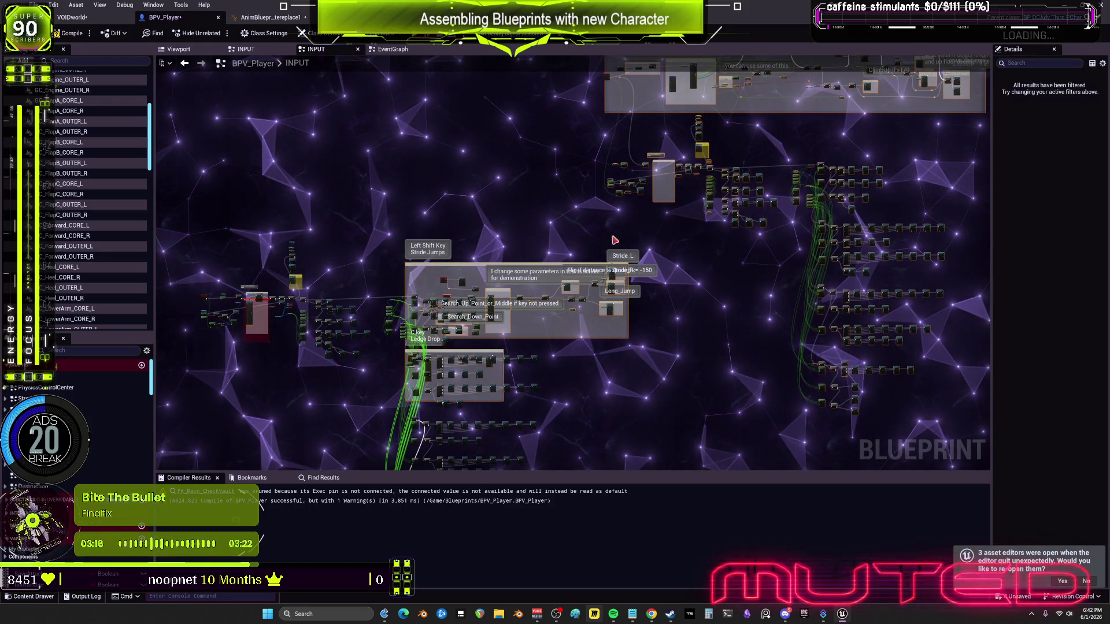
key(ctrl+z)
key(ctrl+z)
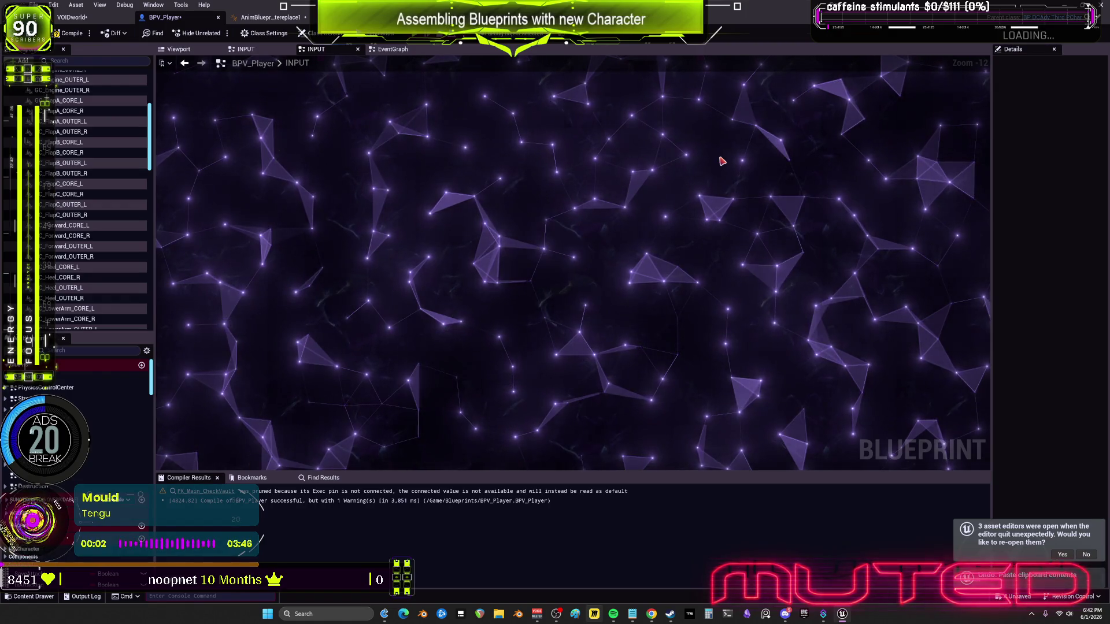
key(ctrl+y)
key(ctrl+y)
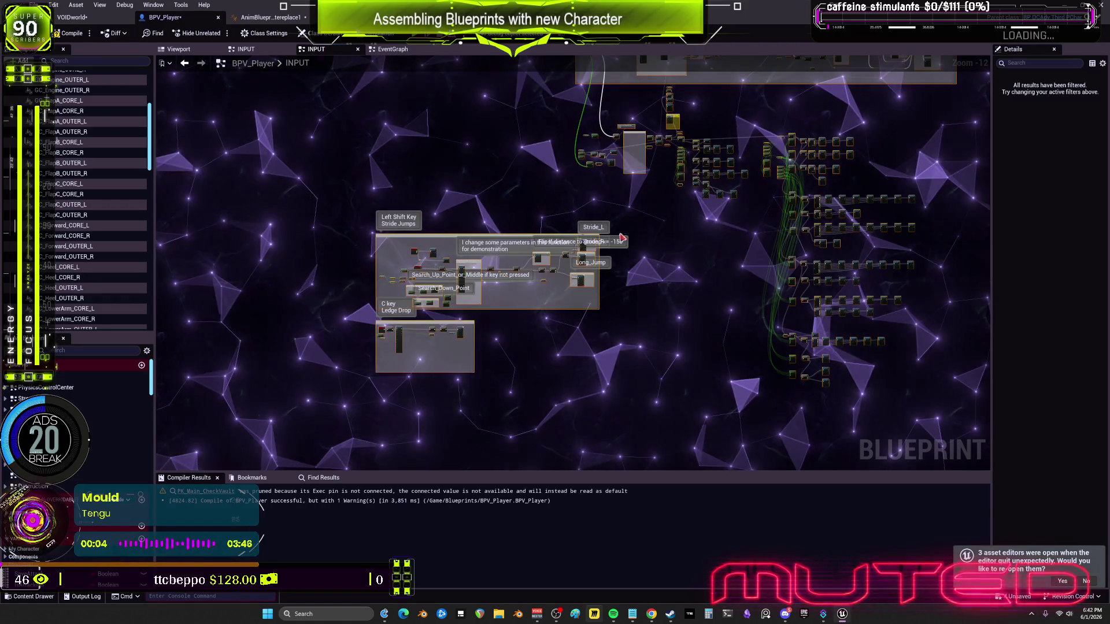
mouse_move(405, 425)
mouse_down()
mouse_move(679, 440)
mouse_move(199, 190)
mouse_up()
mouse_move(201, 108)
mouse_down()
mouse_move(397, 257)
mouse_move(595, 248)
mouse_move(528, 396)
mouse_move(492, 269)
mouse_up()
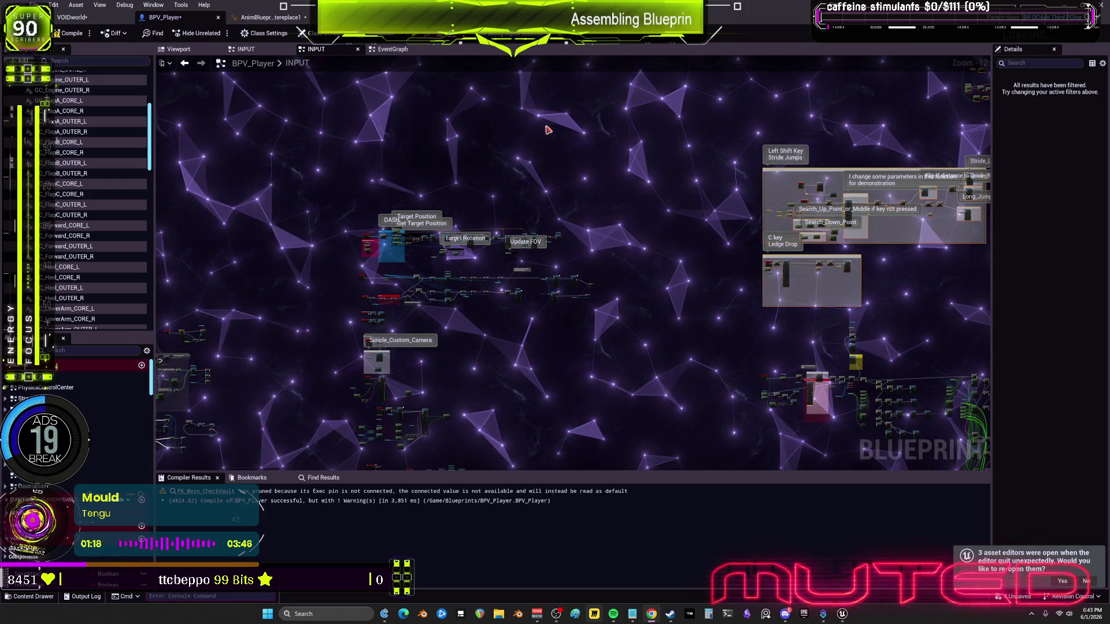
drag(463, 223, 520, 212)
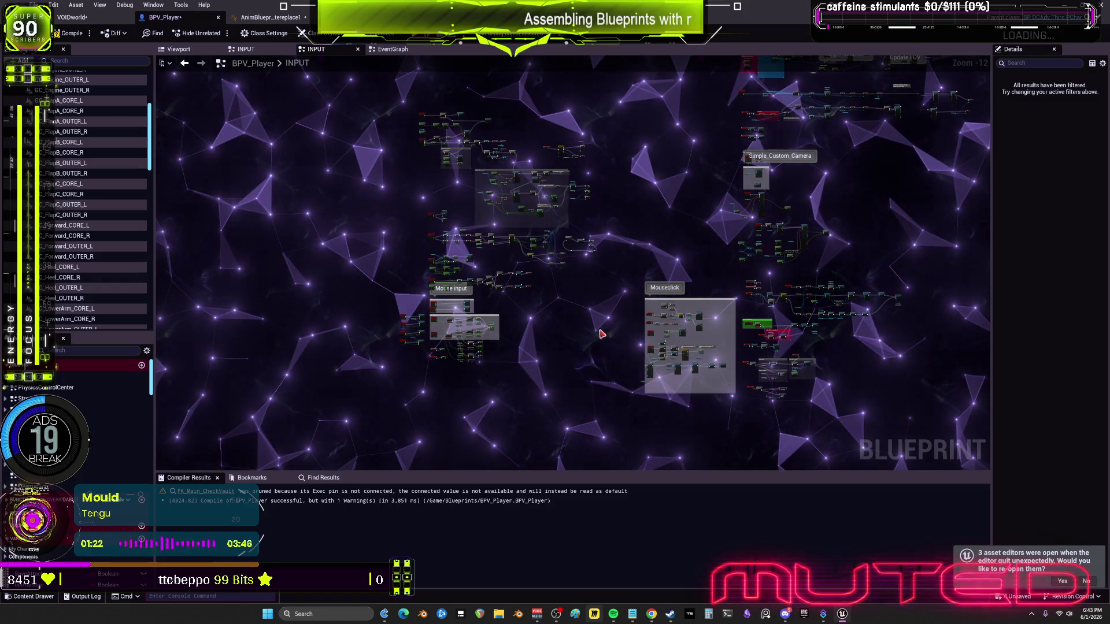
Shift the selected INPUT node block about 50 px right, then zoom in on Debug Key 2
mouse_move(609, 418)
mouse_down()
mouse_move(513, 235)
mouse_move(363, 70)
mouse_up()
mouse_move(486, 119)
mouse_down()
mouse_move(441, 196)
mouse_move(491, 184)
mouse_up()
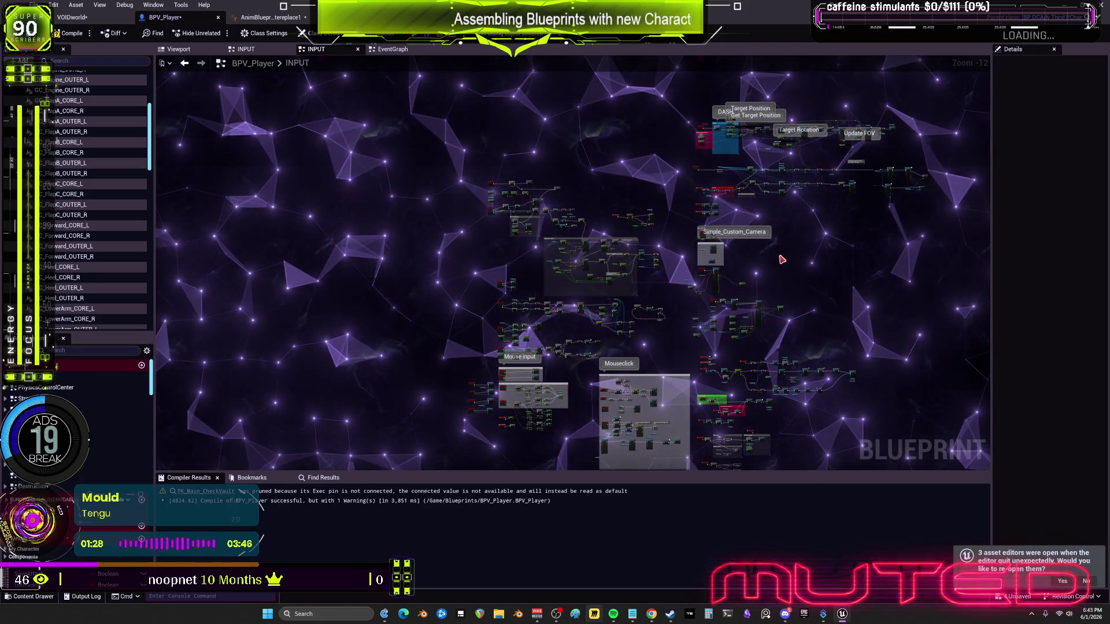
click(497, 121)
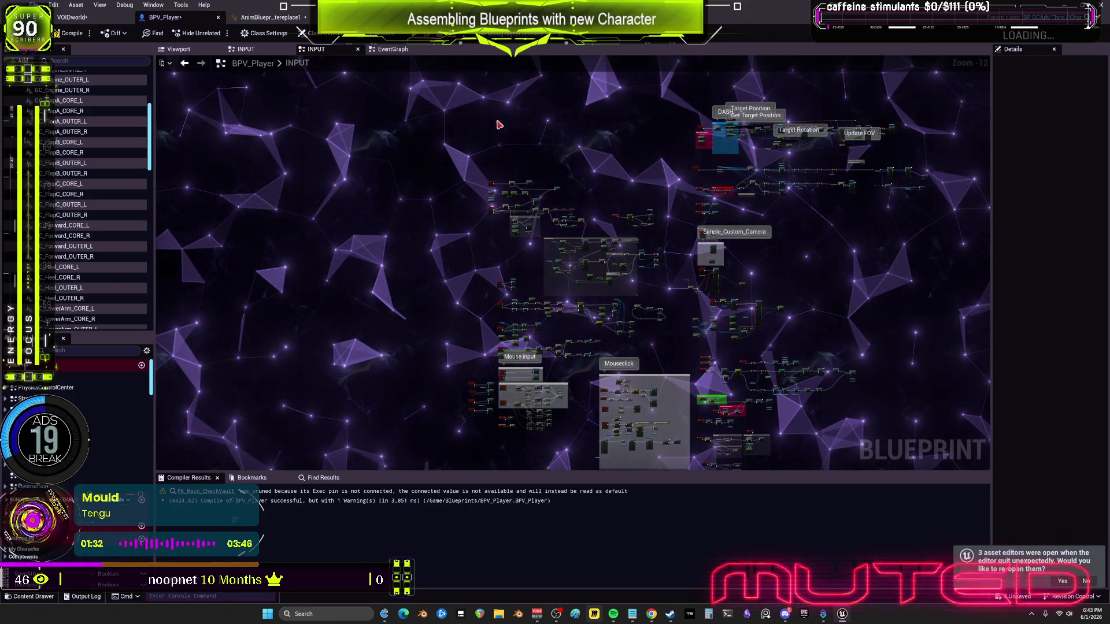
scroll(671, 295, up, 9)
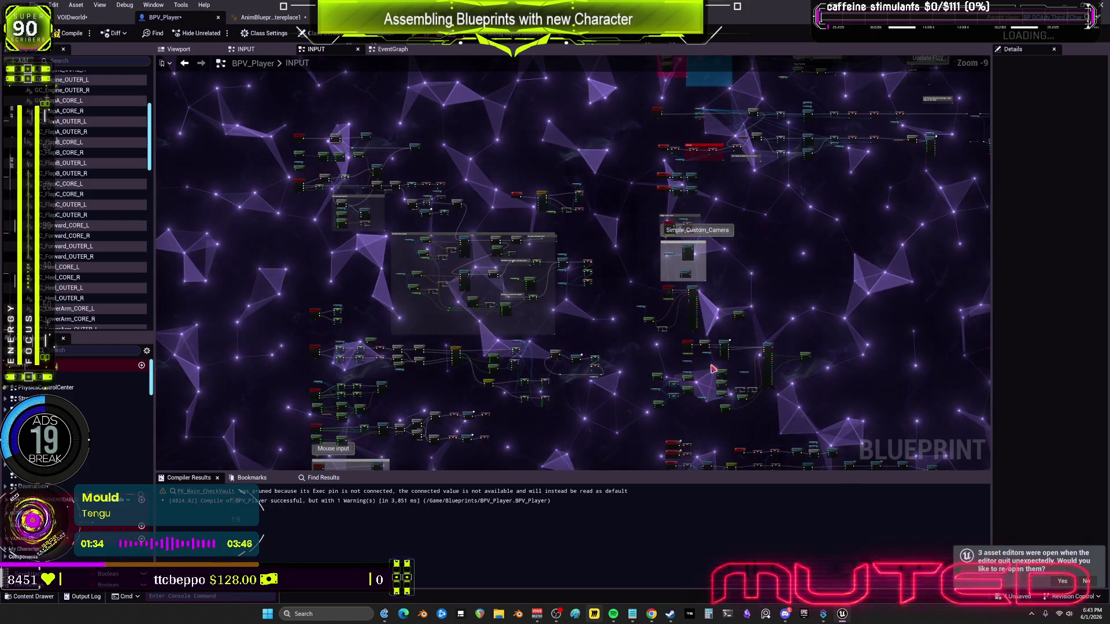
drag(668, 297, 681, 230)
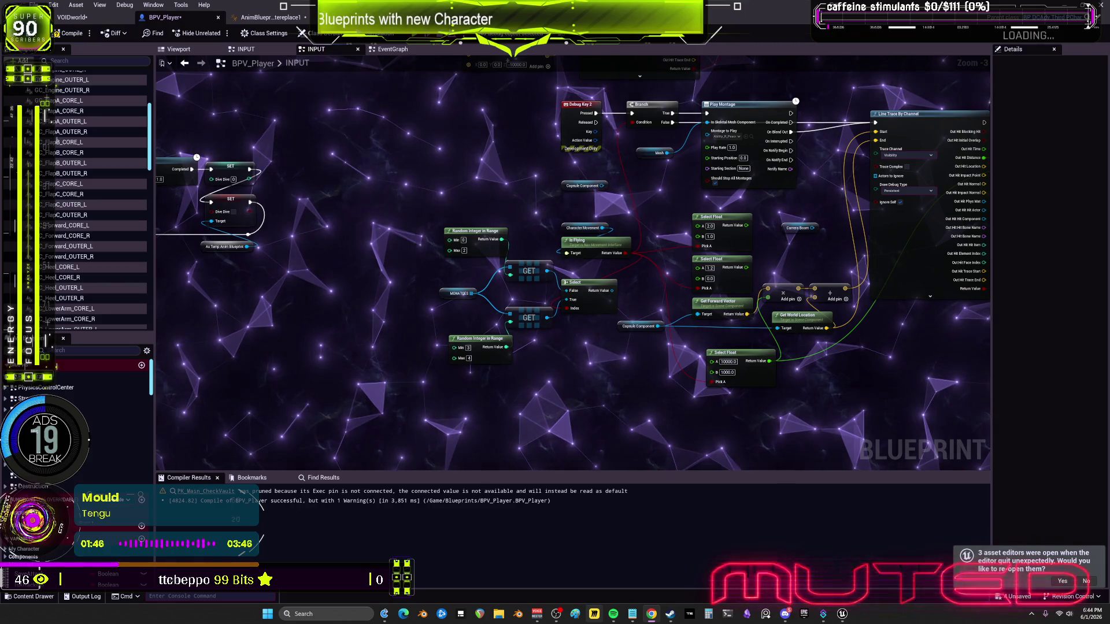
Line up the SET Dive Dive nodes after the Delay into a Do Once, Delay, Dive Dive chain
scroll(612, 193, down, 4)
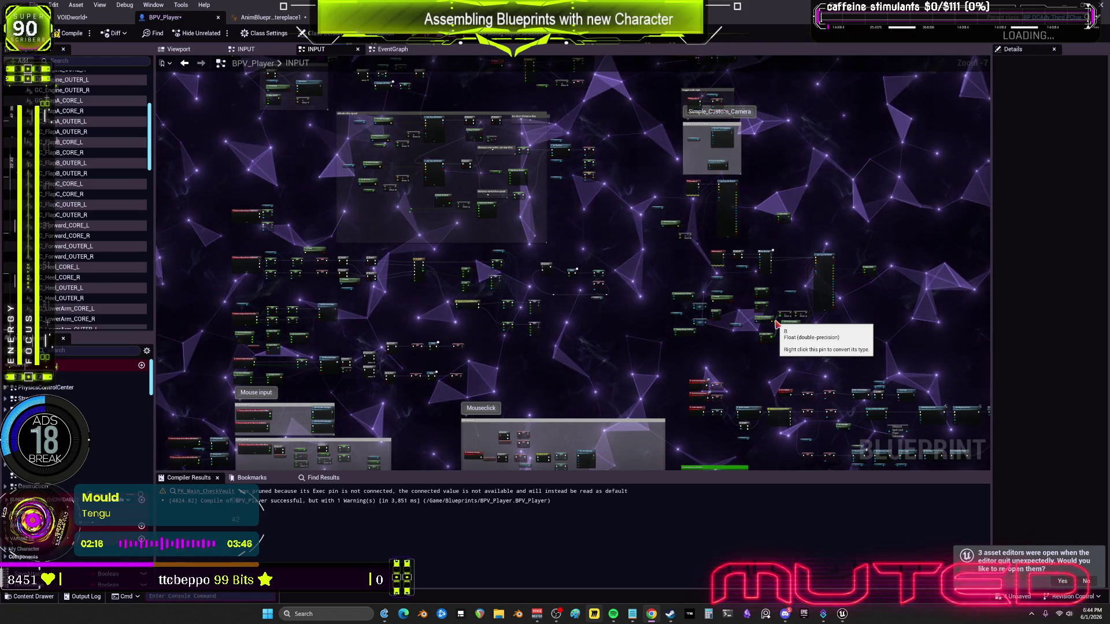
scroll(663, 336, up, 3)
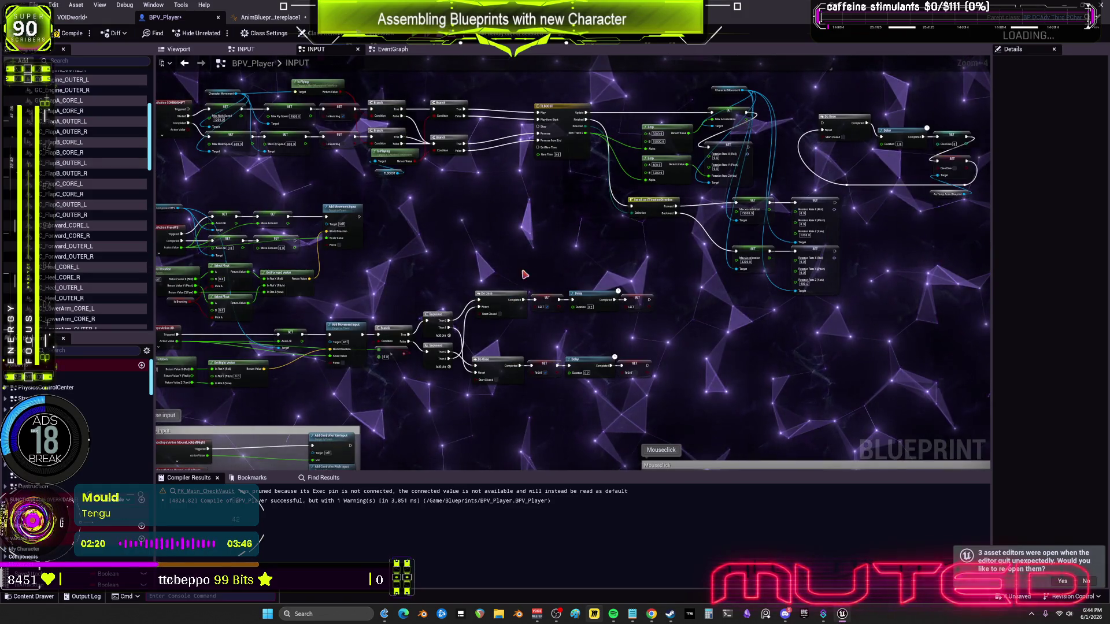
scroll(451, 272, down, 2)
scroll(364, 279, up, 2)
scroll(752, 290, up, 3)
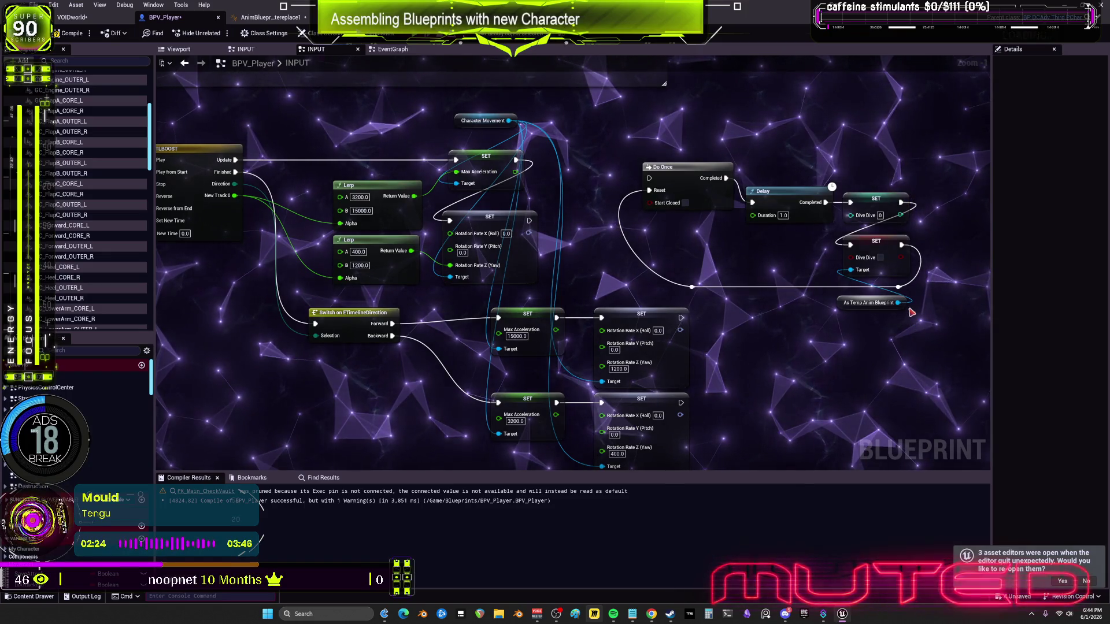
scroll(636, 293, down, 3)
scroll(722, 272, up, 3)
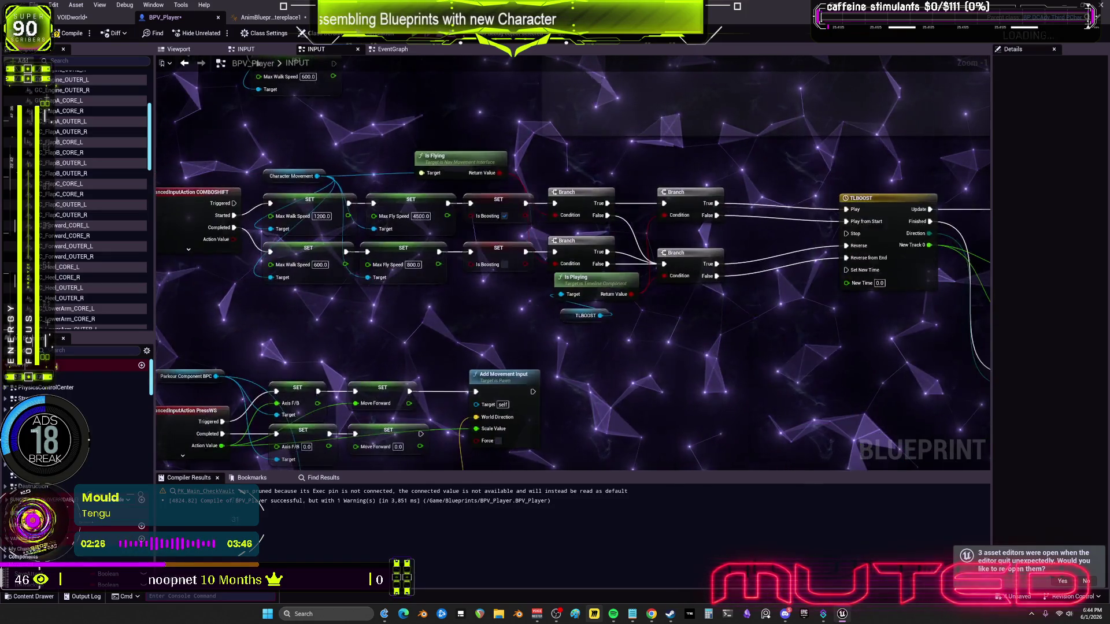
scroll(740, 265, down, 1)
scroll(878, 211, up, 1)
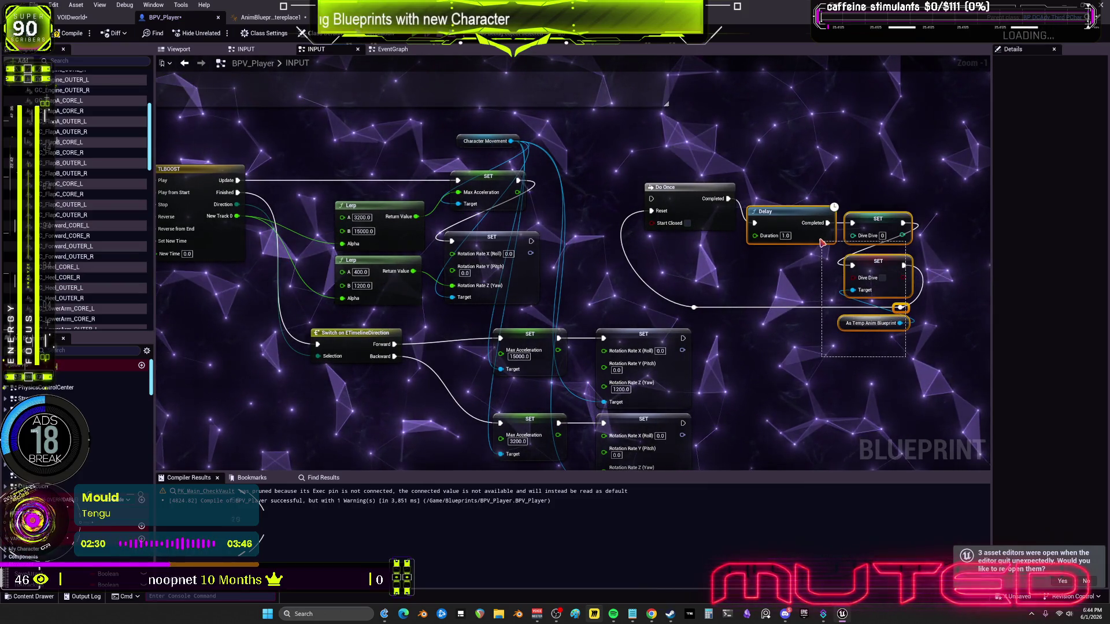
drag(823, 243, 821, 241)
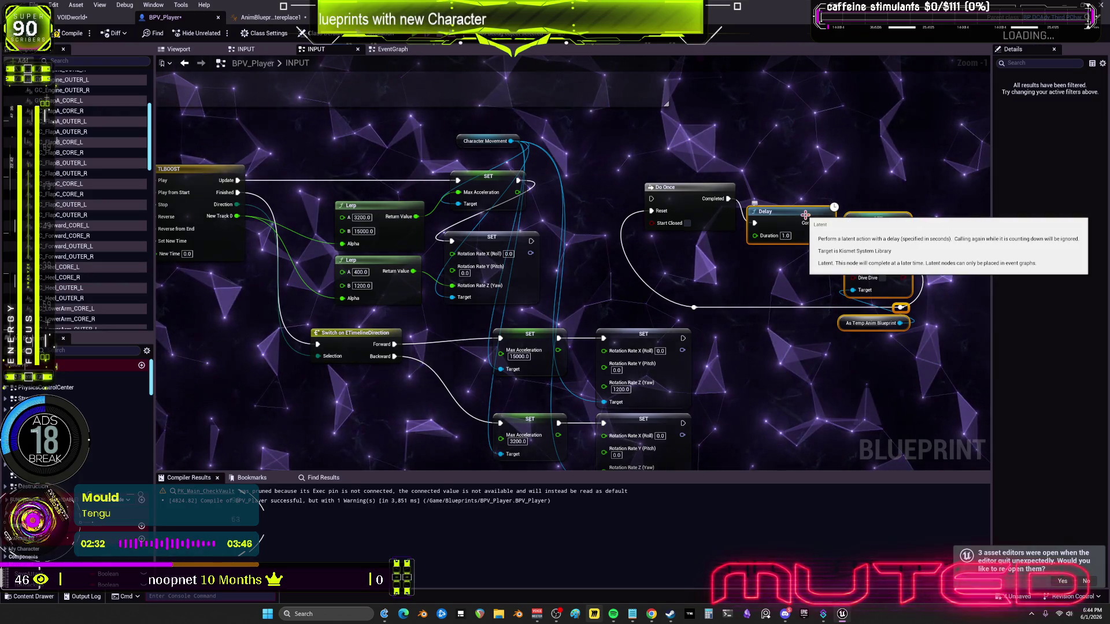
scroll(741, 210, down, 1)
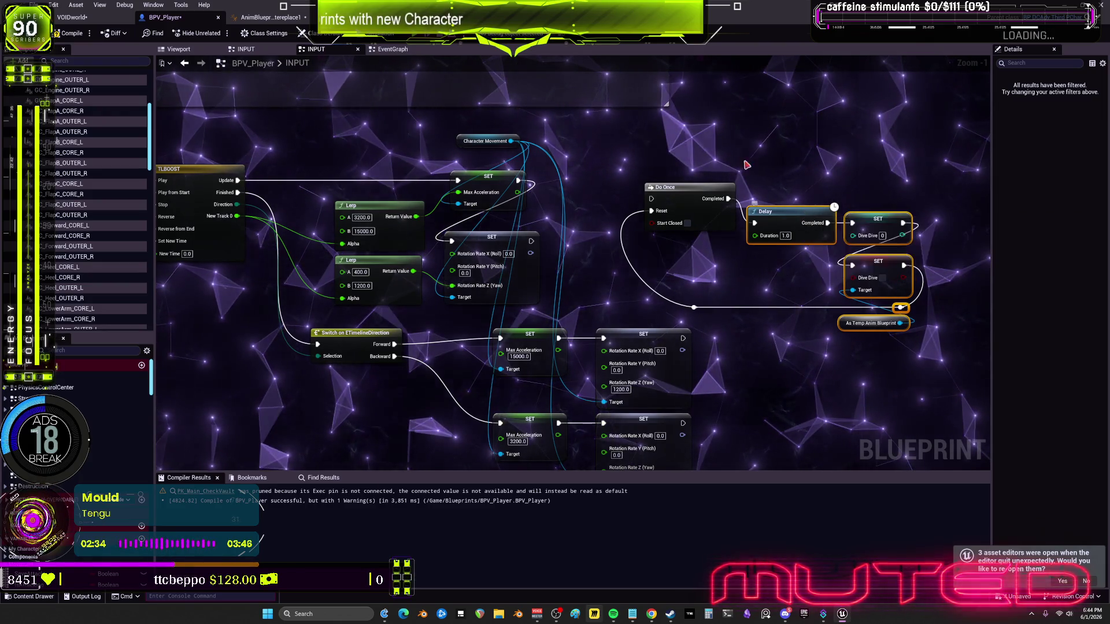
scroll(717, 232, down, 3)
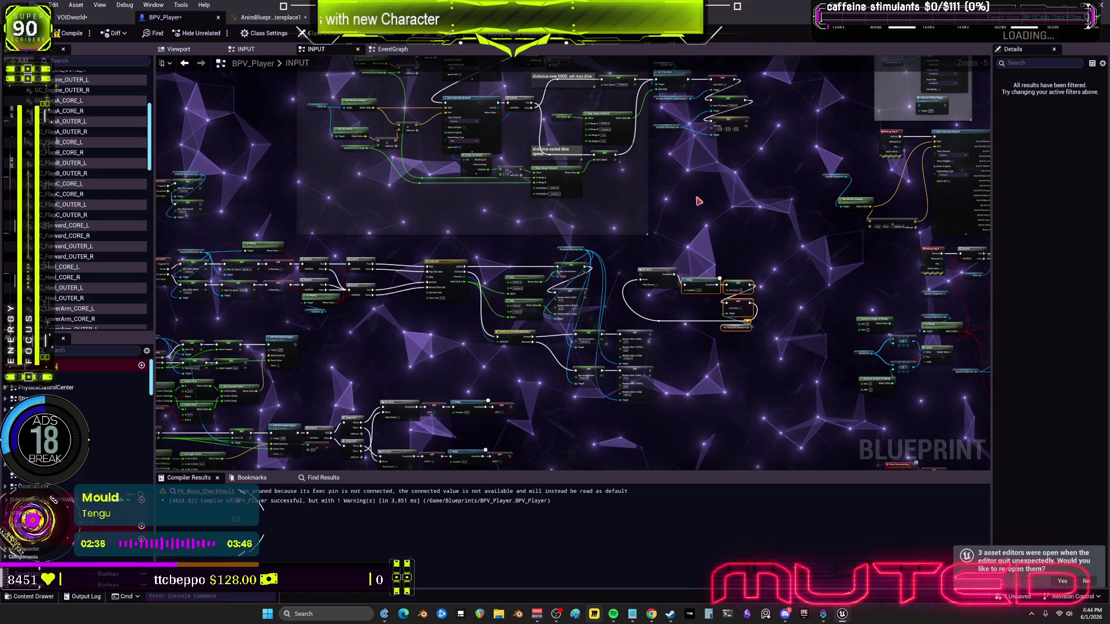
Save the modified BPV_Player blueprint from the File menu
drag(605, 163, 604, 312)
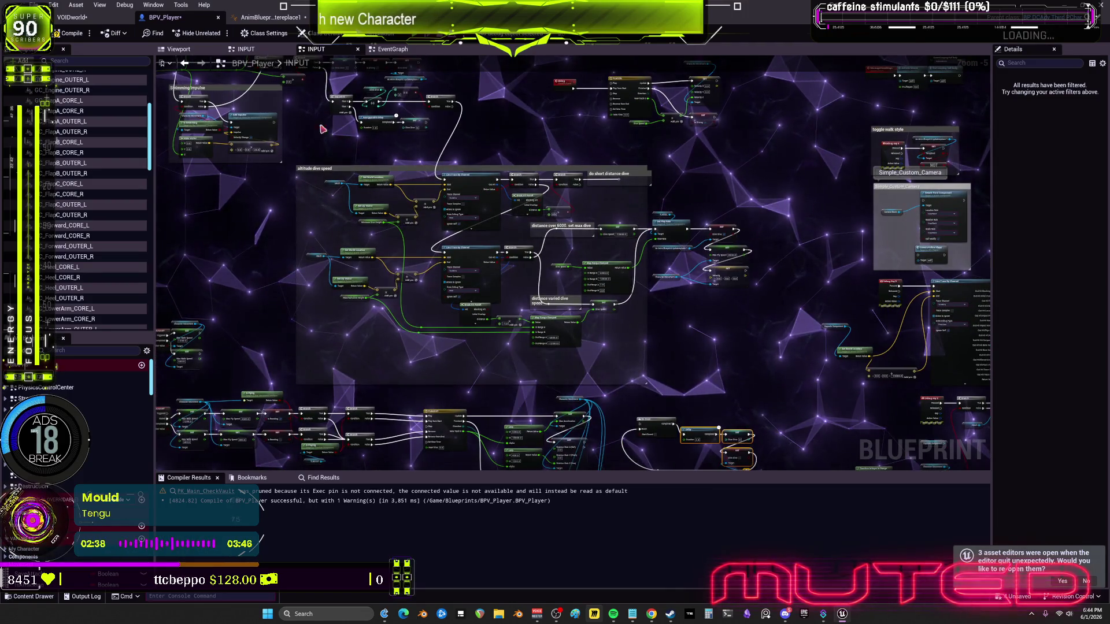
click(38, 5)
click(87, 68)
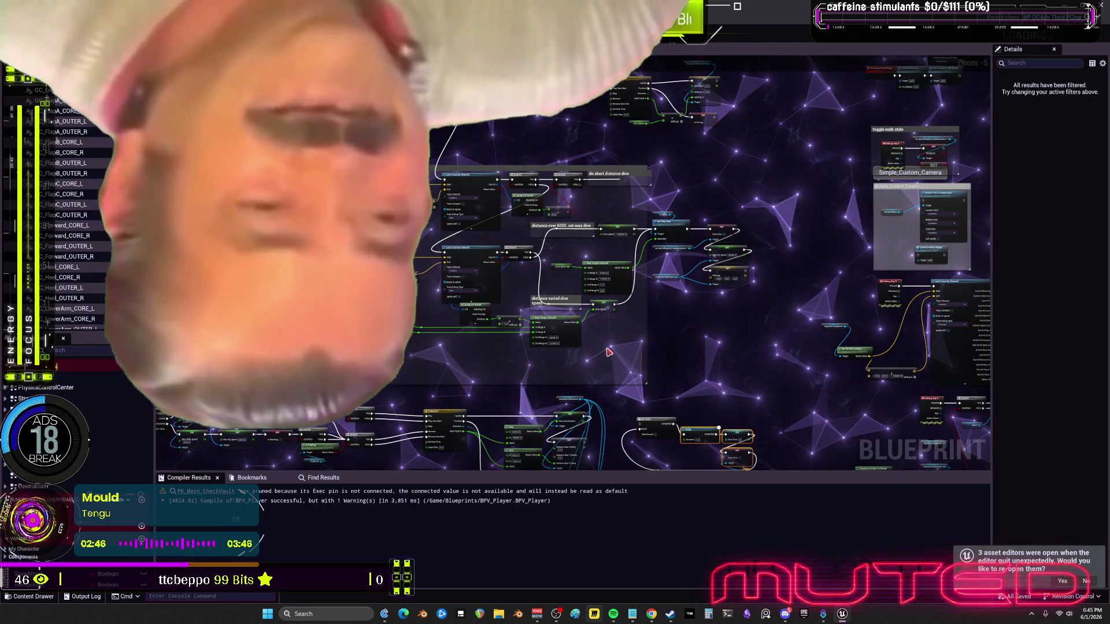
Look over the Mouse input, Cam Length, COMBOSHIFT, Maximum Dive Height and Line Trace sections
drag(608, 351, 793, 162)
drag(547, 368, 573, 106)
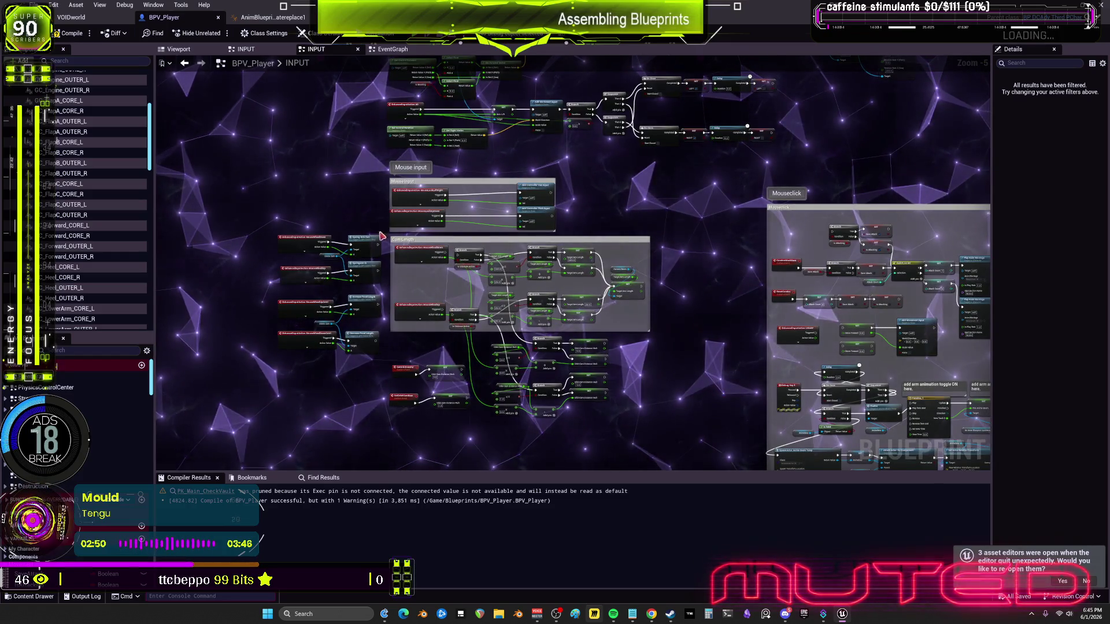
scroll(370, 289, up, 4)
drag(466, 410, 458, 357)
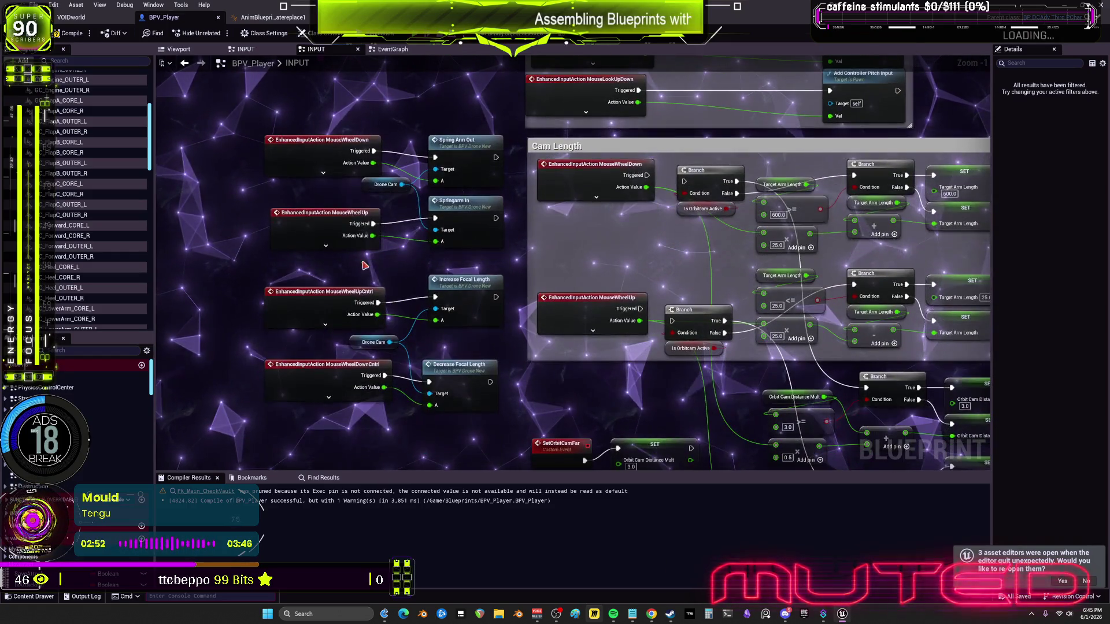
drag(562, 313, 519, 390)
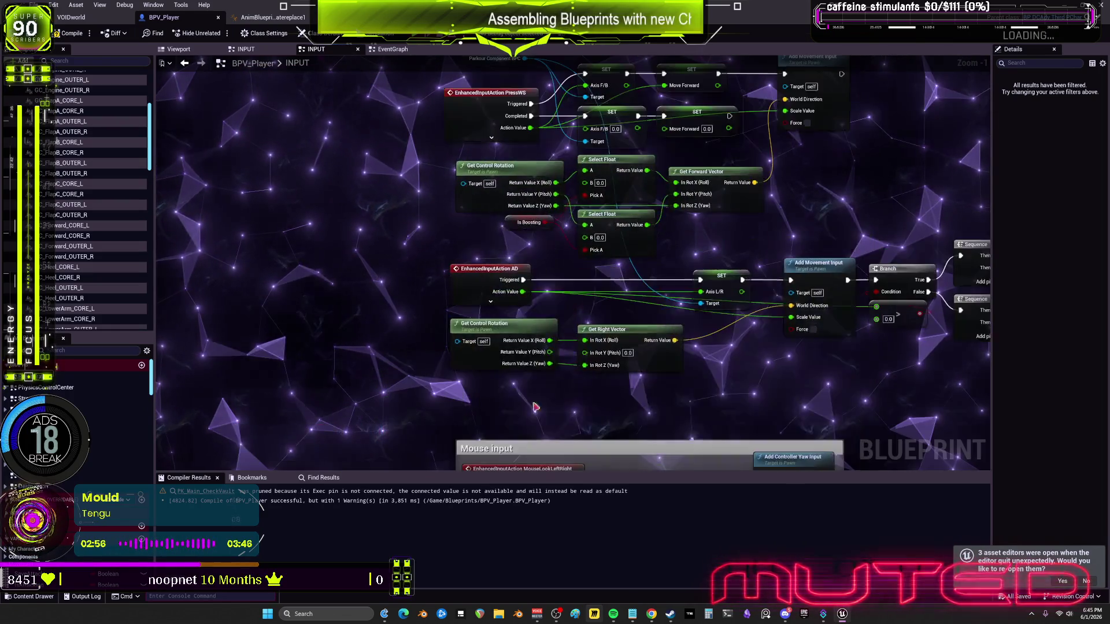
drag(603, 181, 617, 352)
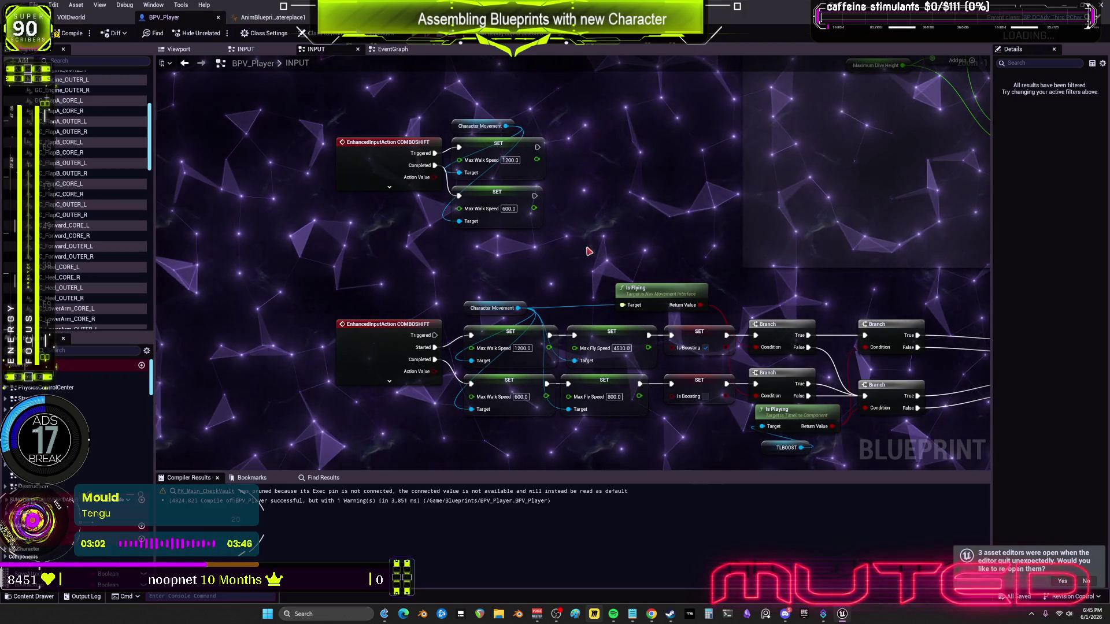
mouse_move(889, 67)
mouse_down()
mouse_move(738, 198)
mouse_move(634, 240)
mouse_move(544, 237)
mouse_up()
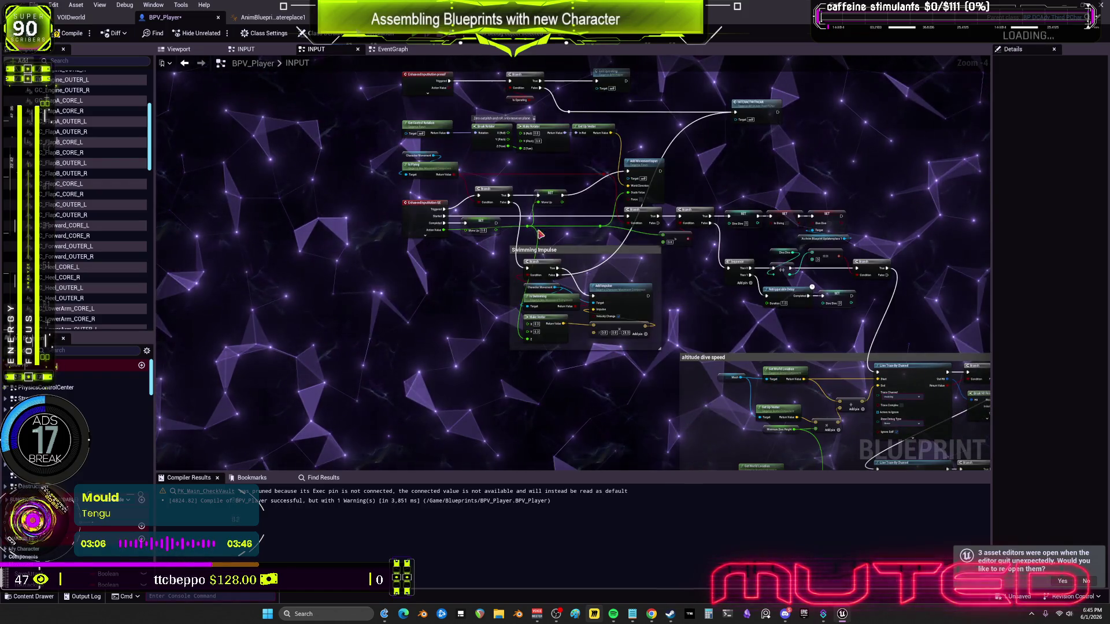
drag(552, 389, 565, 151)
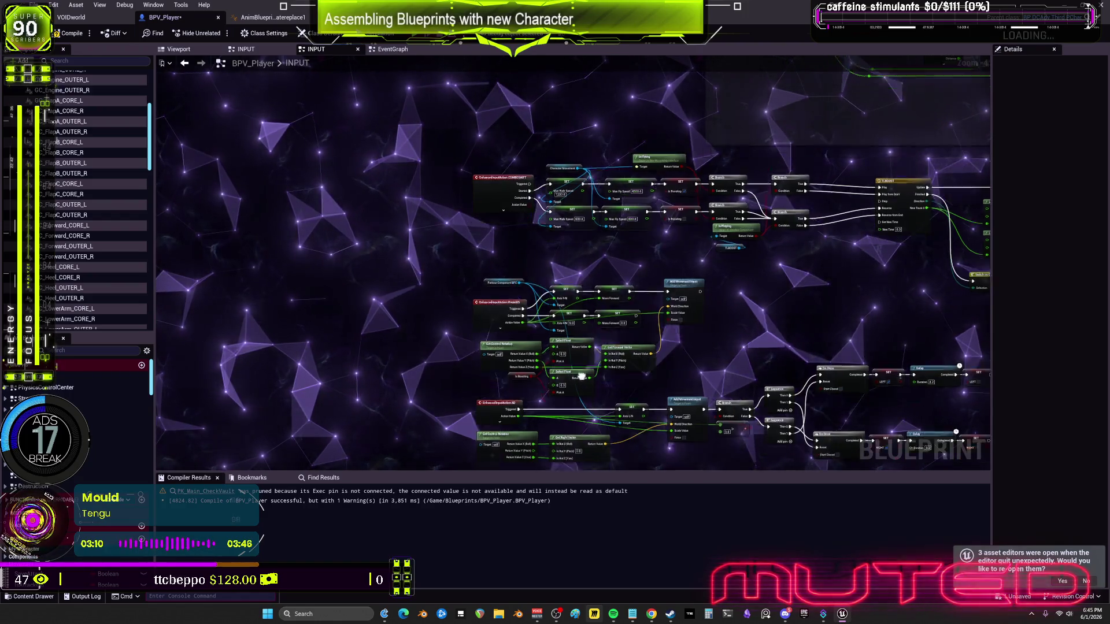
Center the Ledge Drop comment, then move on to the Left Shift Key Stride Jumps comment
scroll(636, 260, down, 5)
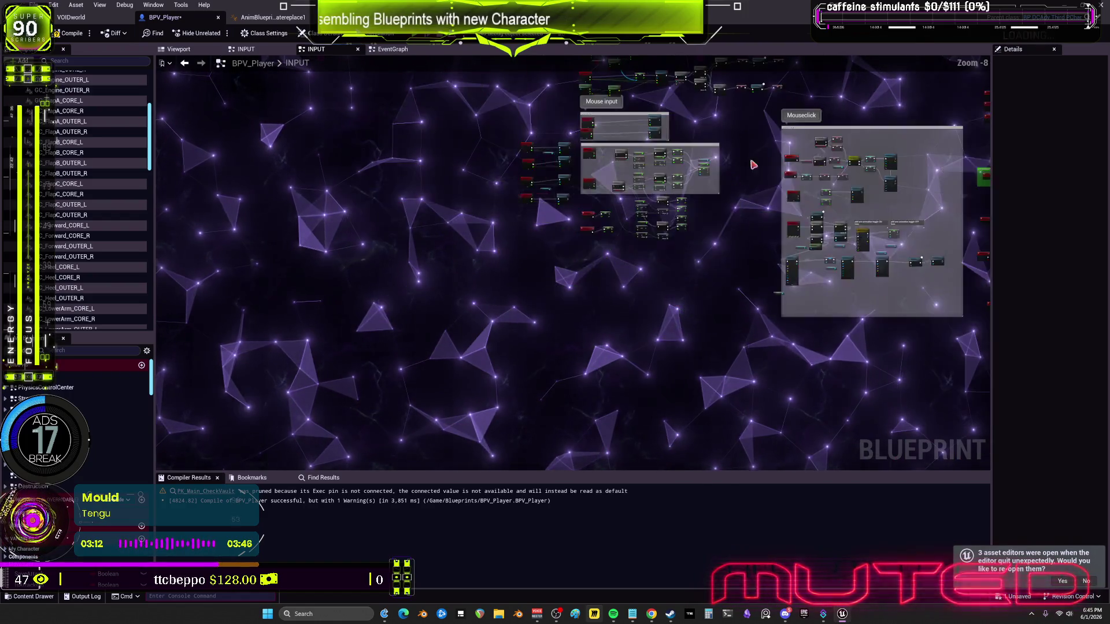
scroll(712, 176, up, 10)
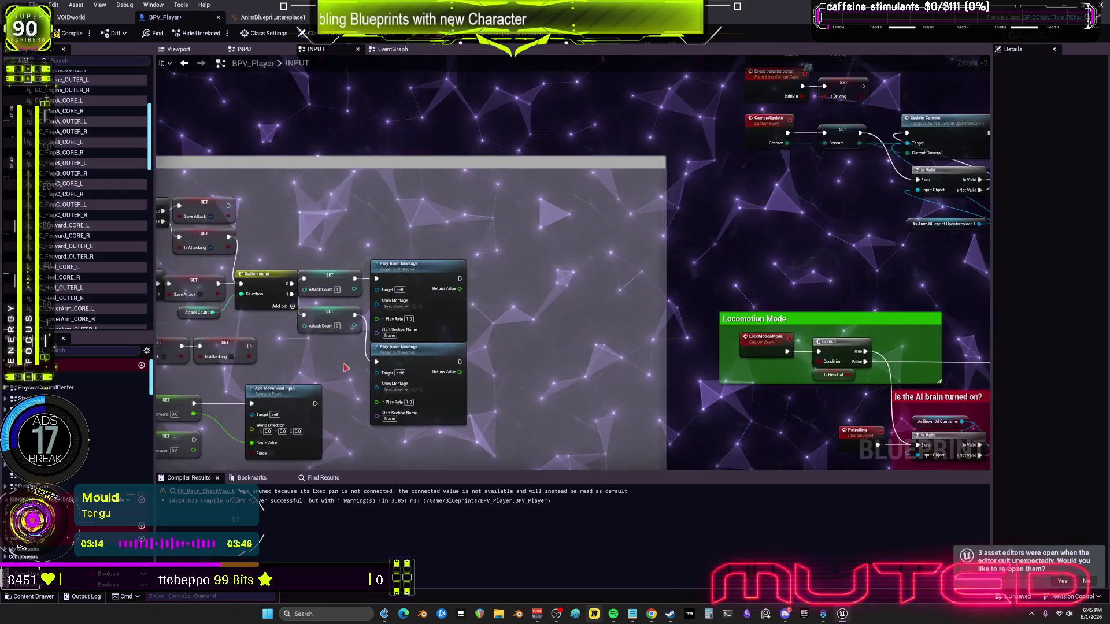
scroll(559, 197, up, 3)
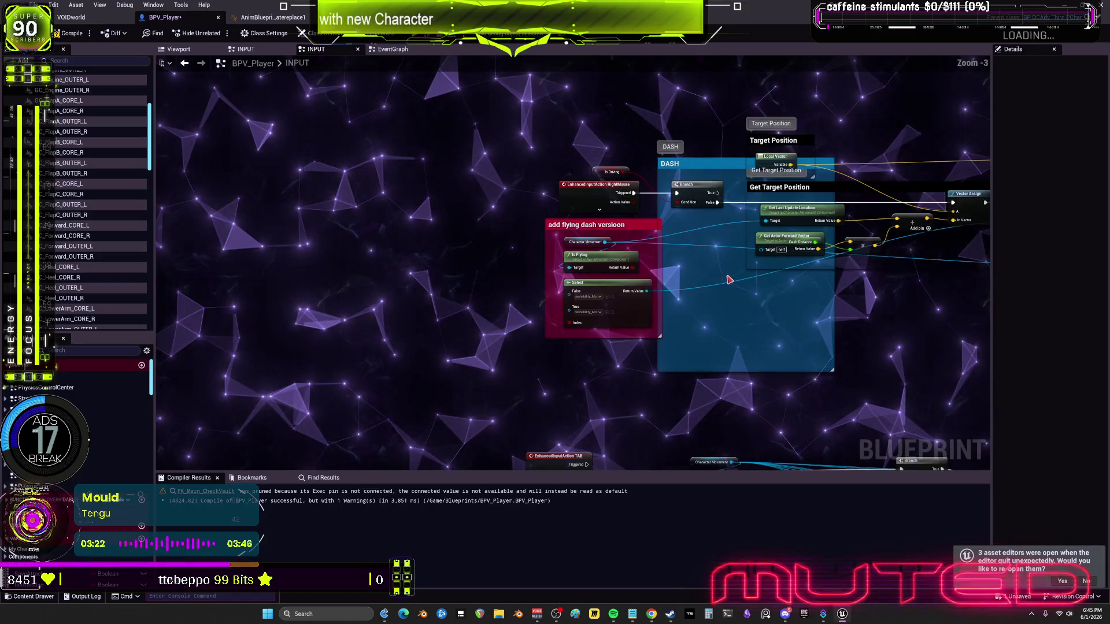
scroll(587, 223, up, 2)
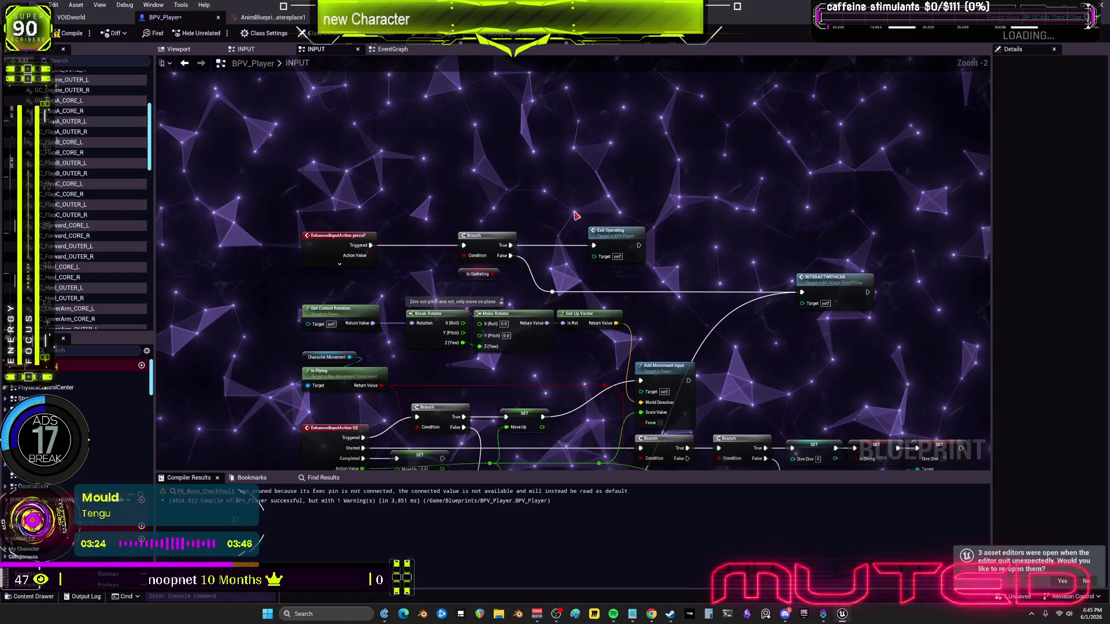
scroll(747, 253, down, 5)
mouse_move(770, 58)
mouse_down()
mouse_move(607, 139)
mouse_move(612, 263)
mouse_up()
scroll(609, 280, up, 10)
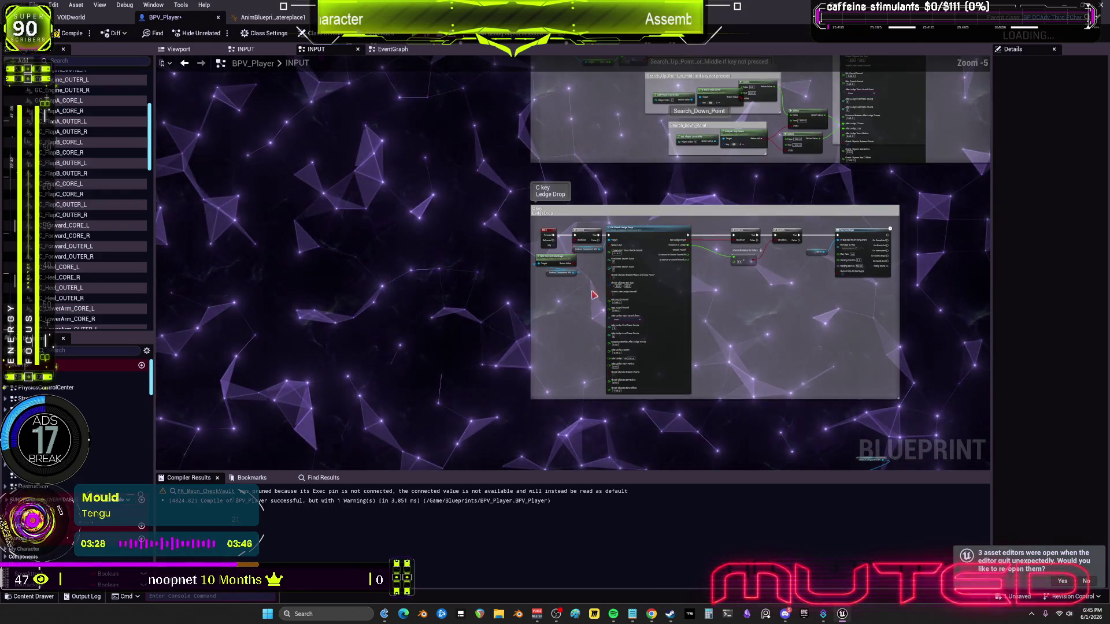
scroll(751, 143, down, 3)
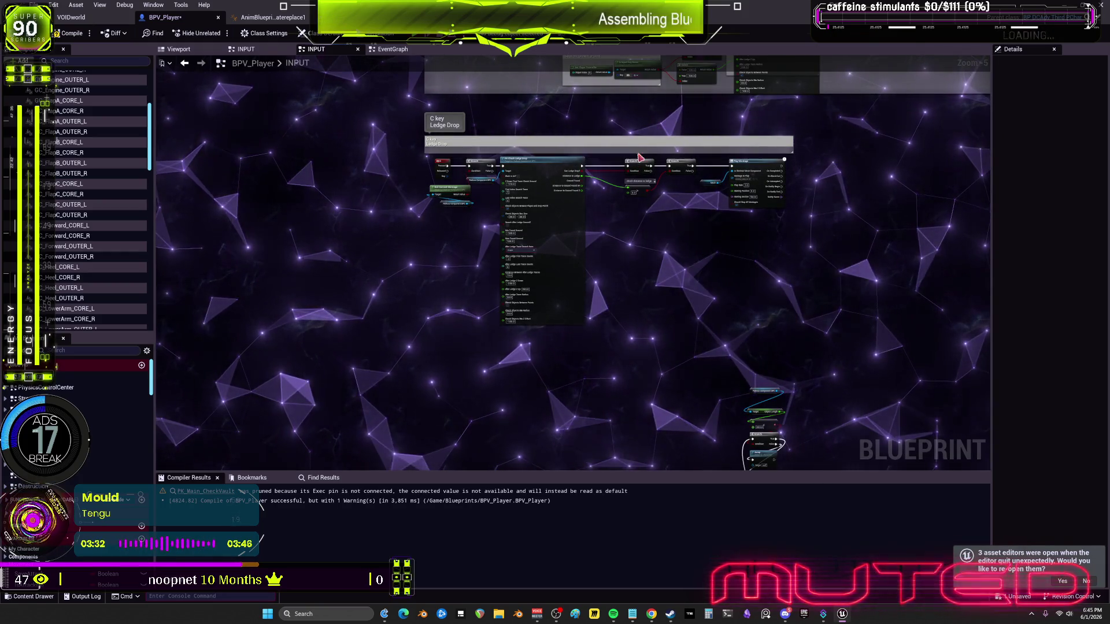
scroll(639, 154, up, 3)
mouse_move(725, 315)
mouse_down()
mouse_move(705, 231)
mouse_move(716, 267)
mouse_move(757, 260)
mouse_up()
scroll(758, 260, down, 1)
scroll(543, 188, down, 1)
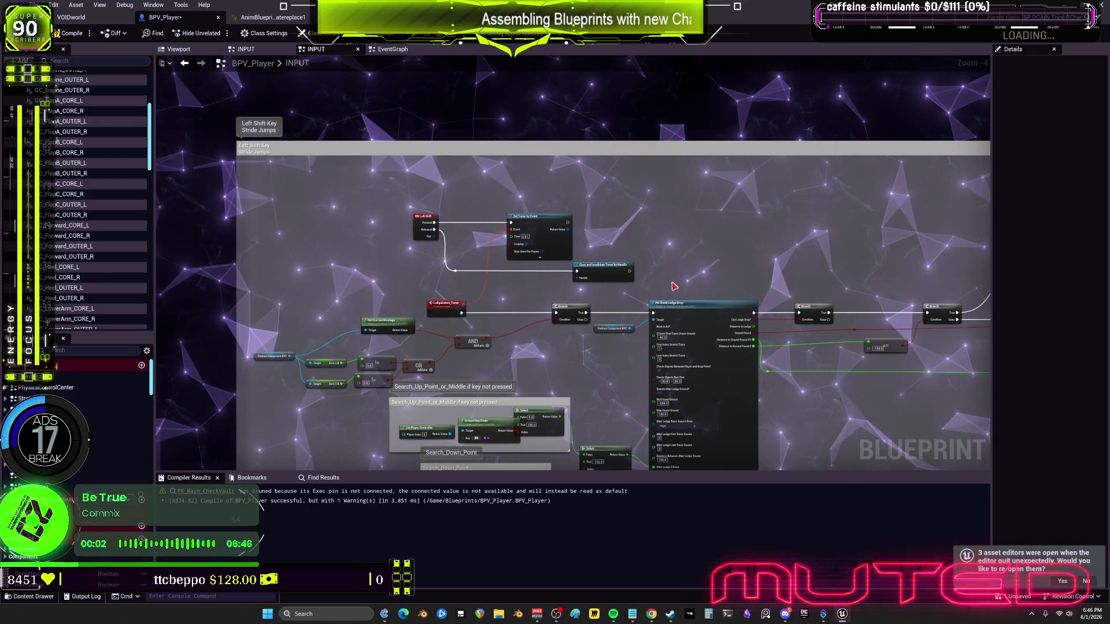
Add the comment 'adjustable inputs, compare' above the PK Check Ledge Drop node
scroll(674, 286, up, 3)
text(c)
text(adj)
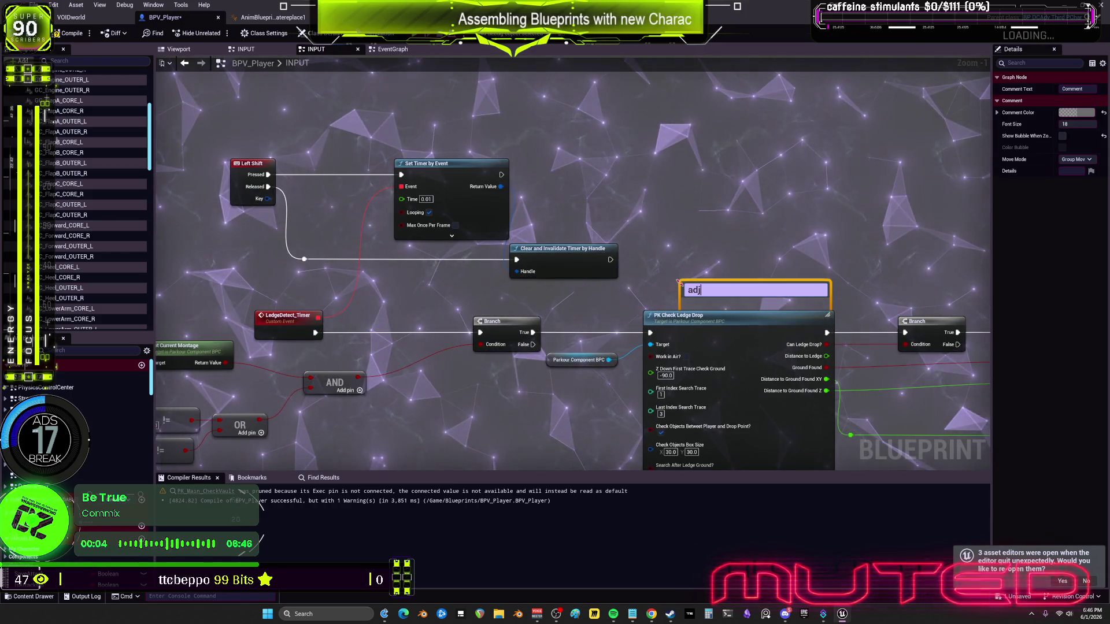
text(usta)
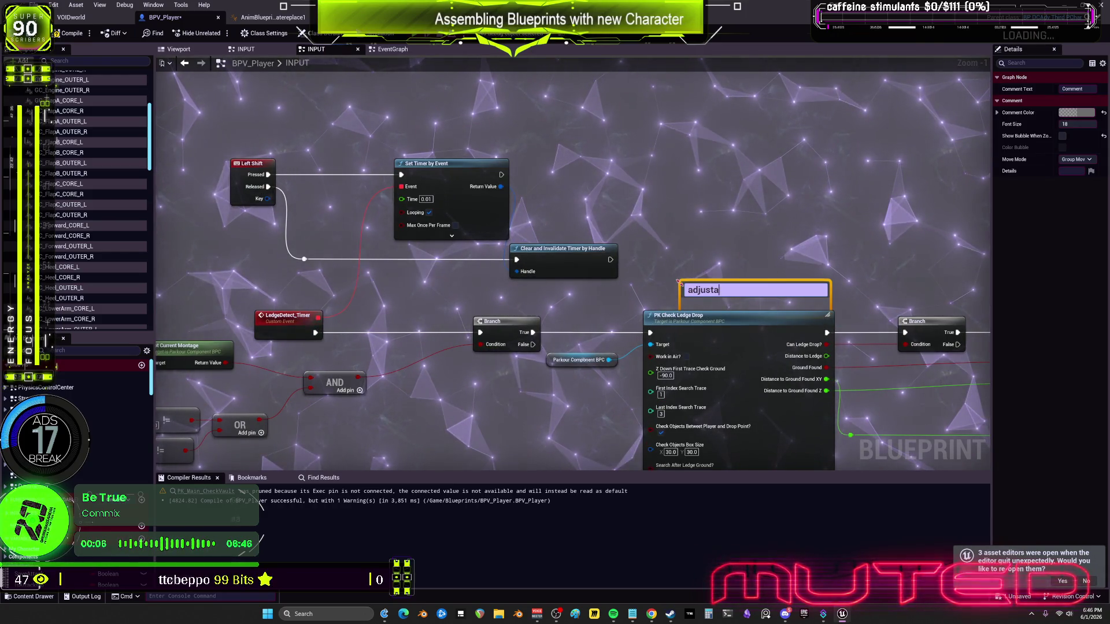
text(ble t)
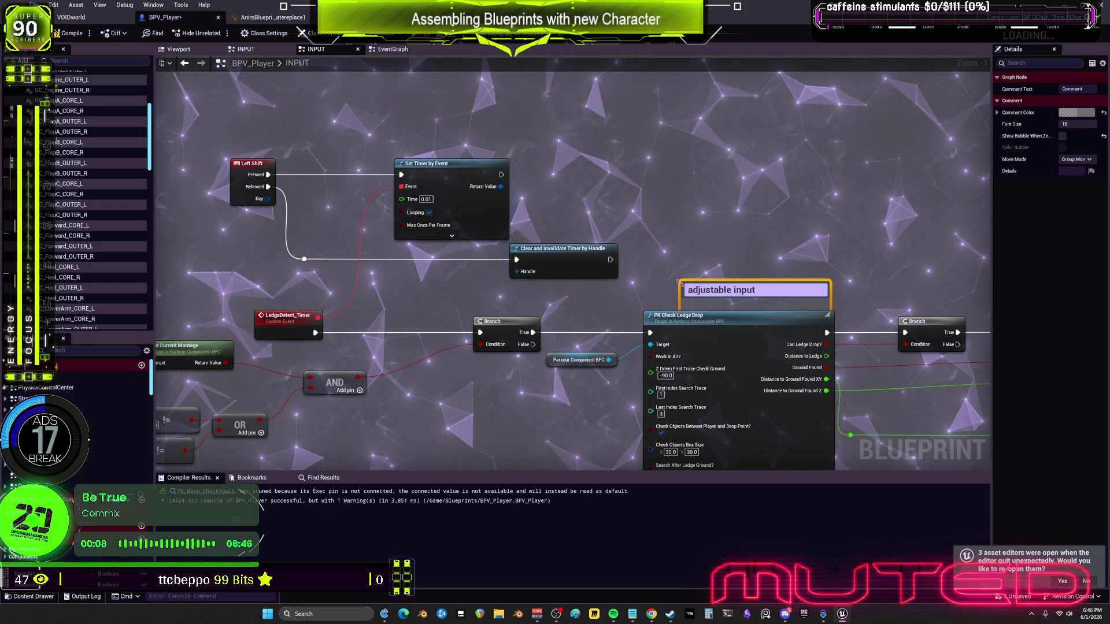
text(s, )
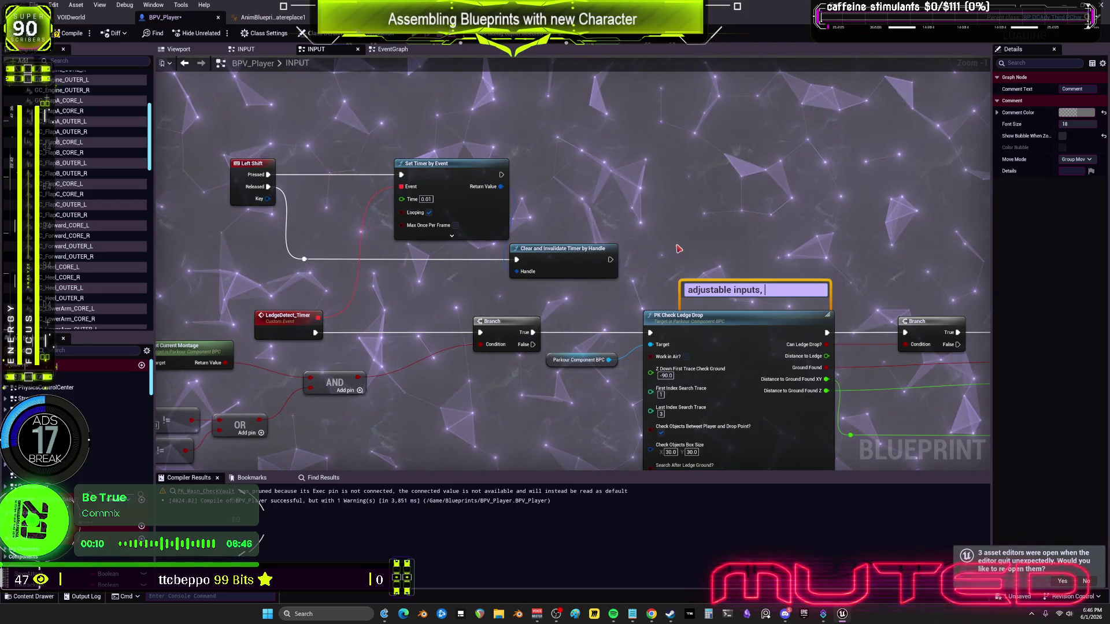
text(copa)
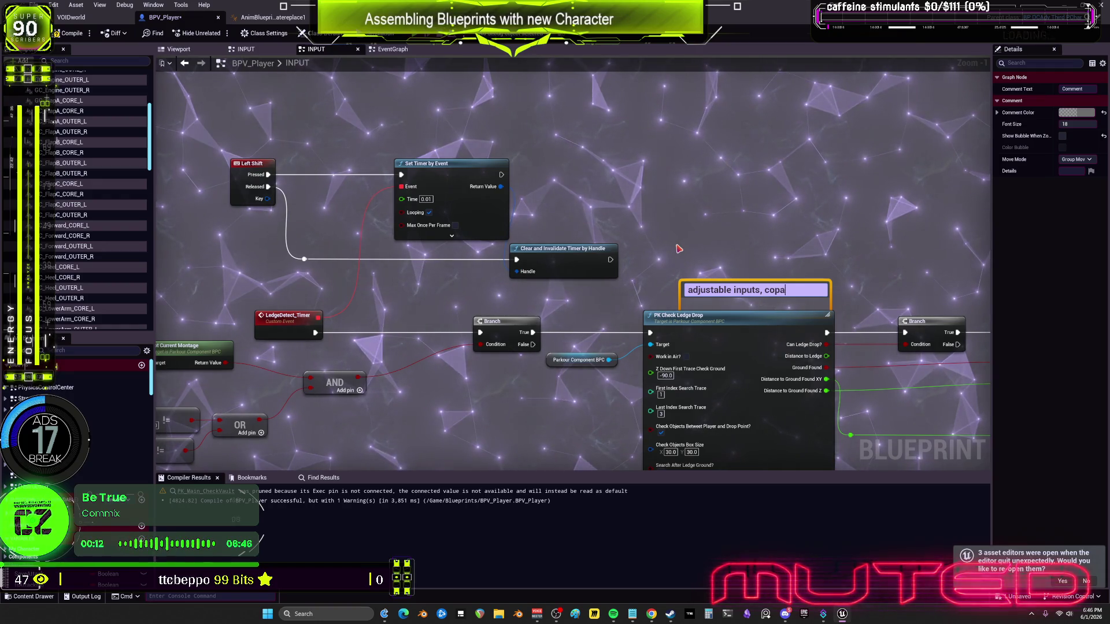
key(BackSpace)
key(BackSpace)
text(mpare)
click(557, 226)
scroll(557, 226, down, 3)
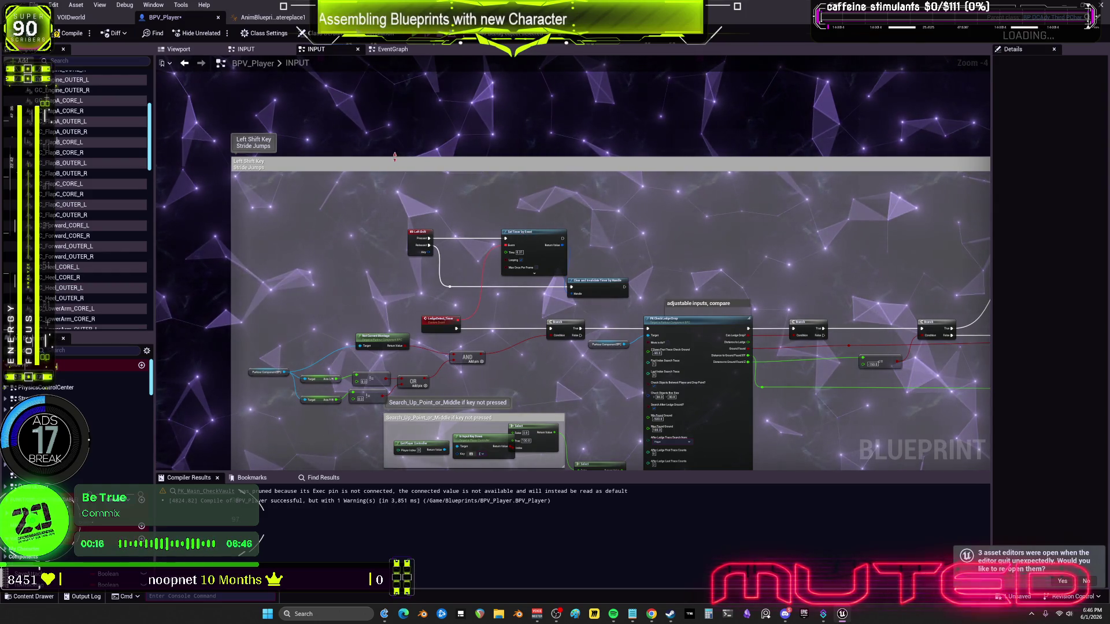
Nudge the <= -150.0 compare node slightly left
scroll(535, 315, down, 3)
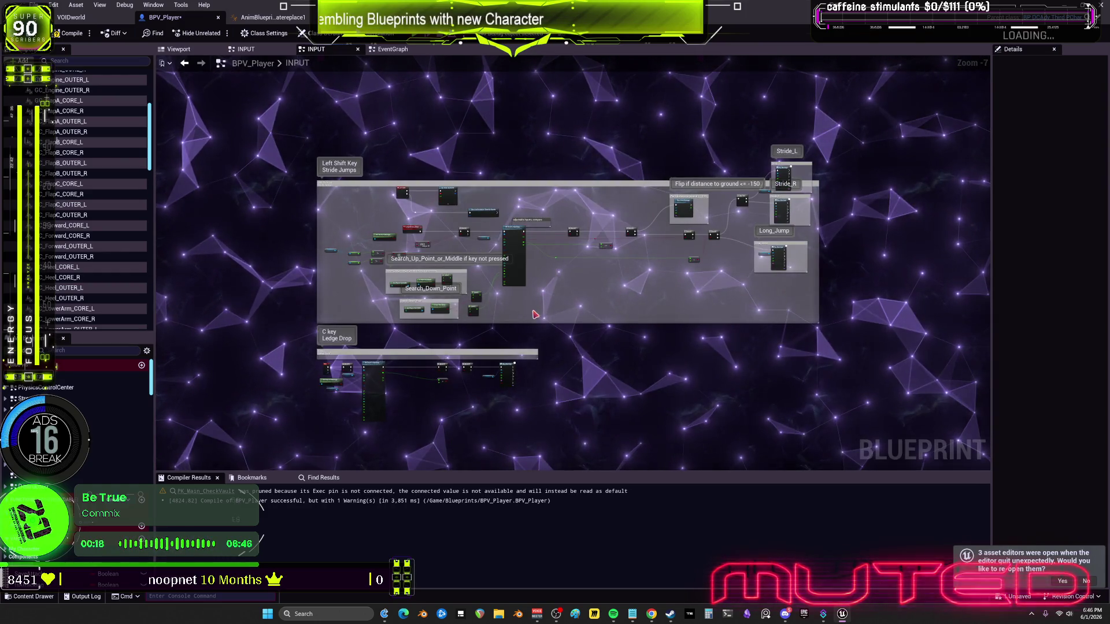
scroll(430, 289, up, 6)
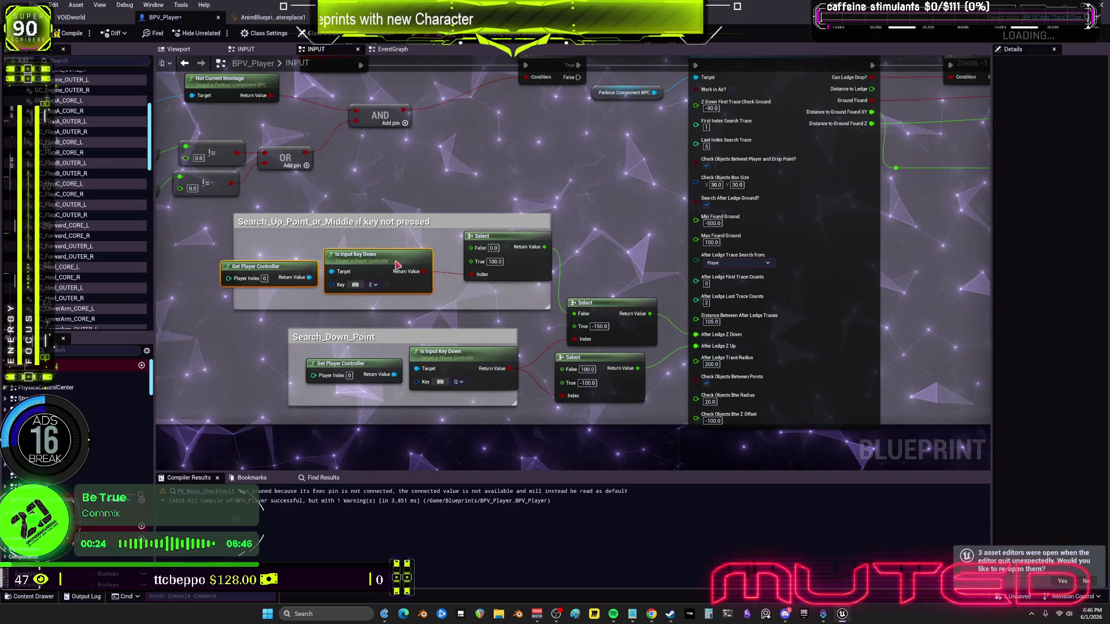
scroll(602, 228, down, 2)
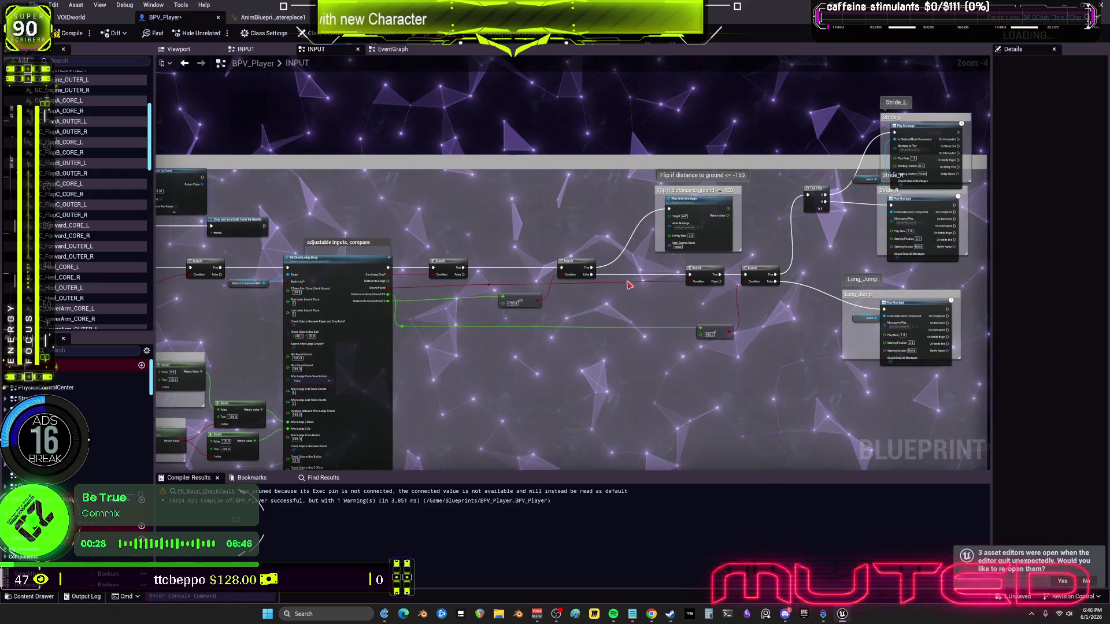
scroll(509, 354, up, 2)
drag(467, 299, 455, 299)
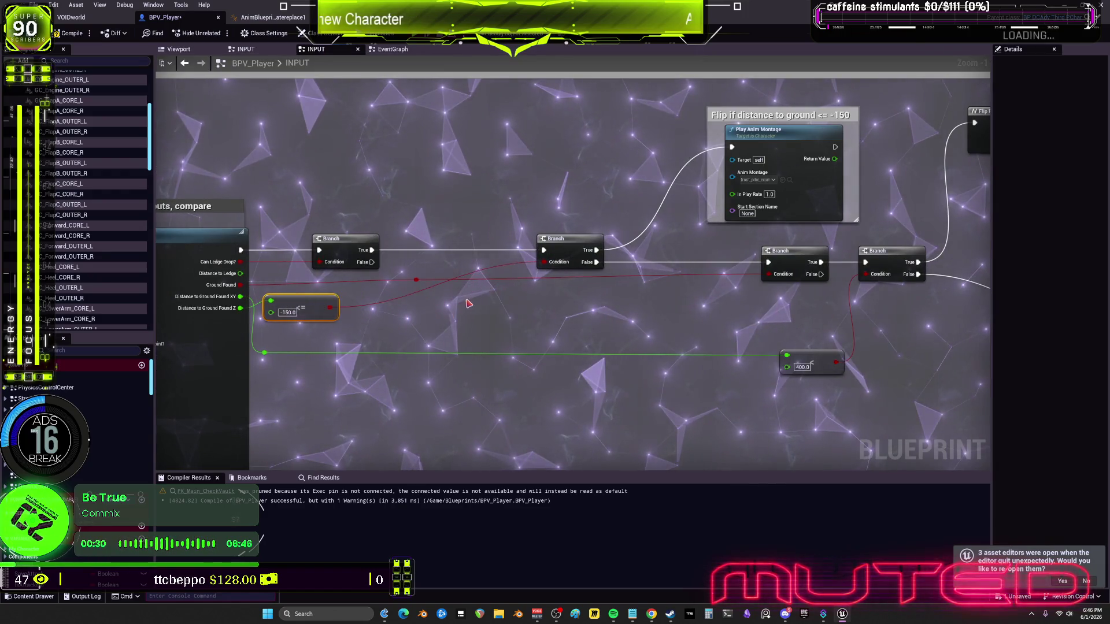
key(ctrl+z)
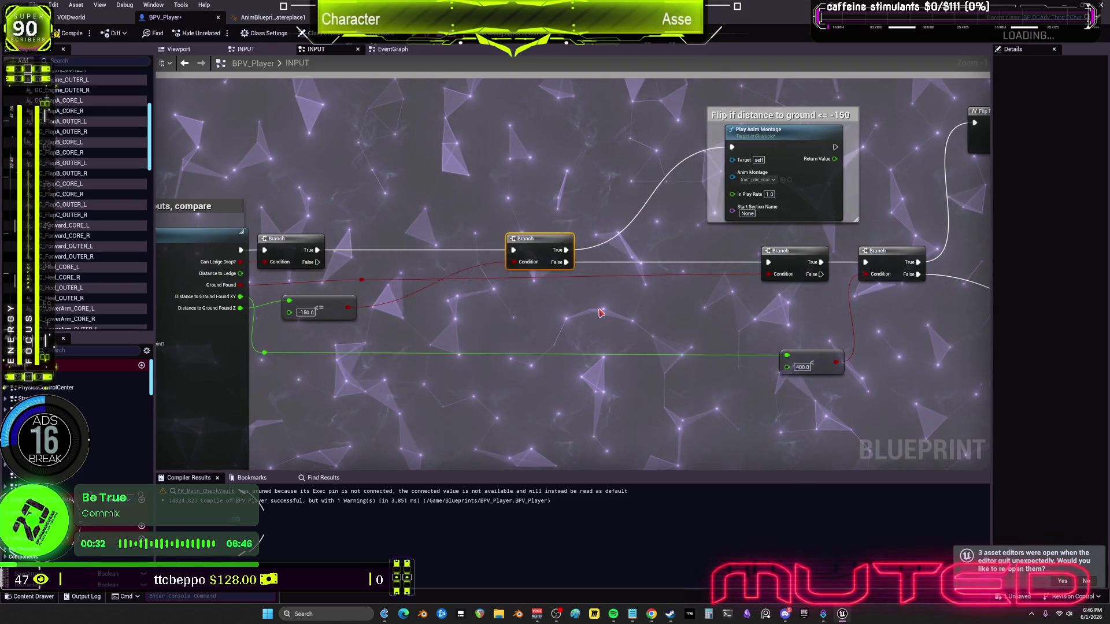
key(ctrl+y)
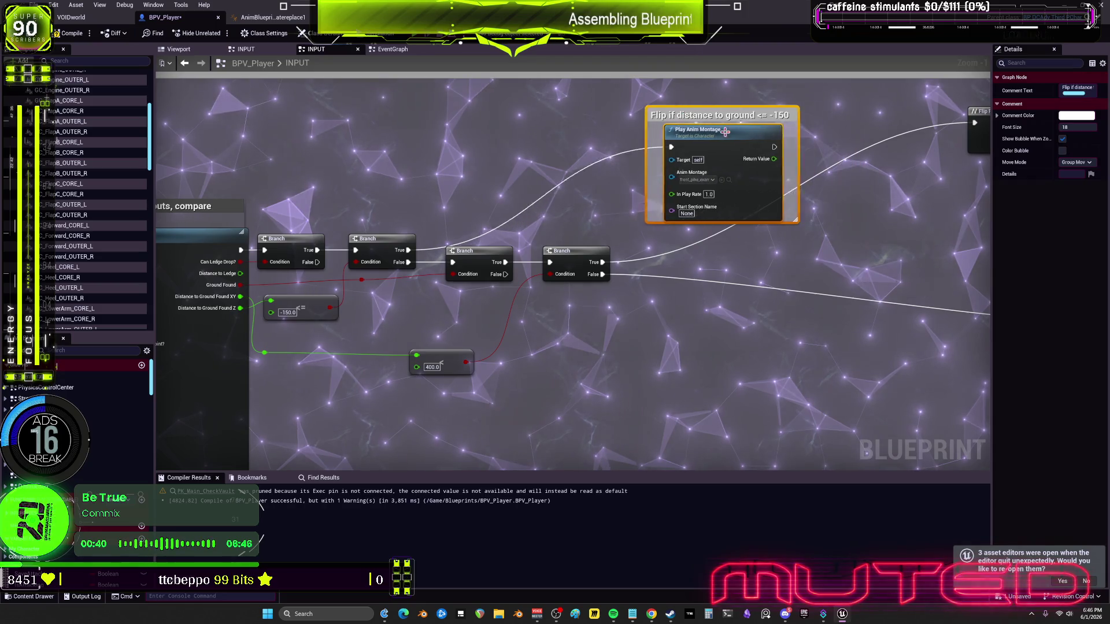
Move Flip Flop, Stride and Long_Jump beside the Branch chain, inside the stretched comment box
scroll(717, 141, down, 4)
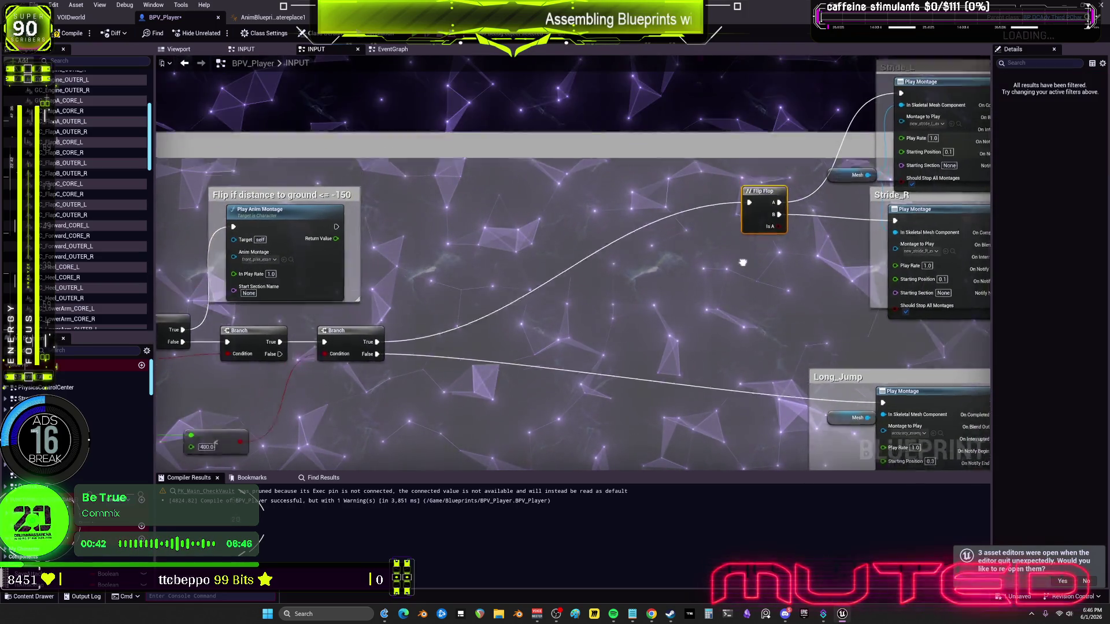
scroll(753, 302, down, 1)
scroll(754, 302, up, 2)
mouse_move(785, 445)
mouse_down()
mouse_move(721, 90)
mouse_move(637, 76)
mouse_up()
scroll(328, 256, up, 1)
drag(712, 253, 503, 253)
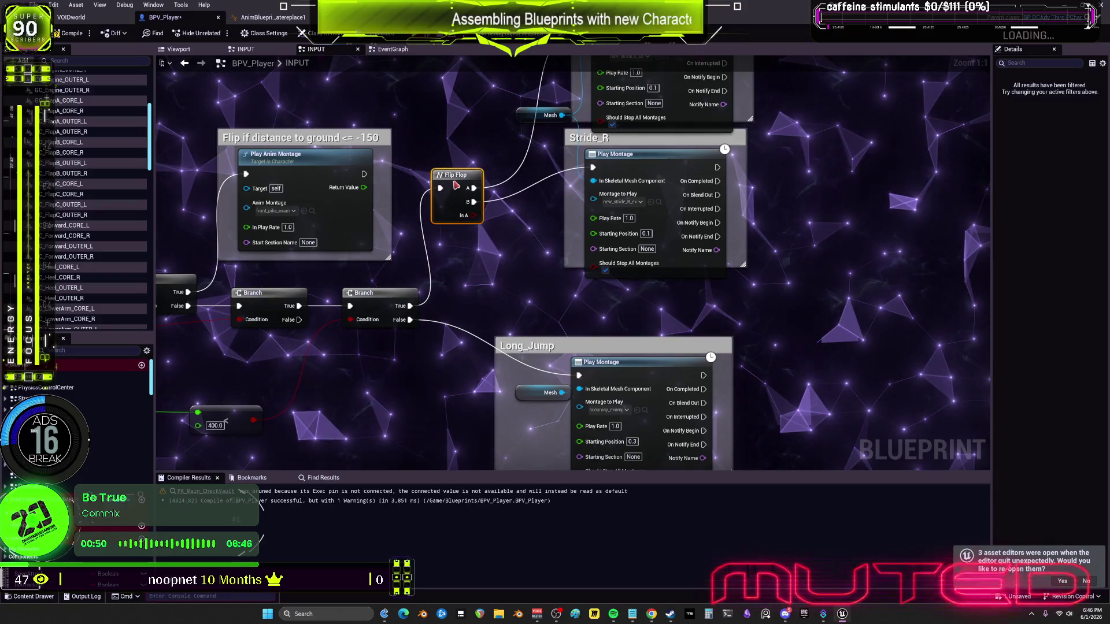
mouse_move(572, 228)
mouse_down()
mouse_move(529, 150)
mouse_move(550, 132)
mouse_up()
drag(258, 239, 730, 238)
scroll(636, 313, down, 5)
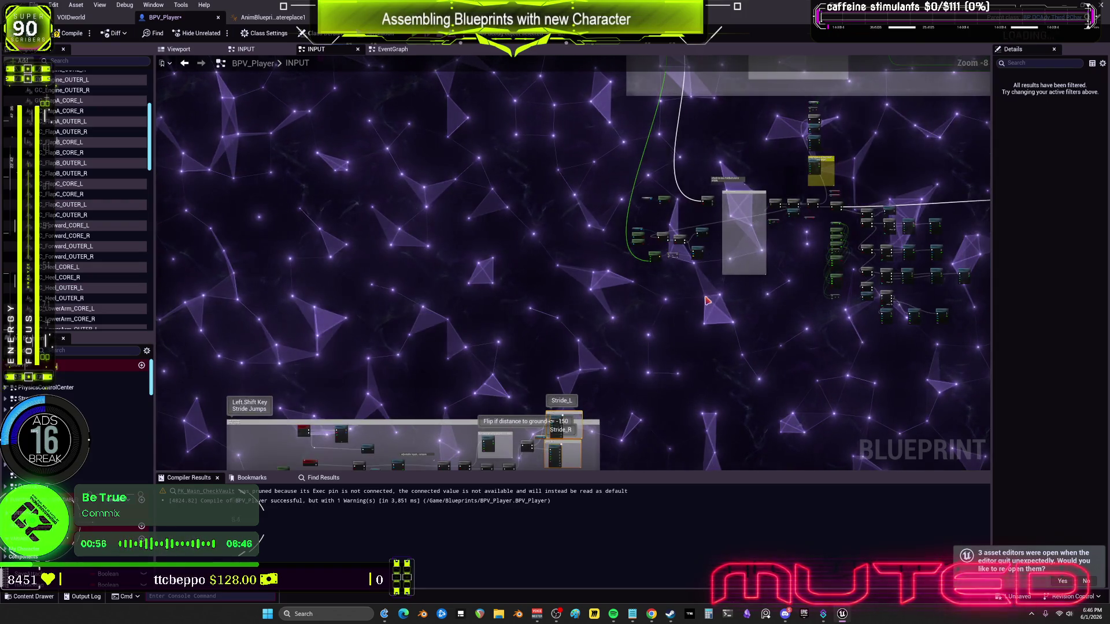
scroll(555, 268, up, 5)
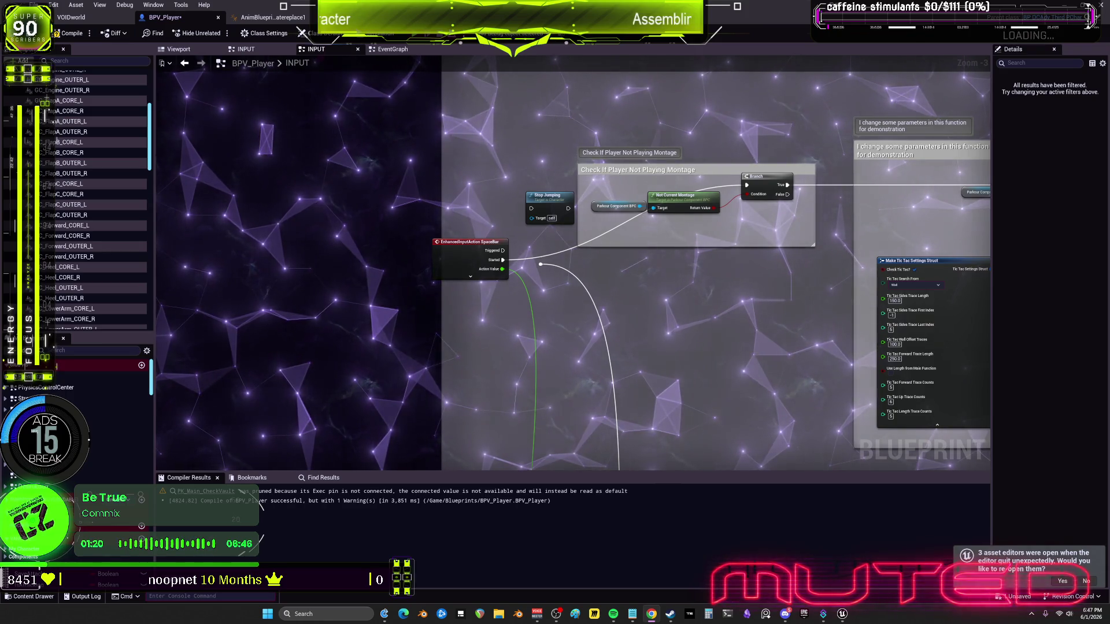
scroll(478, 356, down, 6)
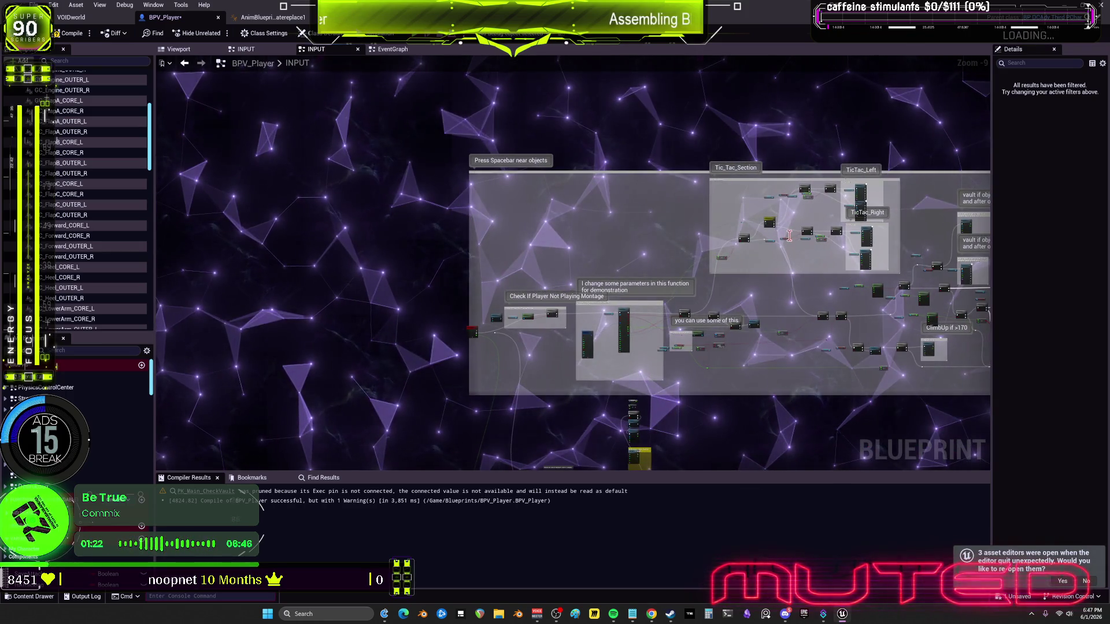
drag(790, 236, 625, 248)
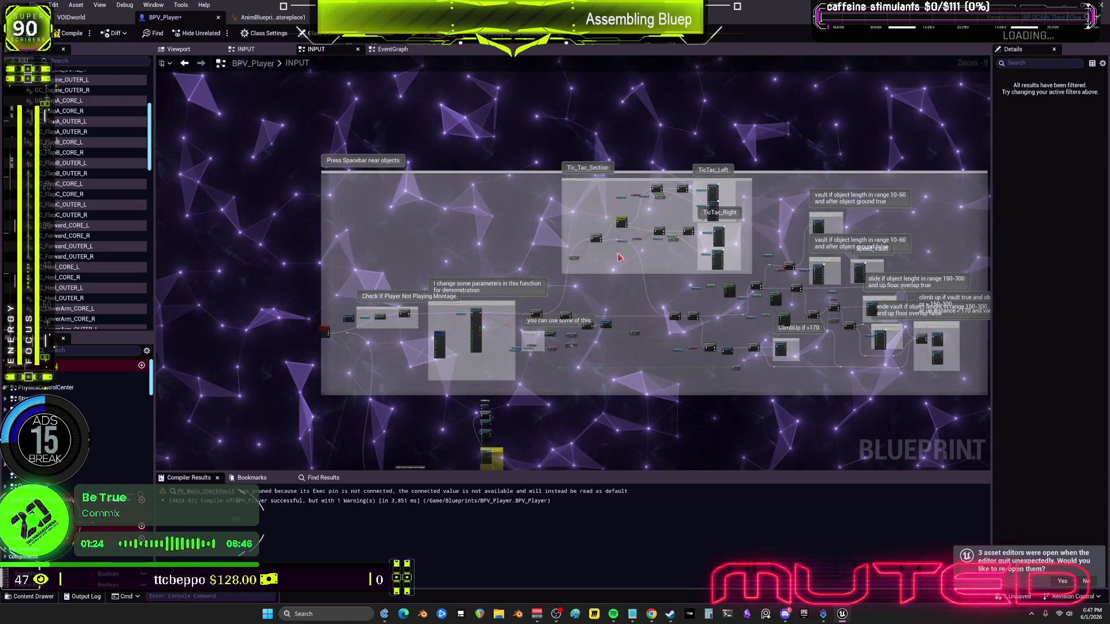
scroll(625, 248, up, 8)
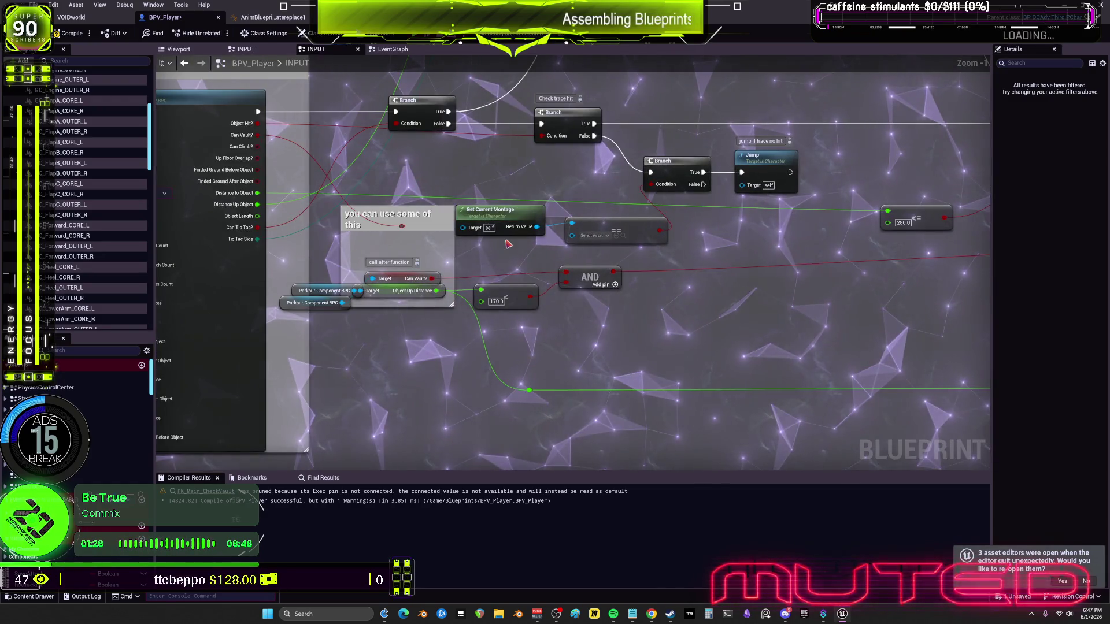
click(502, 218)
drag(436, 214, 503, 231)
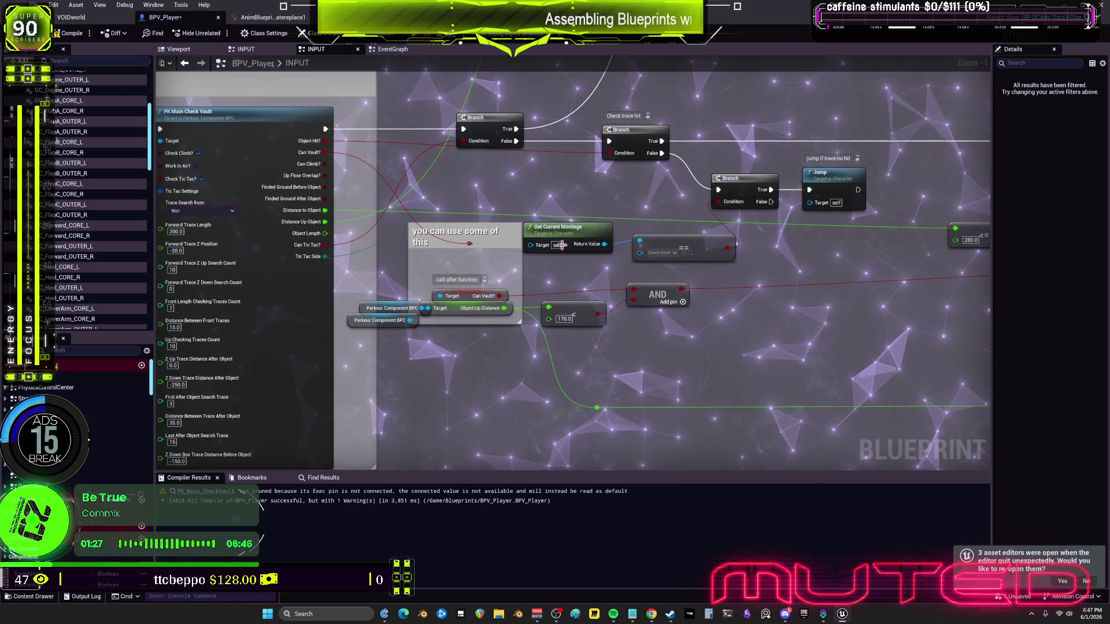
click(503, 231)
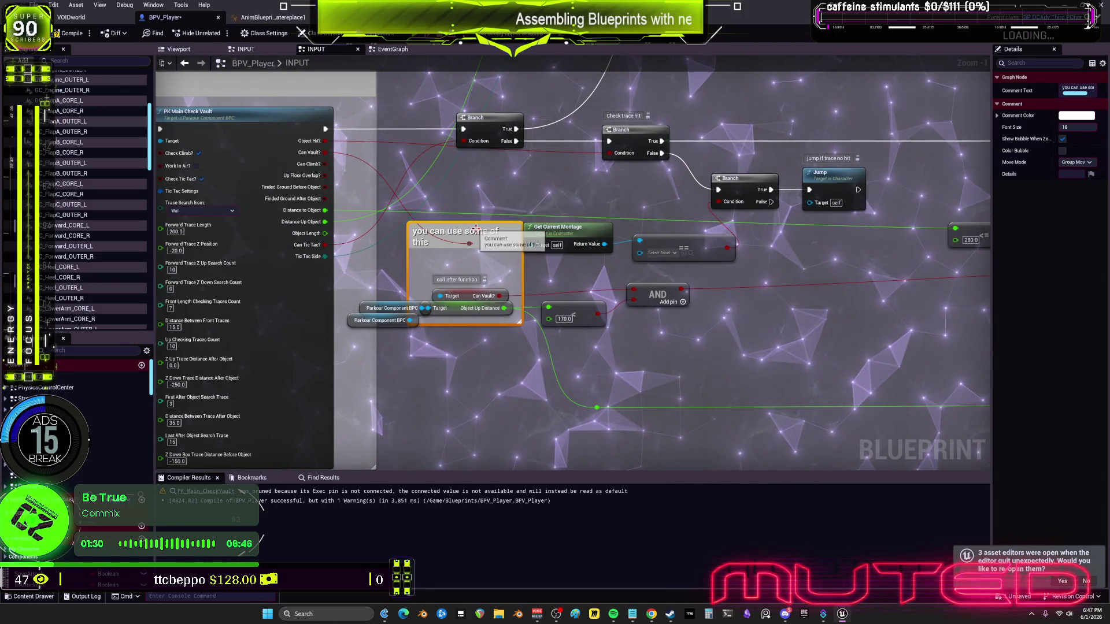
scroll(627, 270, down, 4)
scroll(543, 251, up, 2)
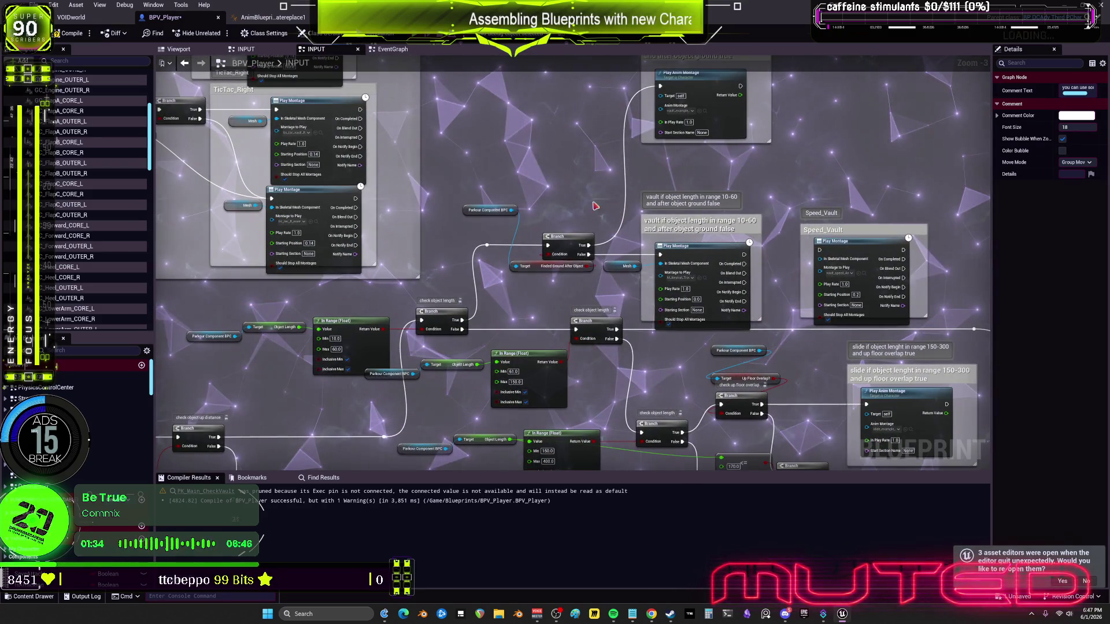
drag(544, 472, 603, 285)
drag(366, 286, 562, 303)
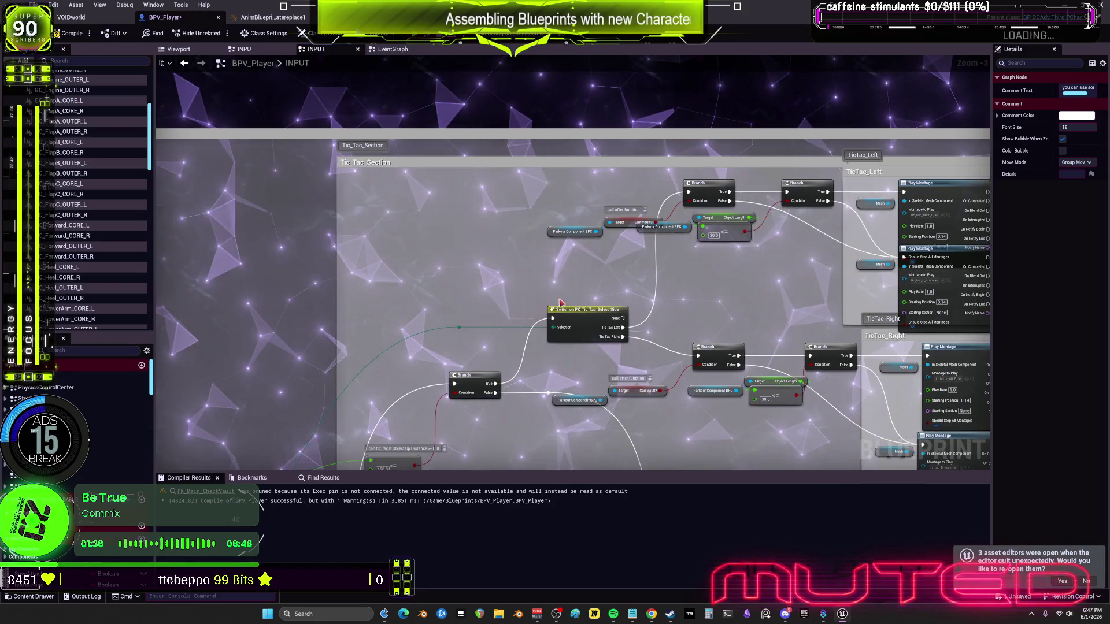
scroll(573, 278, down, 4)
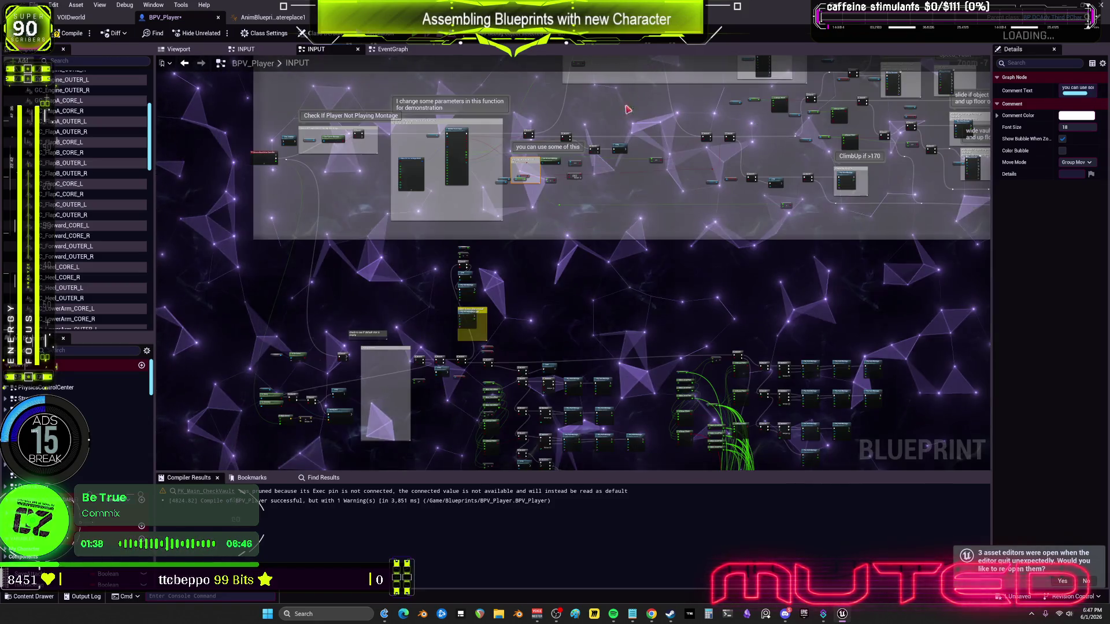
mouse_move(568, 322)
mouse_down()
mouse_move(619, 174)
mouse_move(597, 389)
mouse_move(782, 381)
mouse_move(578, 174)
mouse_up()
scroll(581, 294, up, 3)
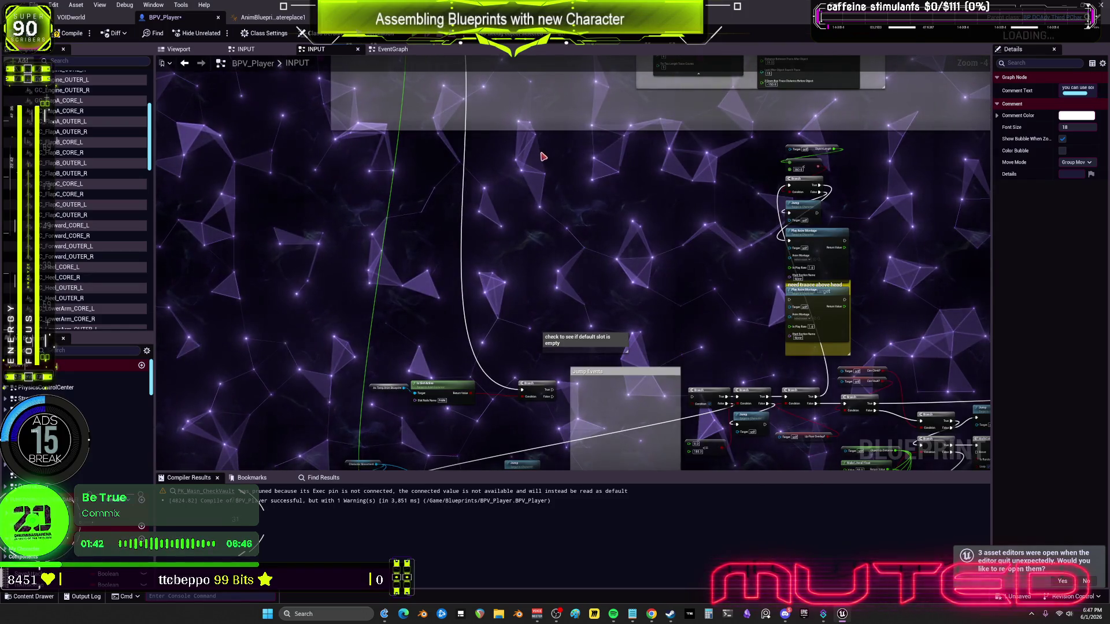
drag(631, 288, 644, 480)
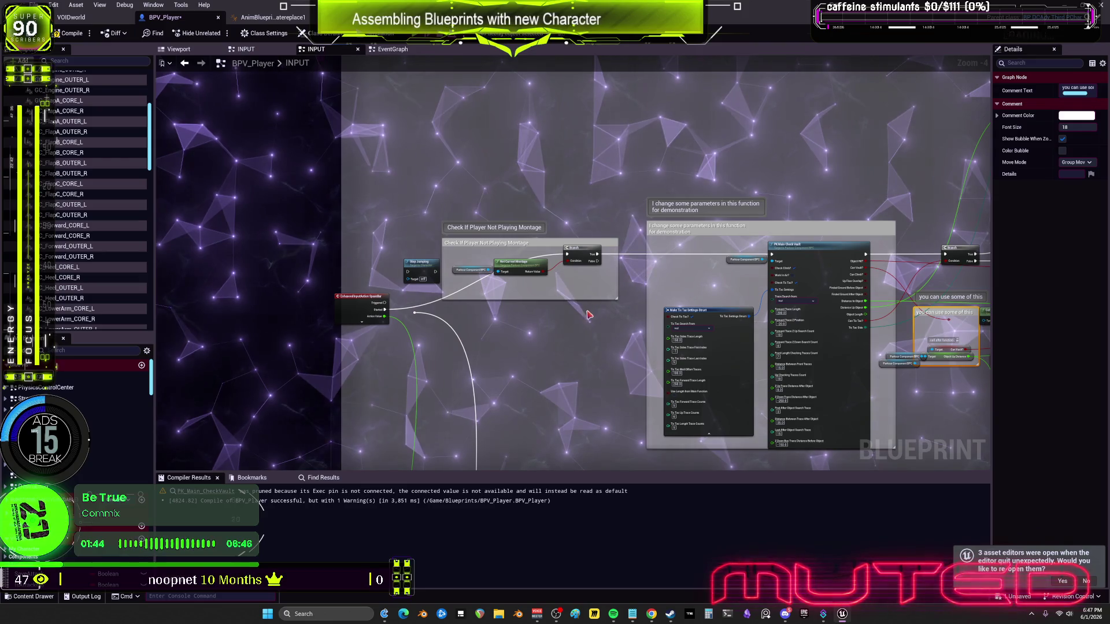
drag(692, 403, 368, 399)
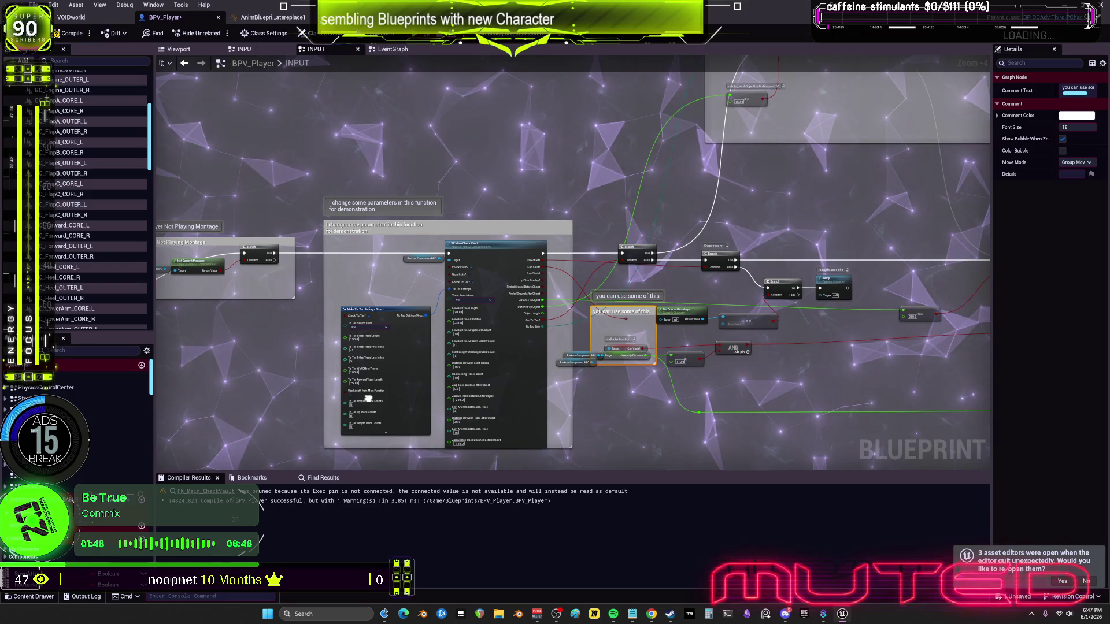
mouse_move(369, 398)
mouse_down()
mouse_move(583, 278)
mouse_move(585, 210)
mouse_move(689, 184)
mouse_up()
scroll(630, 357, up, 3)
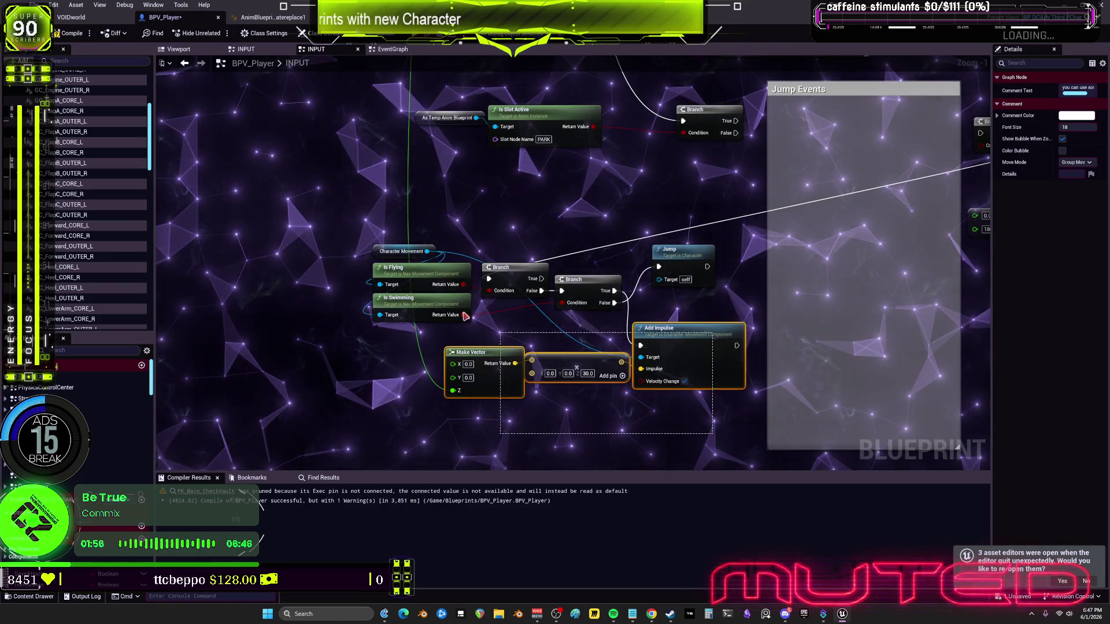
drag(478, 324, 343, 229)
scroll(615, 228, down, 3)
drag(615, 228, 674, 318)
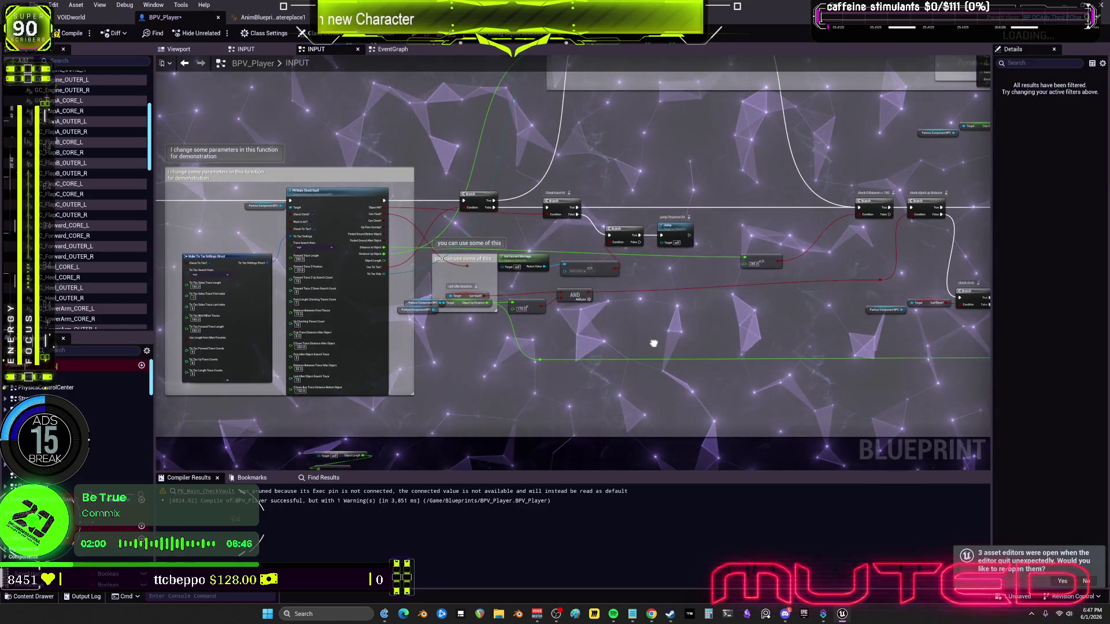
scroll(748, 252, up, 3)
click(644, 341)
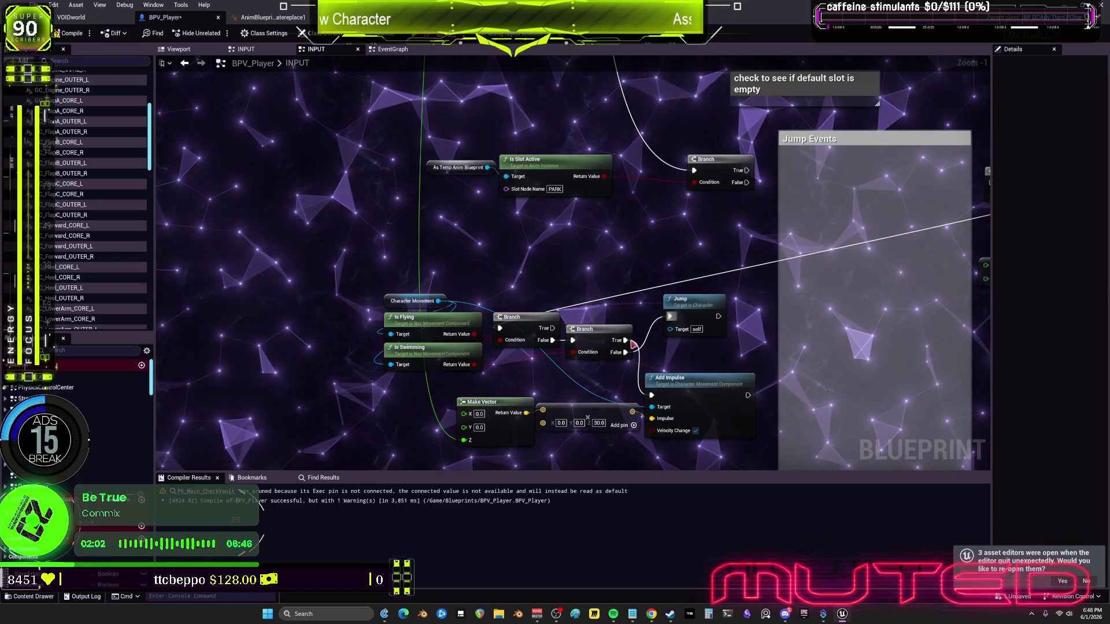
mouse_move(428, 354)
mouse_down()
mouse_move(427, 385)
mouse_move(624, 360)
mouse_up()
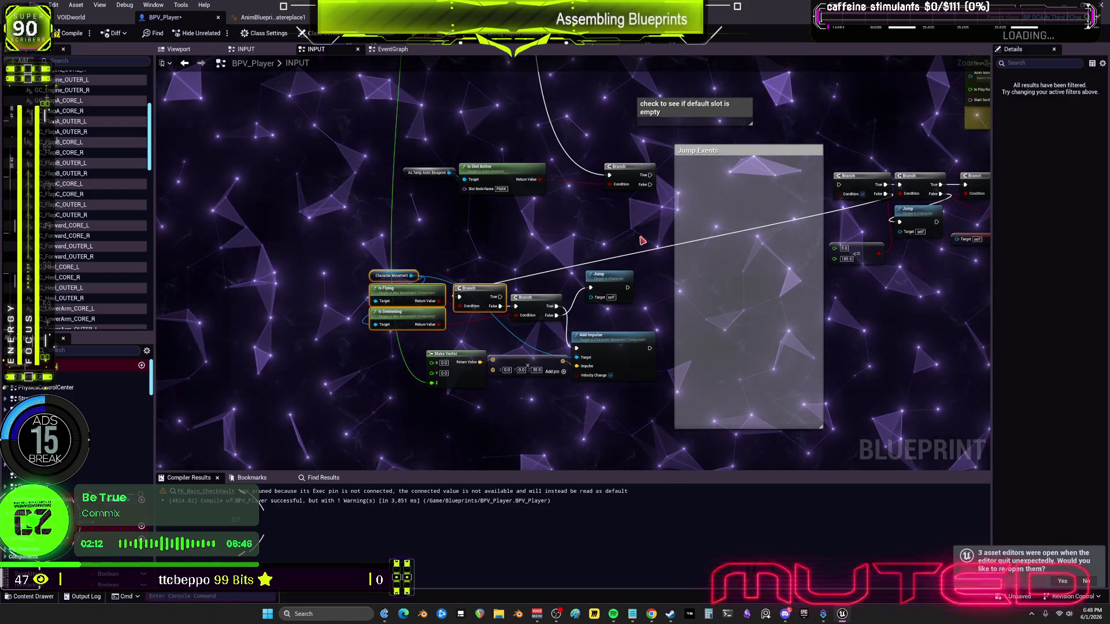
scroll(713, 130, down, 10)
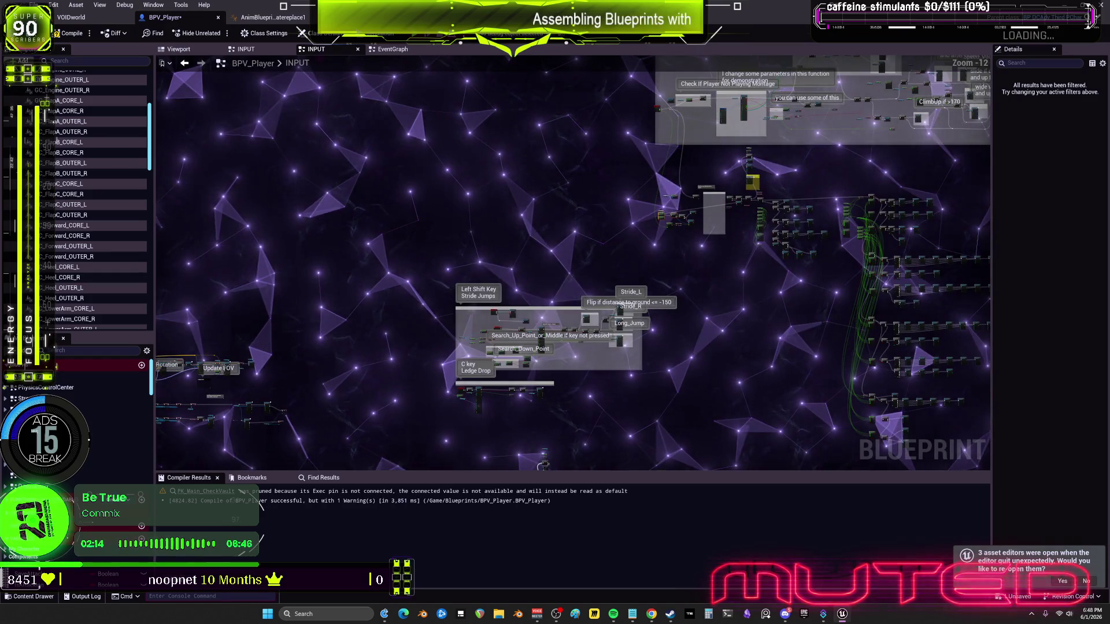
Delete the large cluster of selected nodes in the jump area
scroll(655, 234, up, 7)
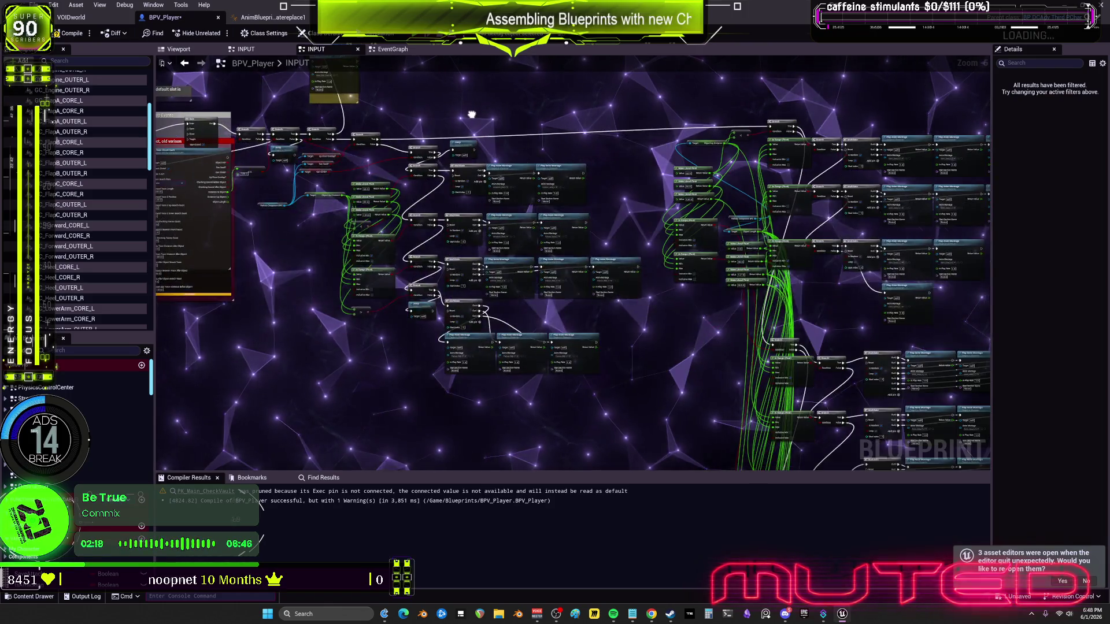
scroll(663, 351, down, 5)
scroll(879, 116, up, 3)
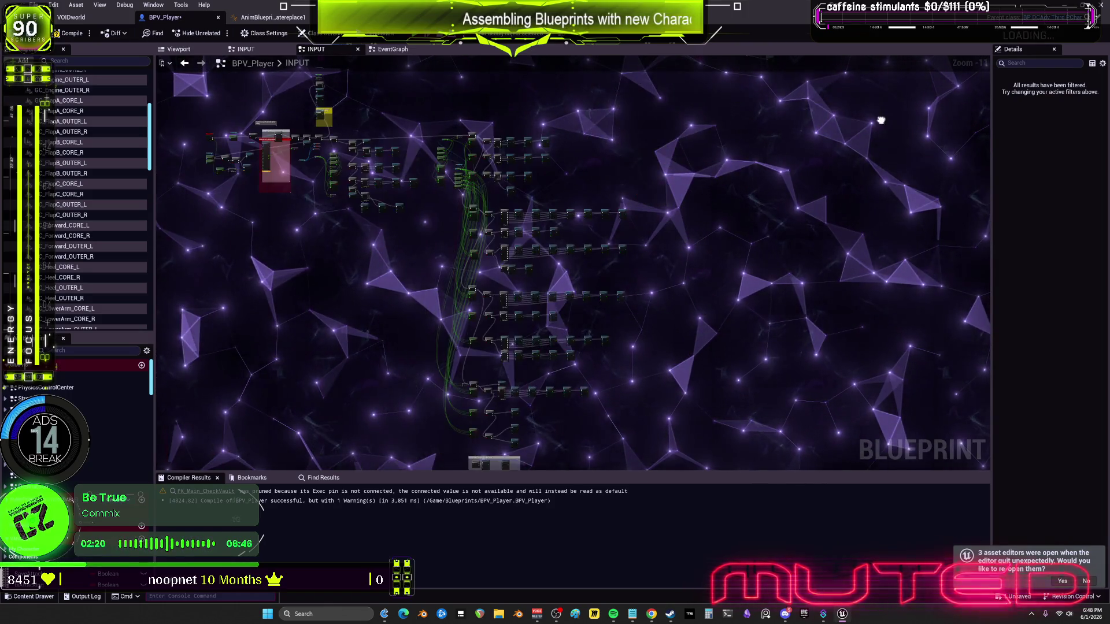
scroll(723, 247, down, 3)
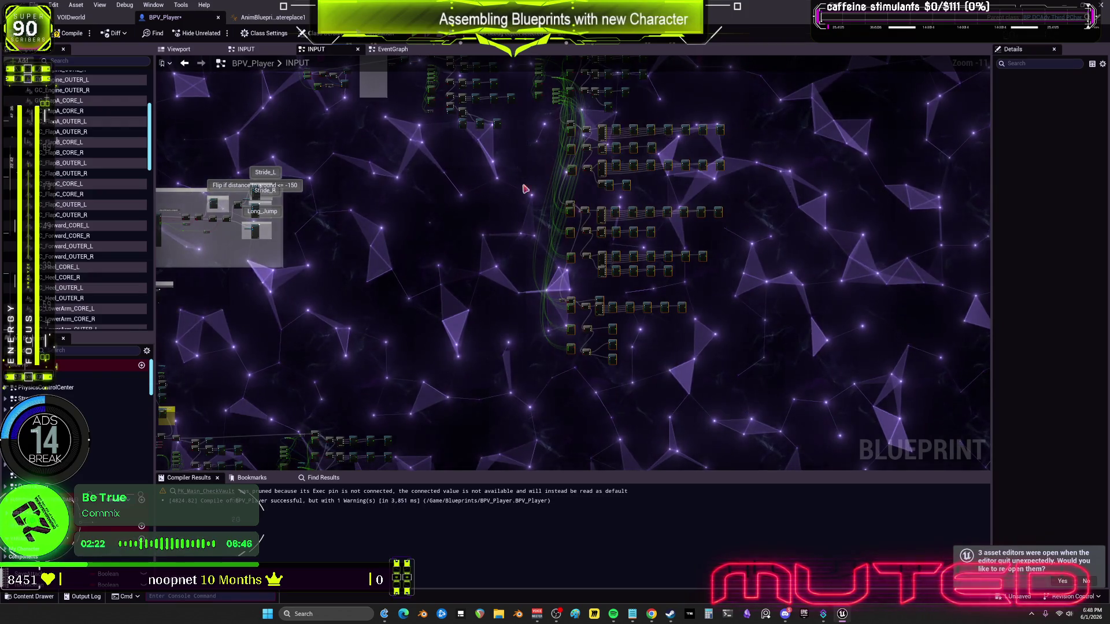
scroll(576, 221, up, 10)
scroll(665, 332, down, 7)
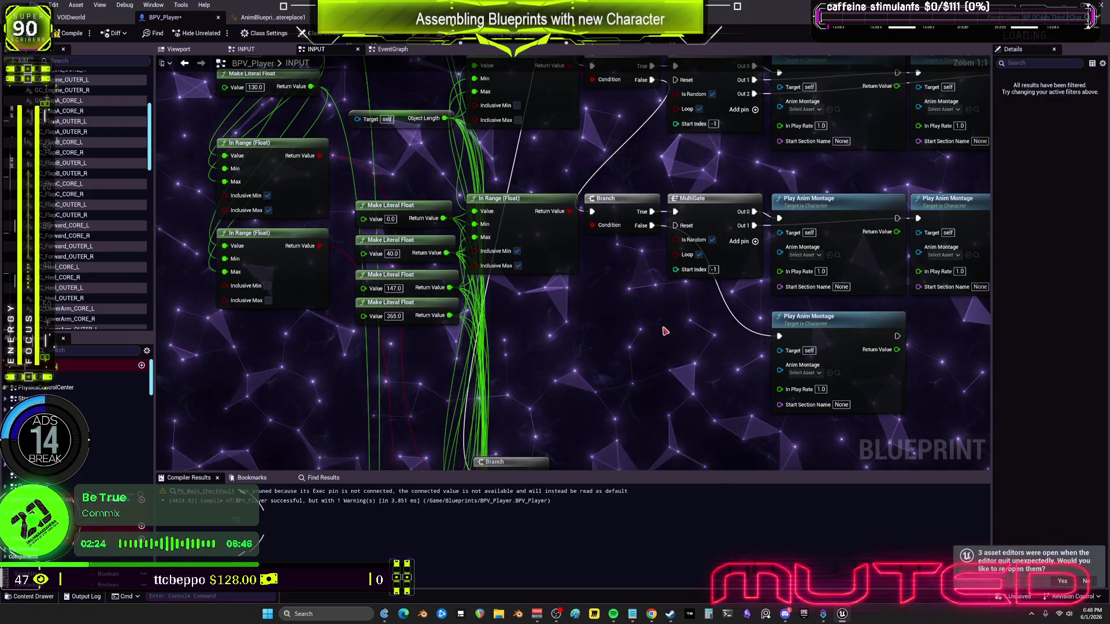
scroll(754, 265, up, 1)
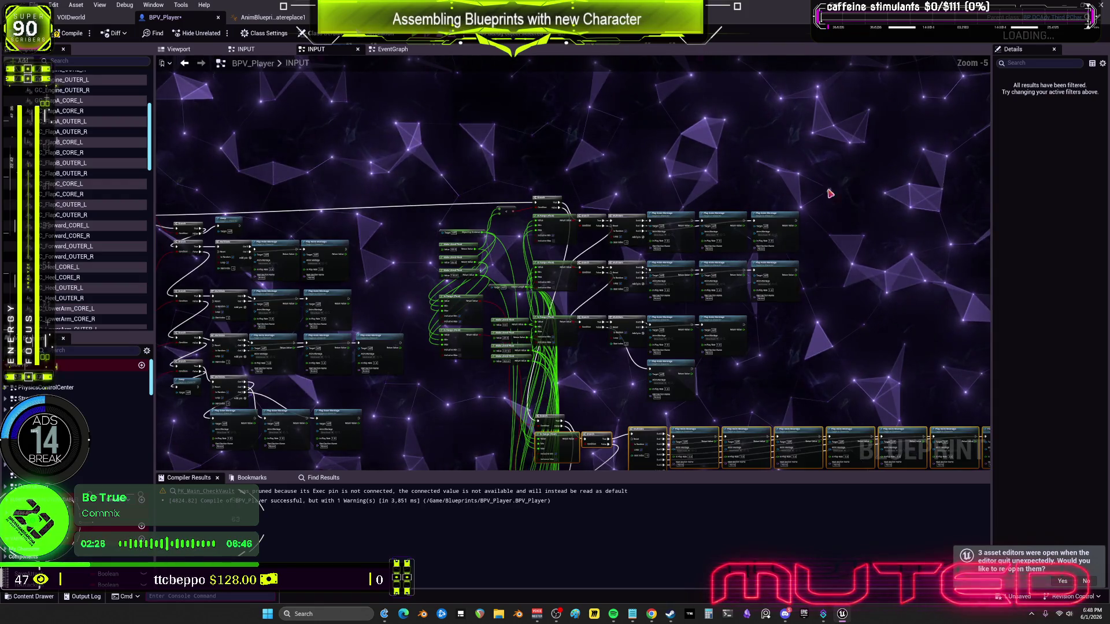
scroll(630, 298, down, 4)
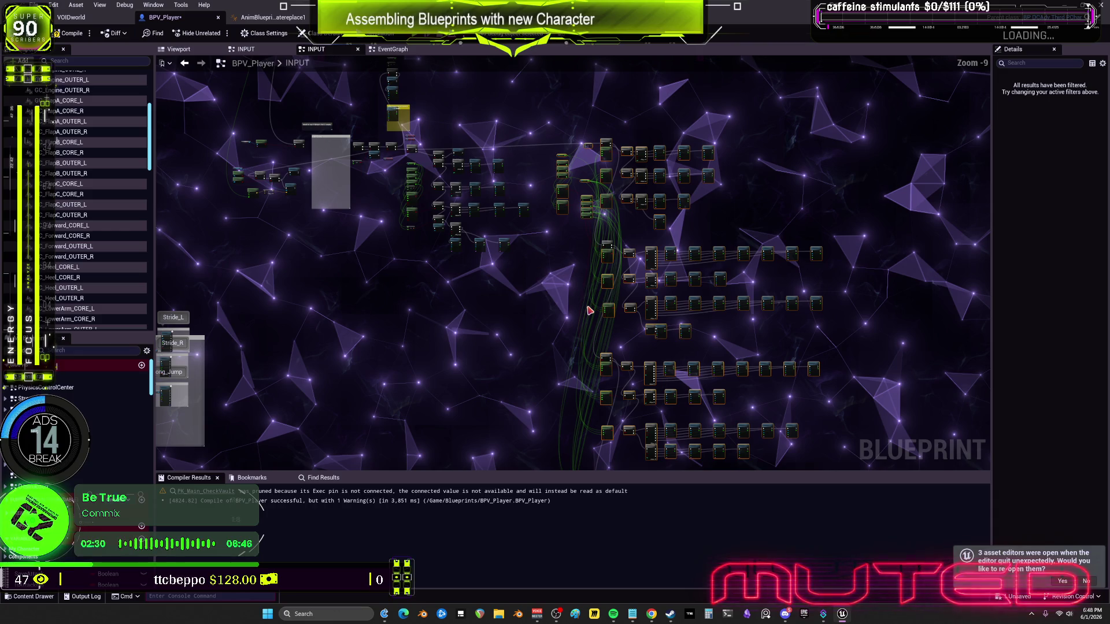
key(Delete)
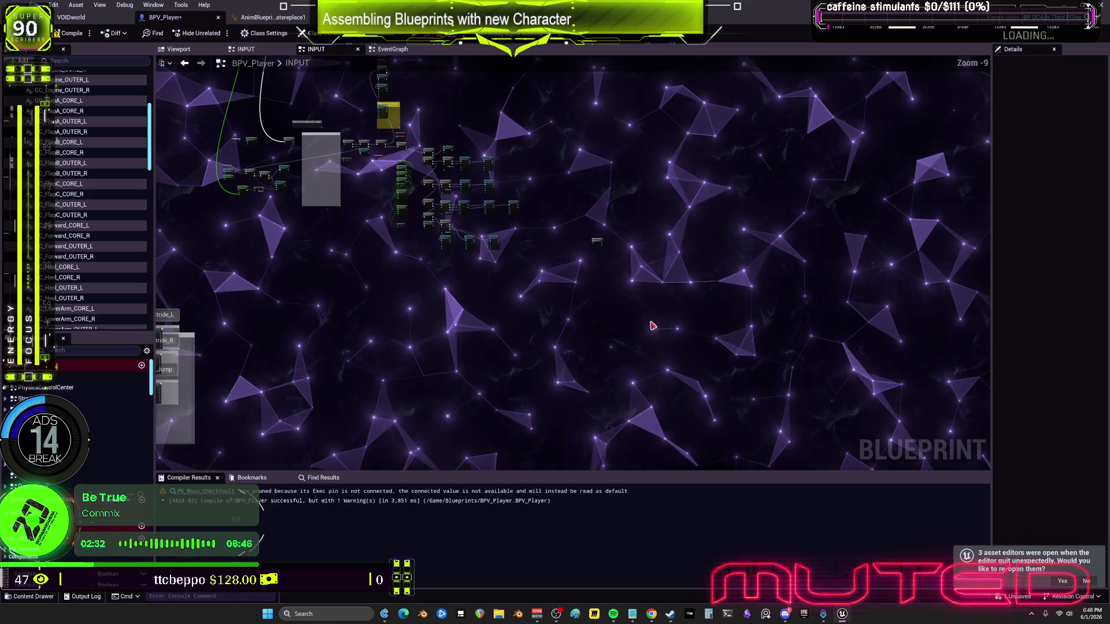
Select the top-right Play Montage nodes and pan over to the loose jump nodes
scroll(504, 227, up, 4)
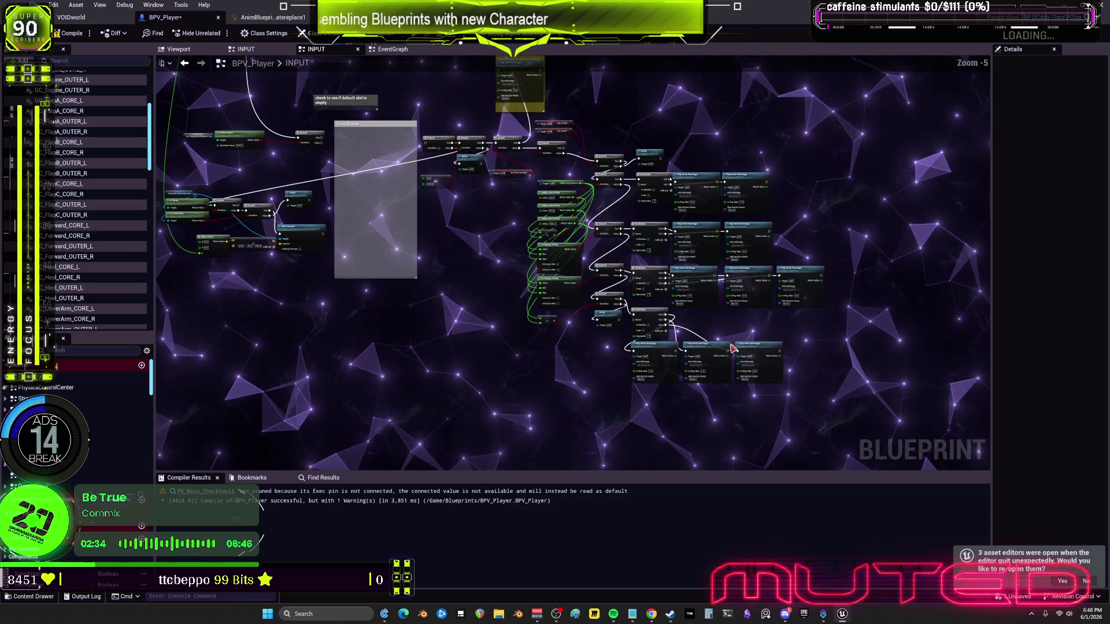
drag(590, 220, 560, 160)
scroll(699, 311, up, 3)
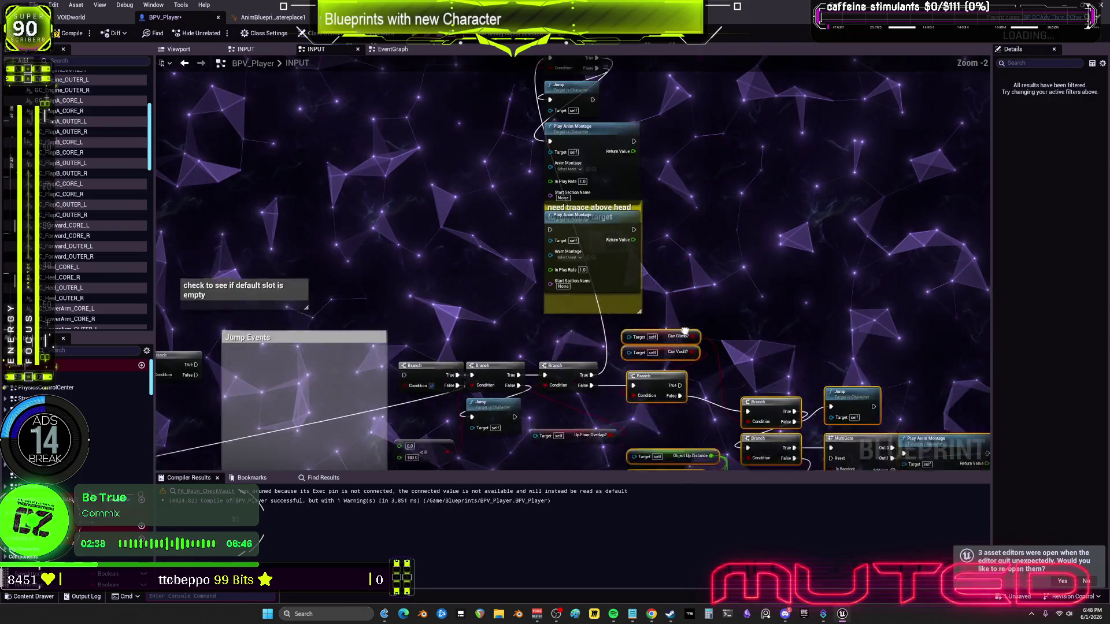
scroll(700, 289, down, 1)
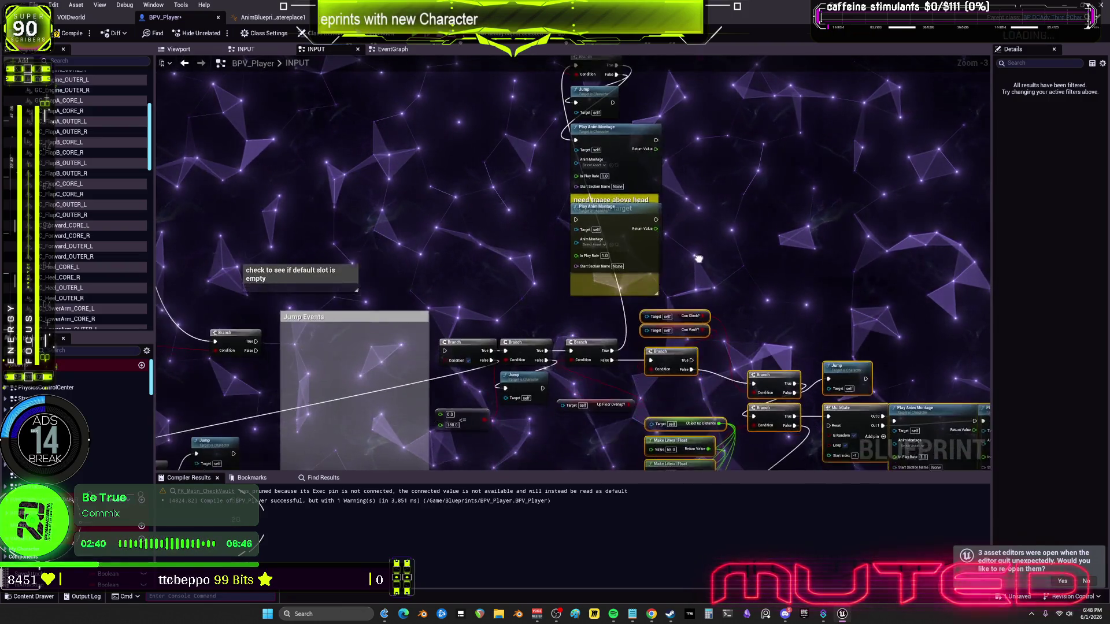
scroll(624, 237, down, 4)
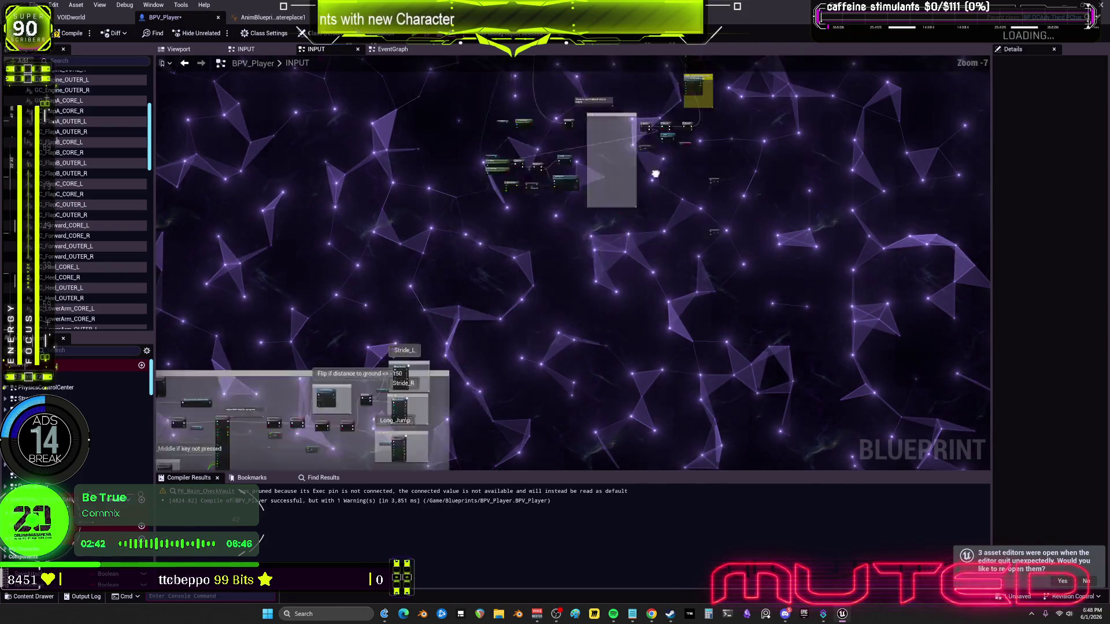
scroll(642, 278, up, 1)
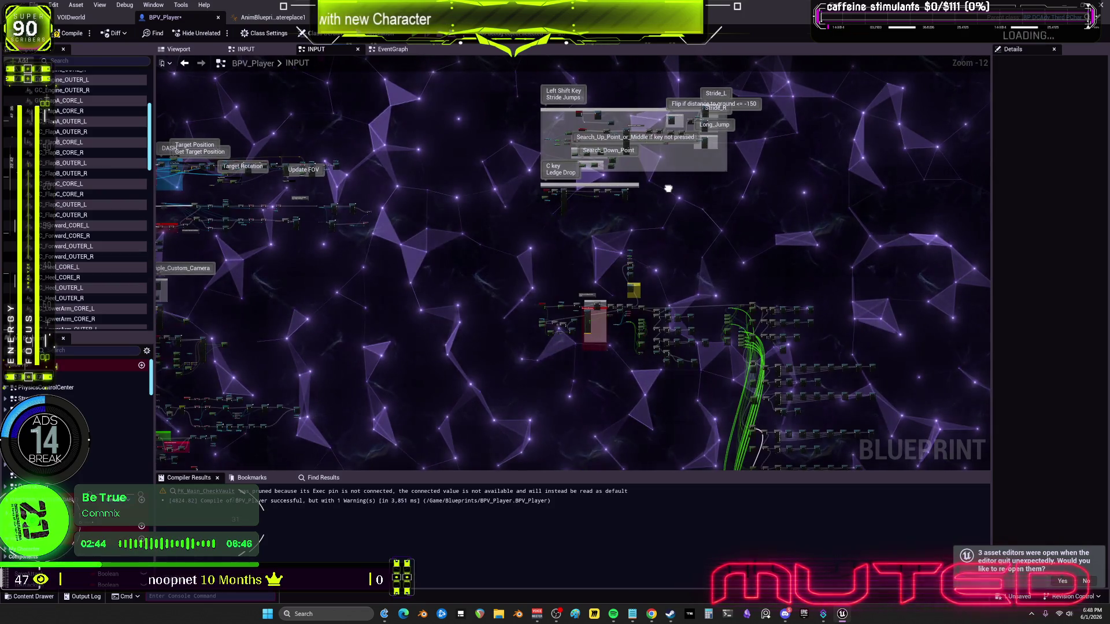
drag(699, 275, 735, 153)
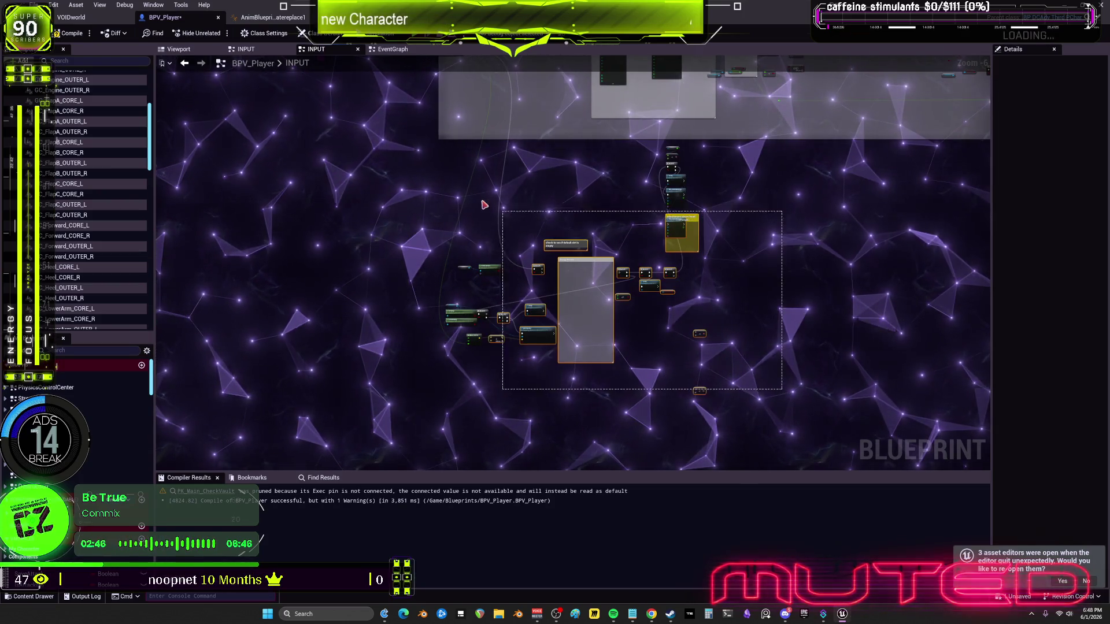
Delete the stray node column and the extra yellow comment box
drag(403, 149, 403, 150)
drag(363, 394, 618, 23)
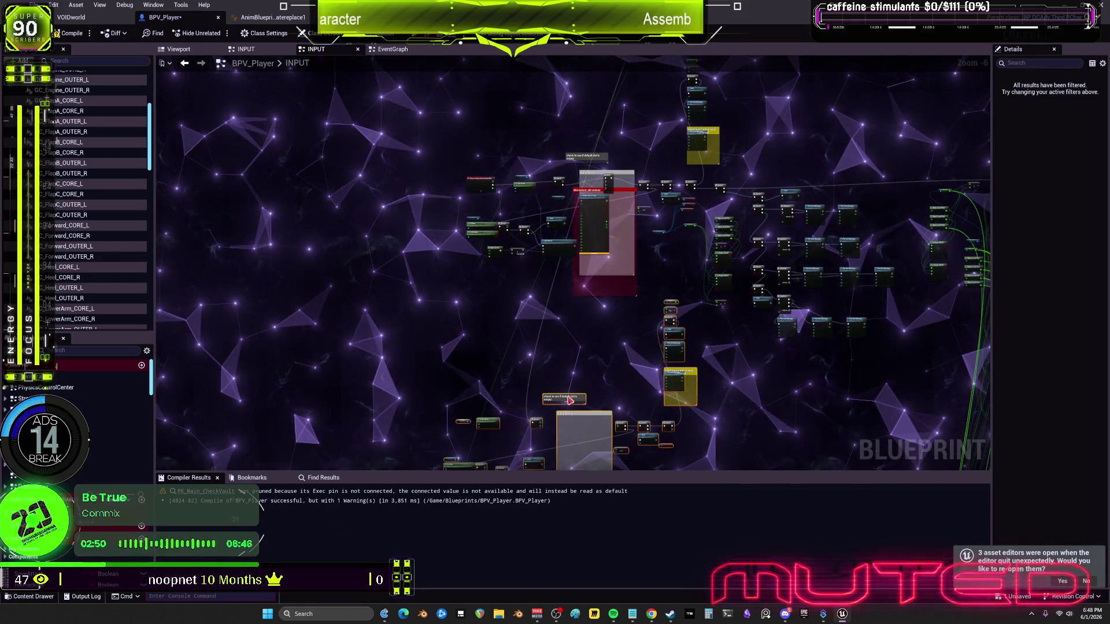
drag(637, 255, 628, 285)
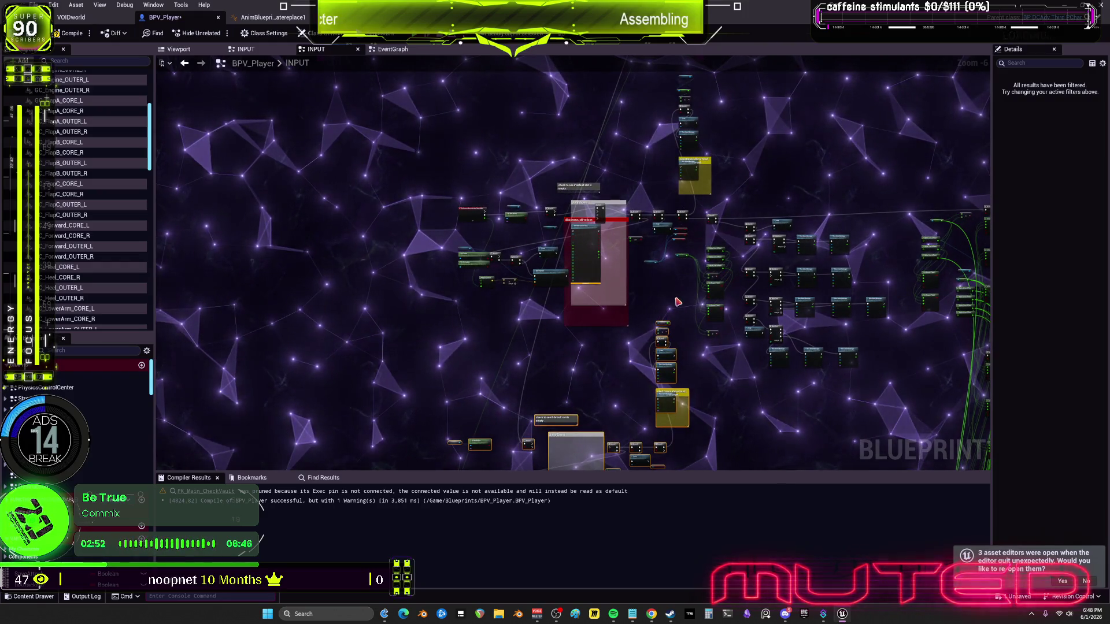
key(Delete)
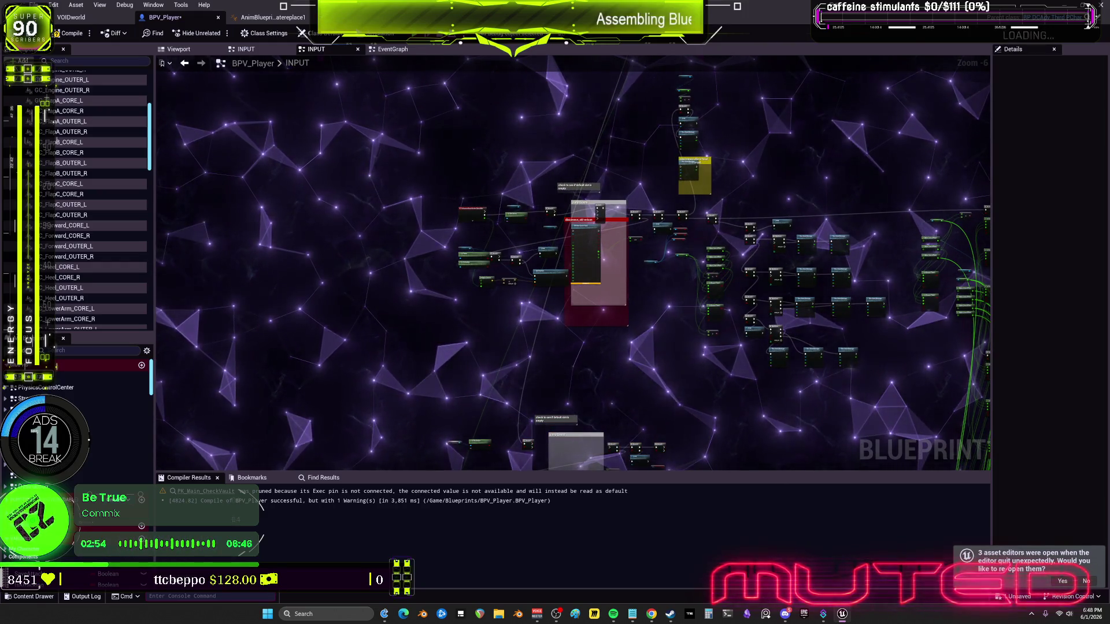
drag(682, 373, 681, 354)
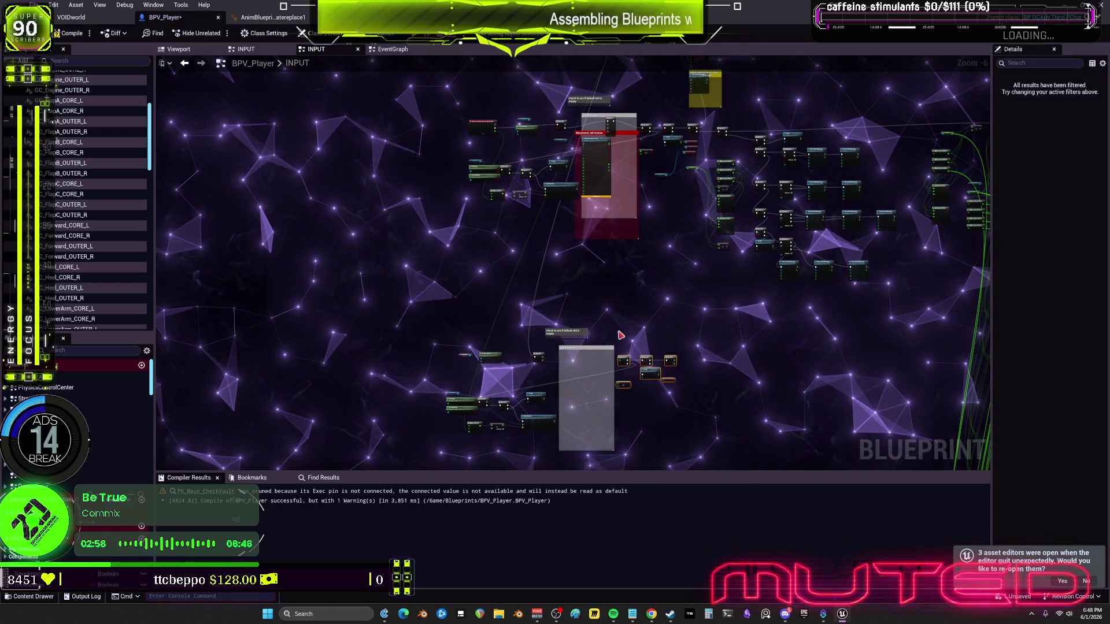
Select the lower jump nodes, framing Jump Events together with PK Main Check Vault
drag(639, 426, 468, 362)
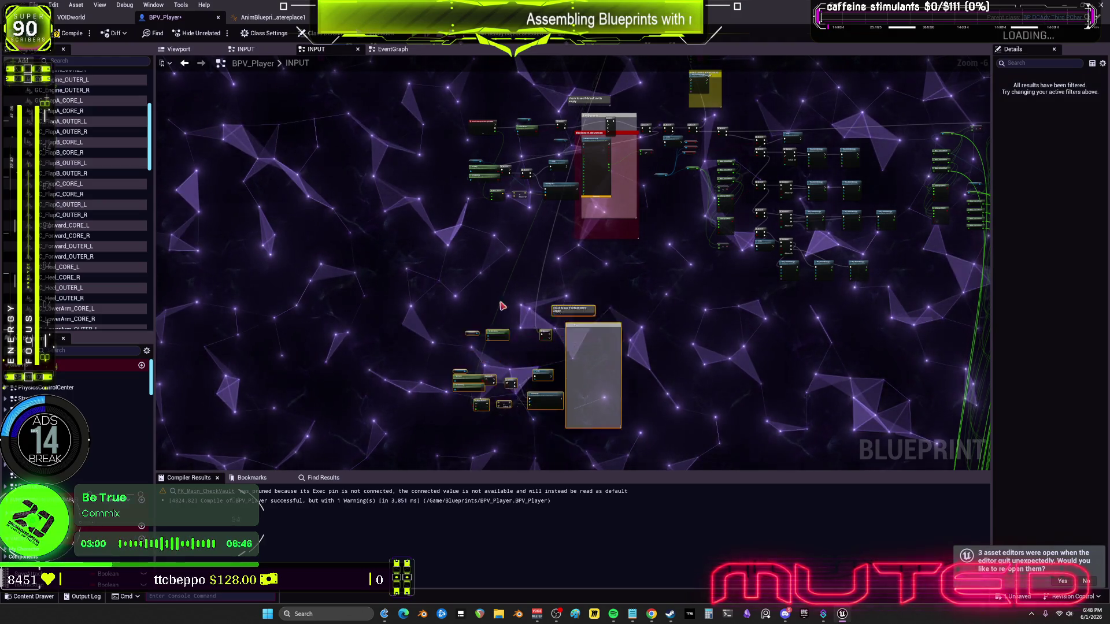
scroll(607, 156, down, 1)
mouse_move(606, 156)
mouse_down()
mouse_move(540, 289)
mouse_move(544, 365)
mouse_up()
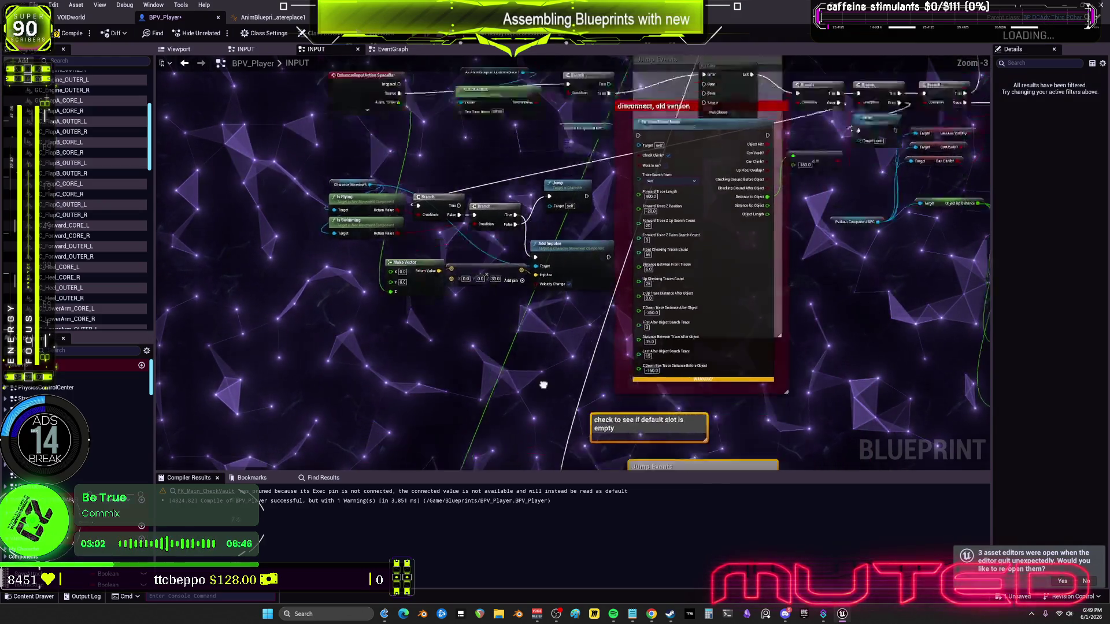
mouse_move(546, 276)
mouse_down()
mouse_move(508, 465)
mouse_move(501, 380)
mouse_up()
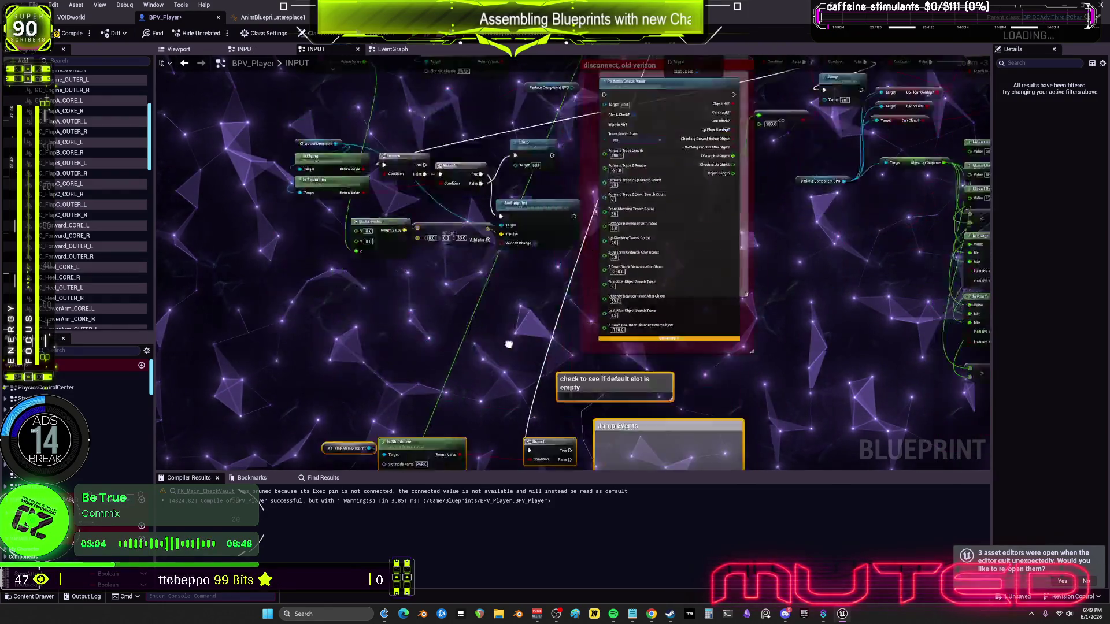
mouse_move(711, 228)
mouse_down()
mouse_move(696, 389)
mouse_move(671, 256)
mouse_up()
drag(574, 331, 454, 244)
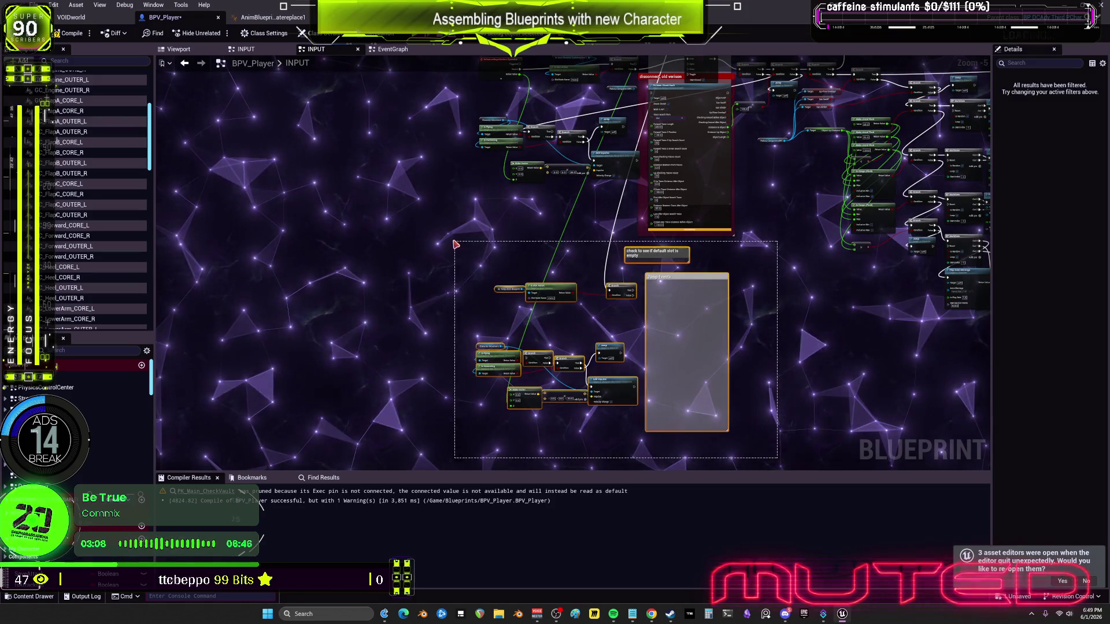
Undo the last deletion and move toward the SpaceBar input event
scroll(704, 255, down, 4)
scroll(713, 279, up, 6)
scroll(713, 279, down, 5)
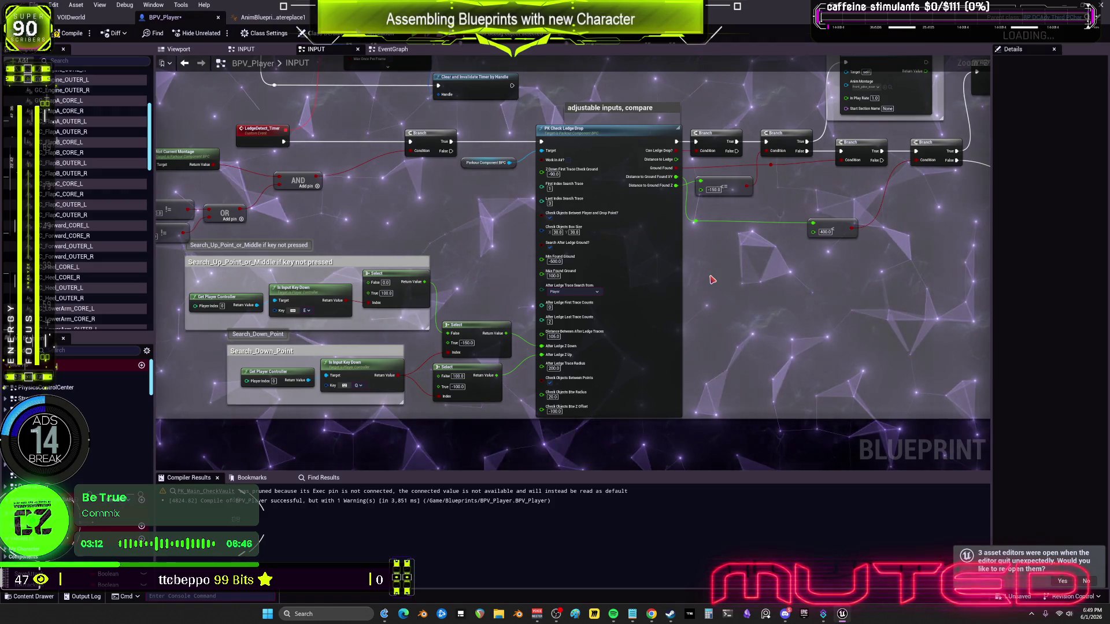
scroll(712, 287, up, 4)
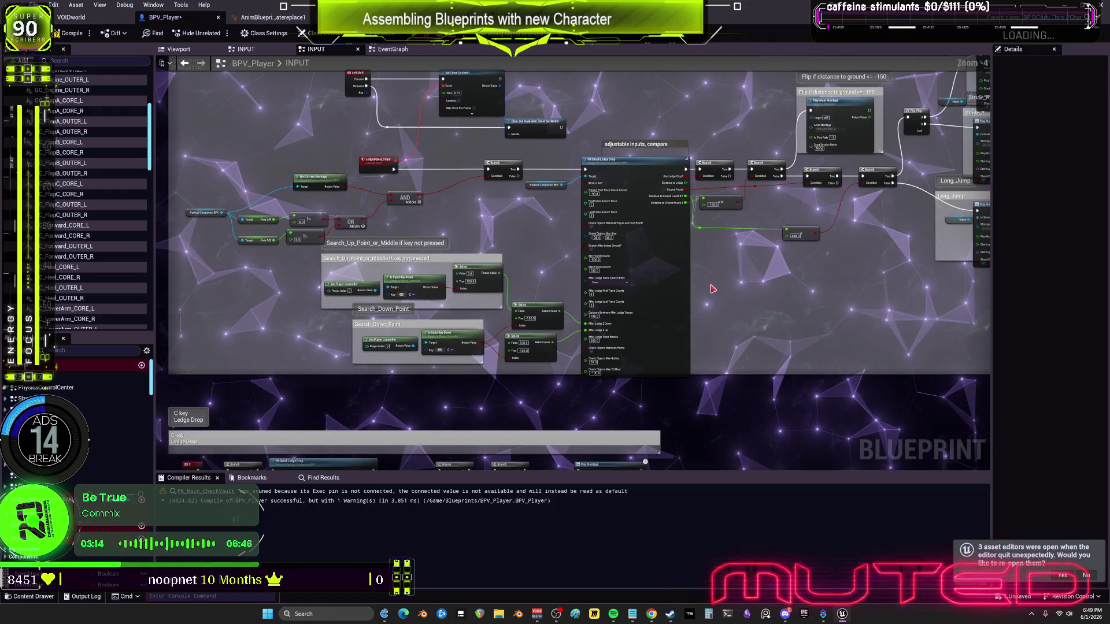
key(ctrl+z)
drag(712, 288, 691, 454)
scroll(738, 277, up, 6)
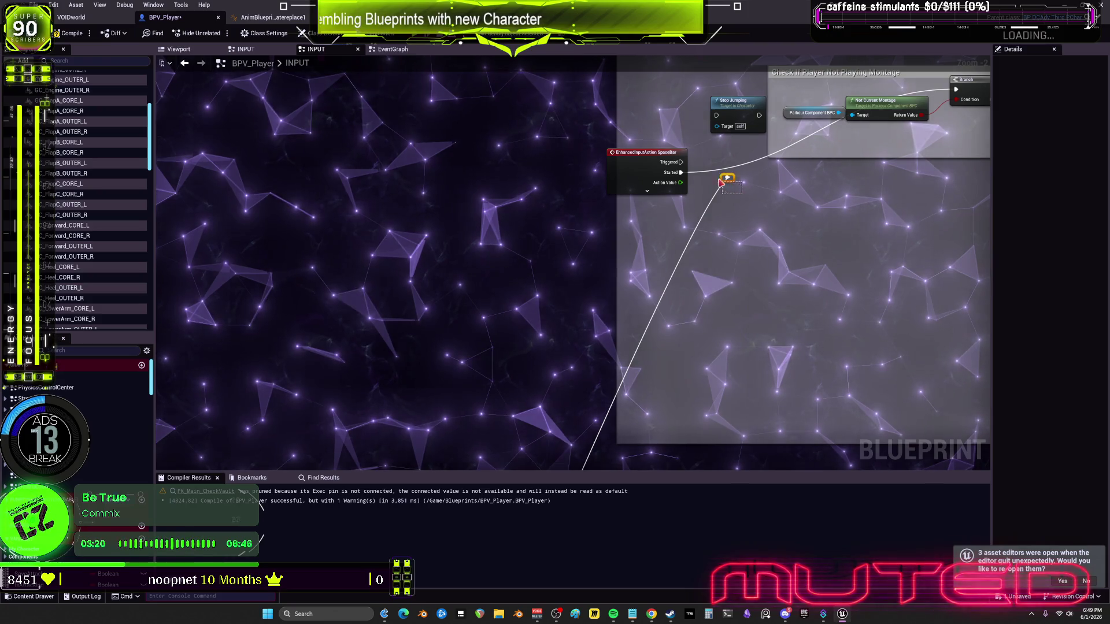
Move the EnhancedInputAction SpaceBar event up beside Stop Jumping
drag(723, 183, 630, 261)
right_click(603, 352)
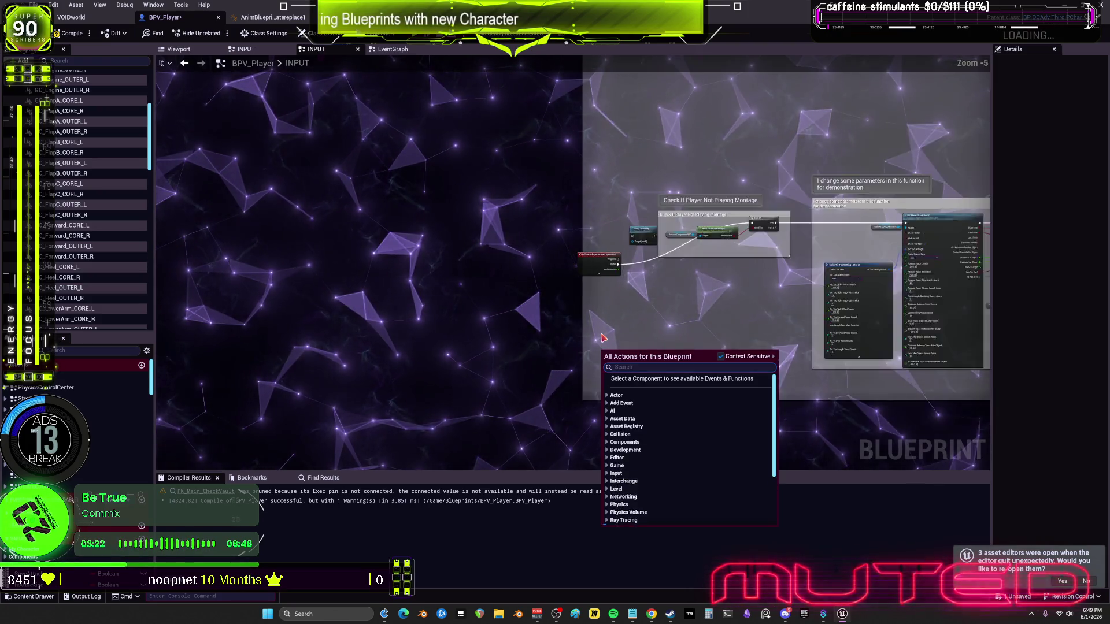
key(Escape)
scroll(585, 308, up, 3)
drag(586, 308, 581, 266)
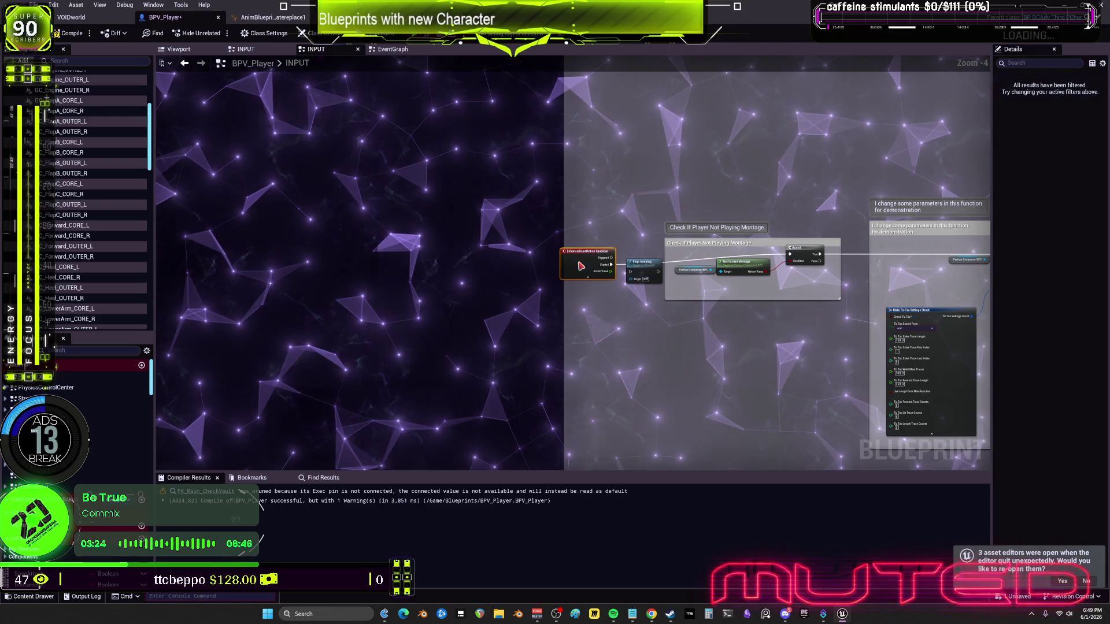
scroll(596, 249, up, 2)
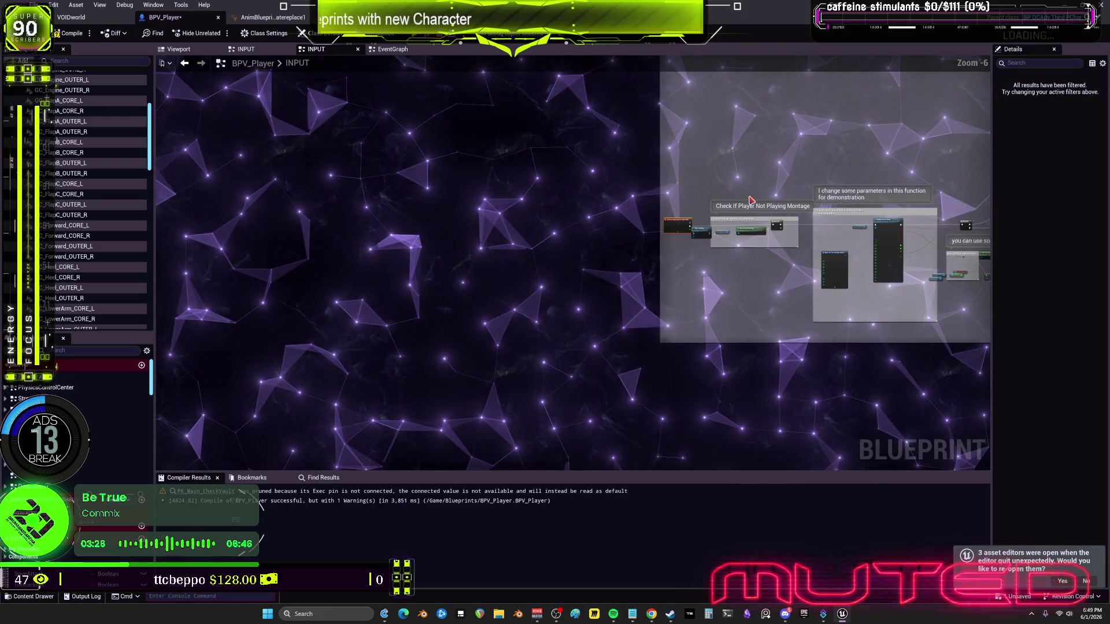
scroll(531, 400, down, 4)
Review the Jump Events nodes and the Left Shift Key comment group
drag(571, 288, 827, 135)
scroll(673, 335, up, 2)
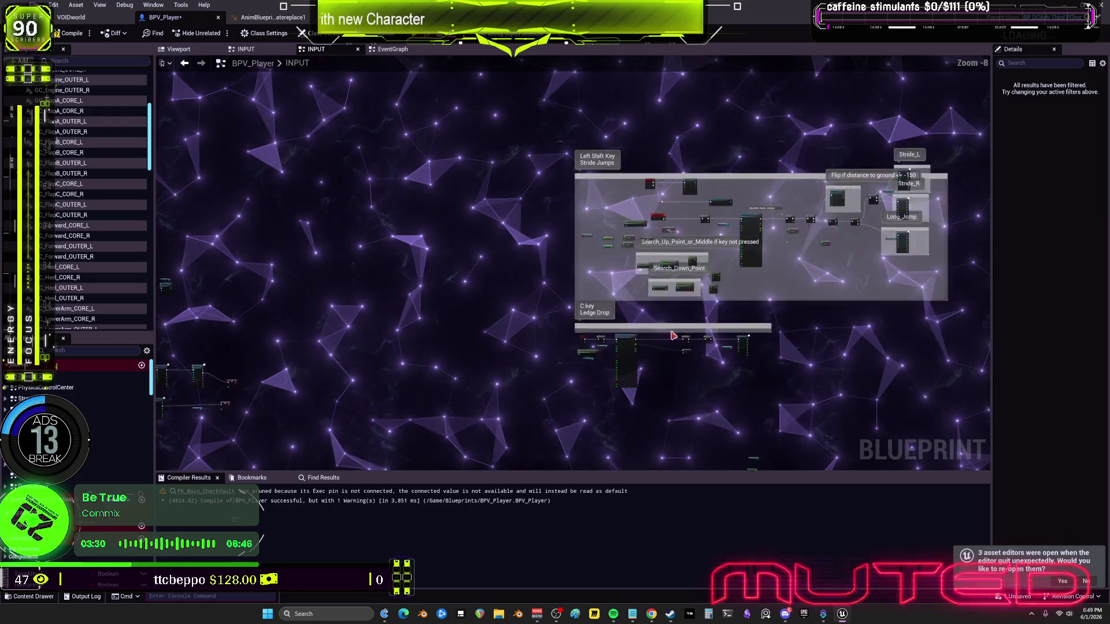
scroll(674, 336, up, 3)
drag(673, 336, 636, 162)
drag(769, 492, 787, 367)
drag(489, 193, 476, 160)
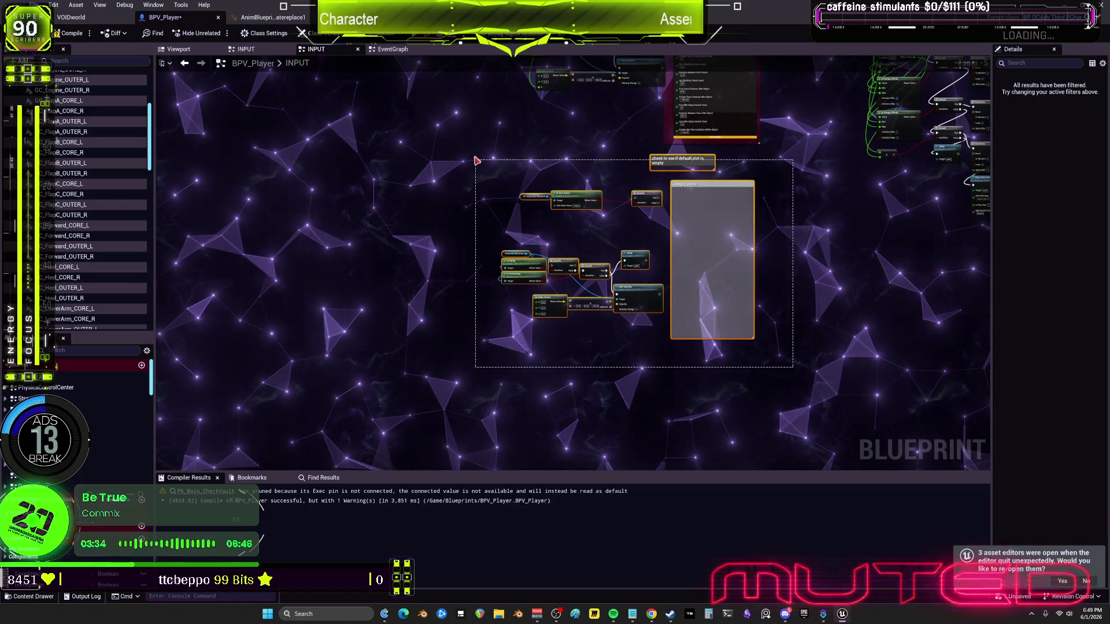
scroll(763, 160, down, 7)
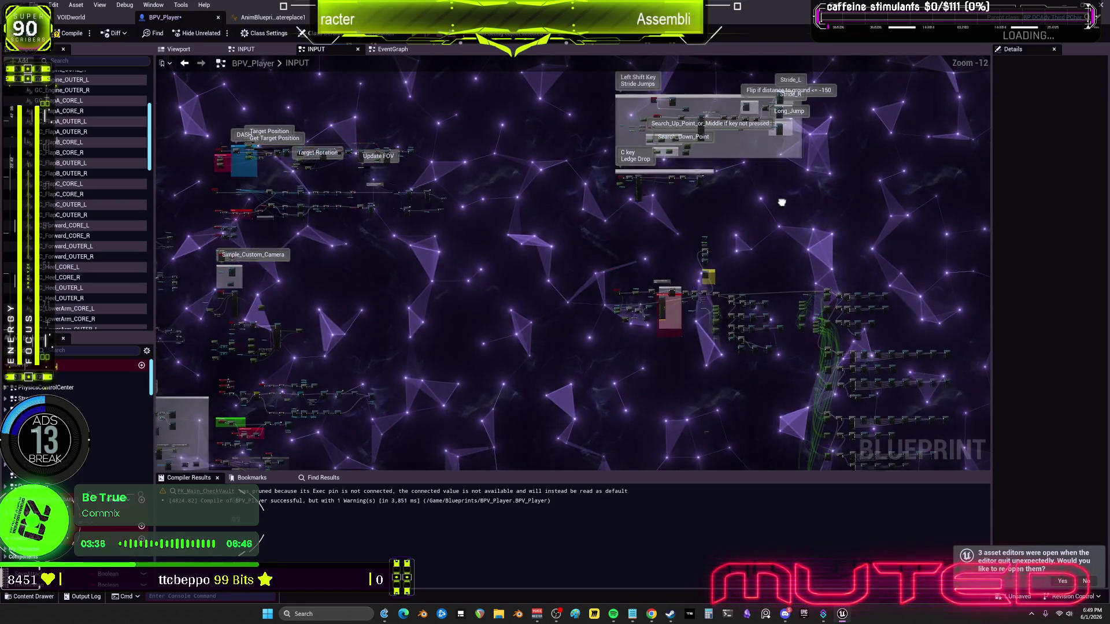
drag(557, 168, 714, 96)
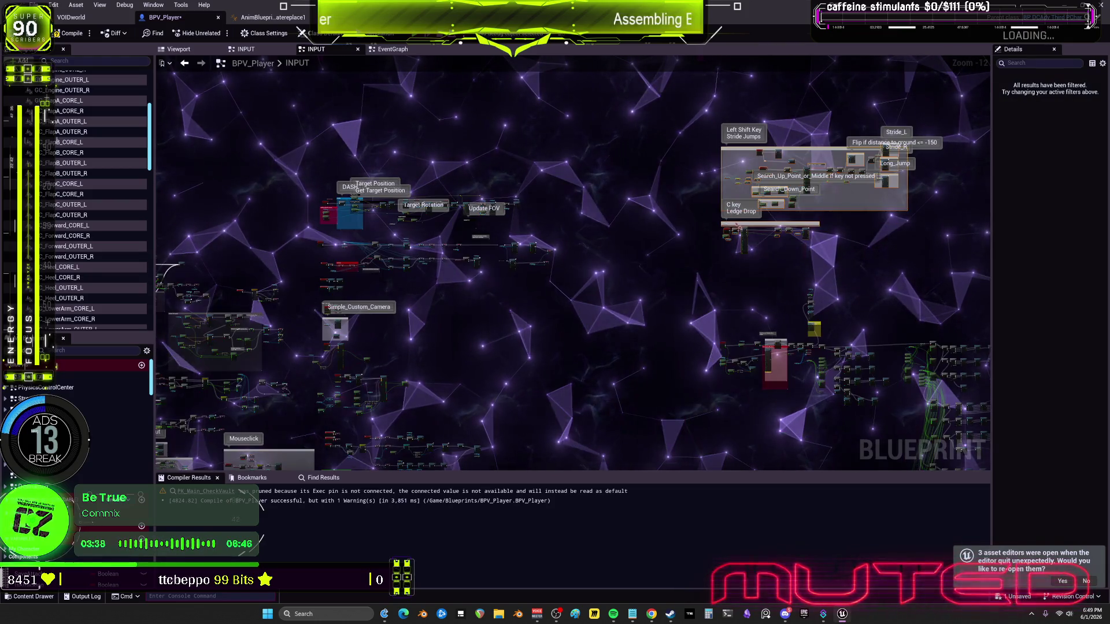
mouse_move(649, 294)
mouse_down()
mouse_move(643, 219)
mouse_move(556, 130)
mouse_up()
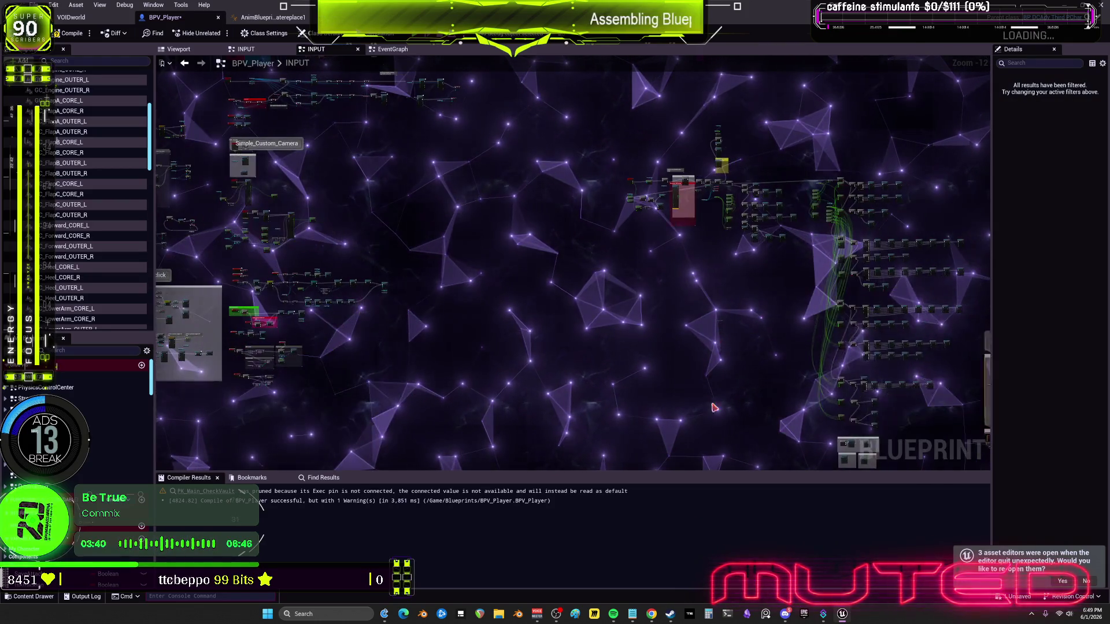
Shift the TicTac vault comment section slightly left and down
mouse_move(605, 365)
mouse_down()
mouse_move(708, 142)
mouse_move(583, 391)
mouse_up()
mouse_move(410, 342)
mouse_down()
mouse_move(733, 177)
mouse_move(736, 26)
mouse_up()
drag(552, 133, 519, 160)
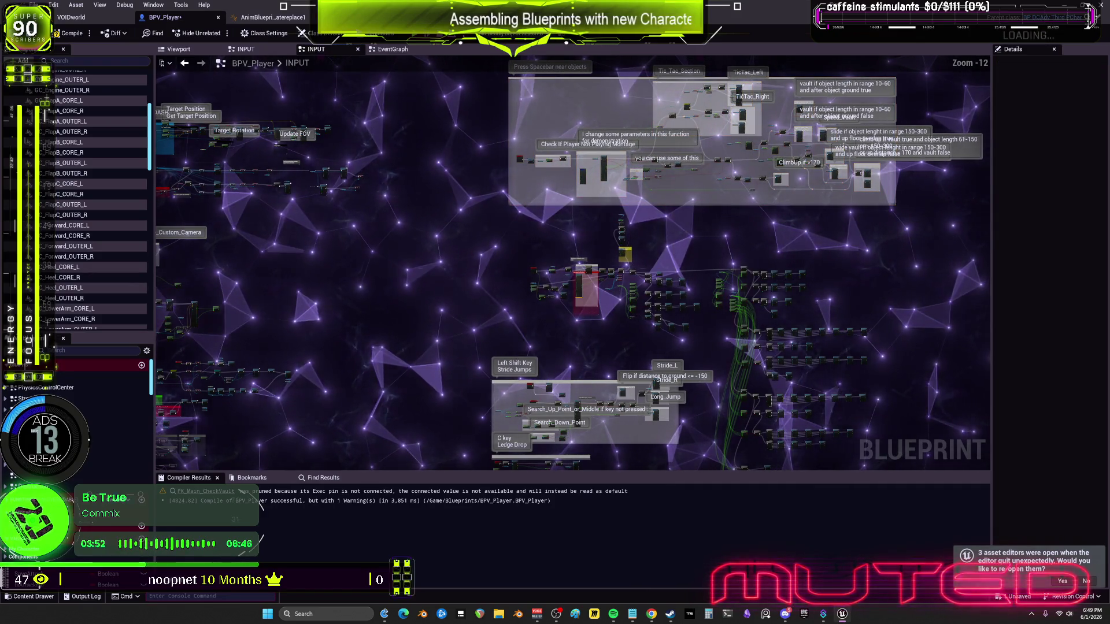
mouse_move(551, 68)
mouse_down()
mouse_move(477, 45)
mouse_move(480, 210)
mouse_move(763, 213)
mouse_move(711, 241)
mouse_move(676, 226)
mouse_move(541, 248)
mouse_move(703, 161)
mouse_move(486, 181)
mouse_up()
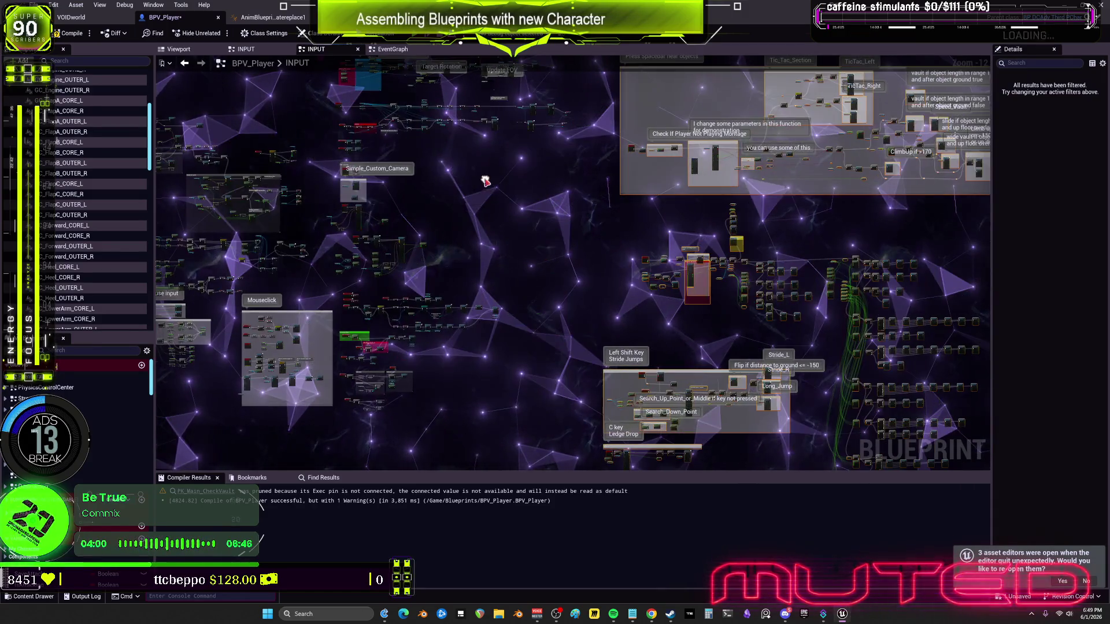
scroll(778, 246, up, 7)
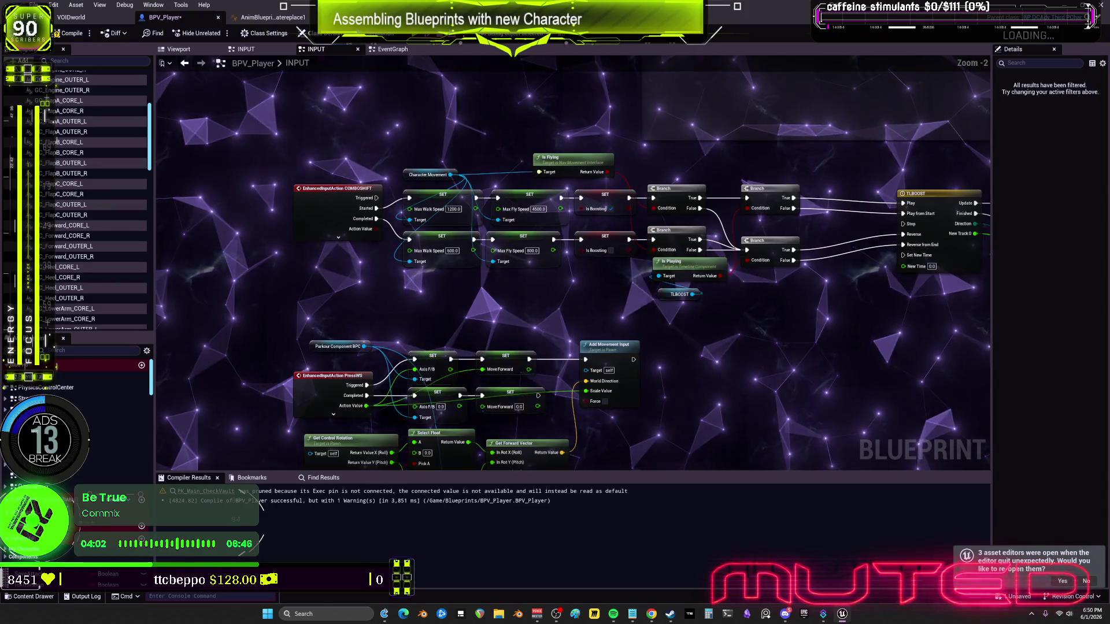
Save and compile BPV_Player, then bring the Notepad to-do file to the front
drag(778, 246, 173, 213)
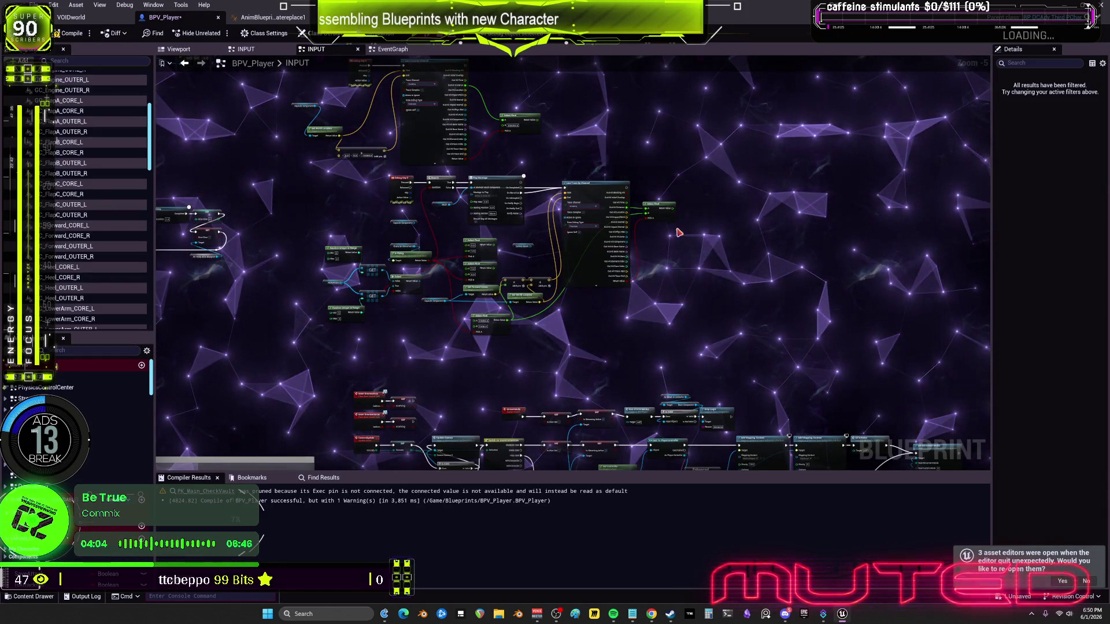
key(ctrl+s)
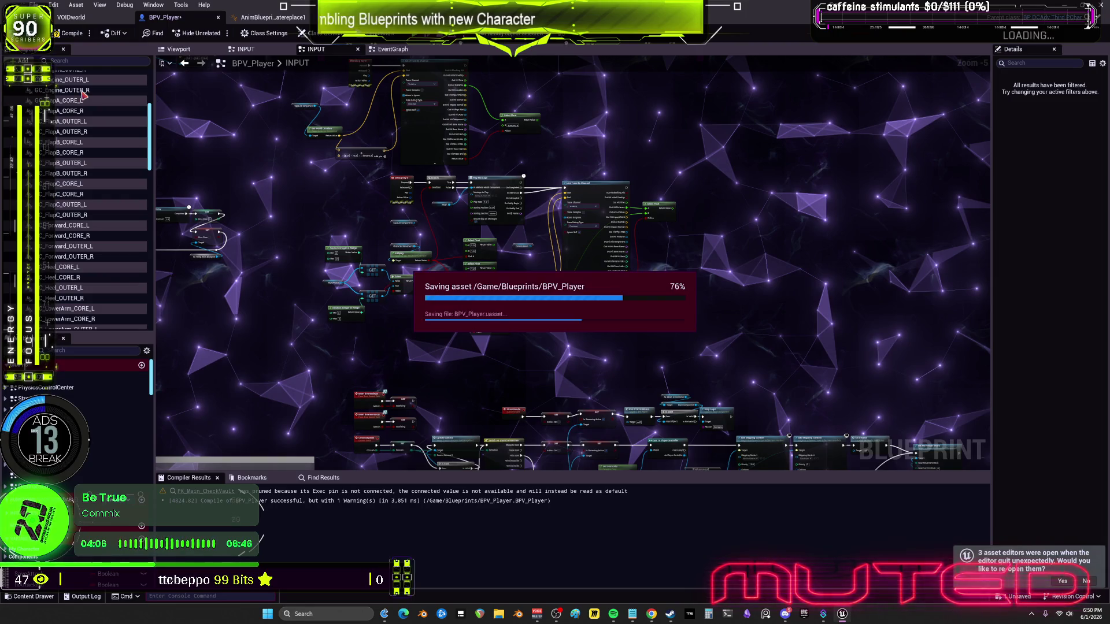
click(70, 33)
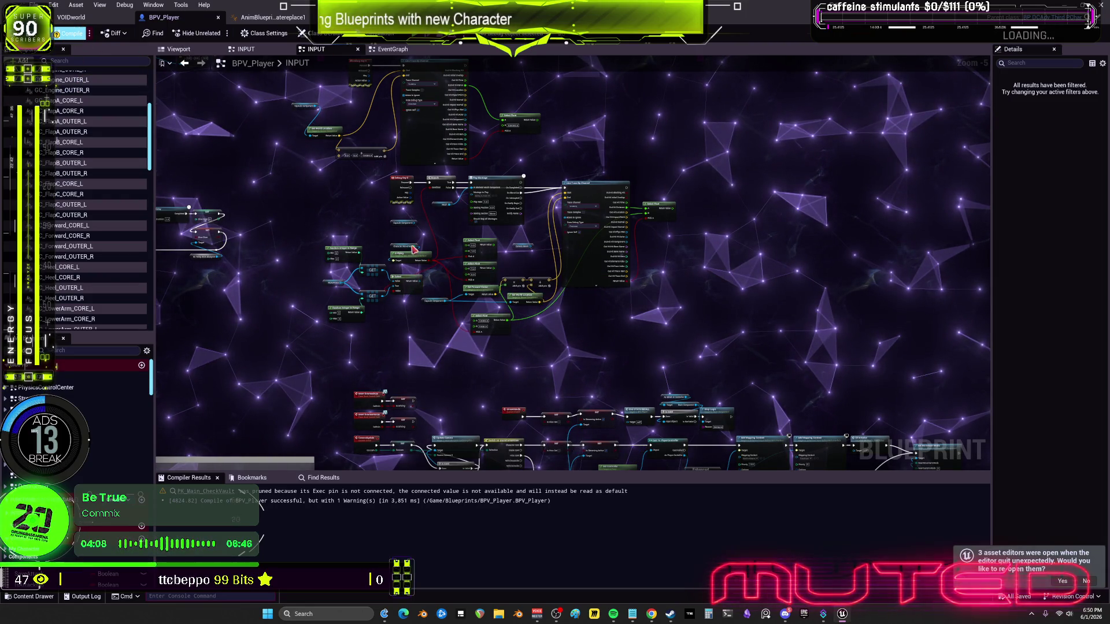
click(632, 614)
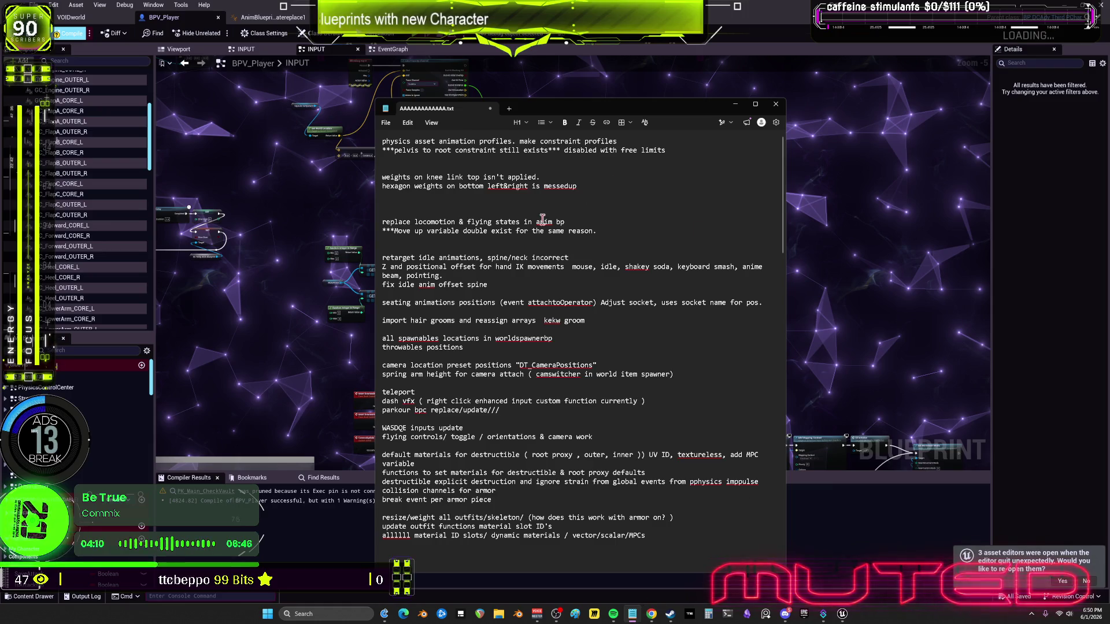
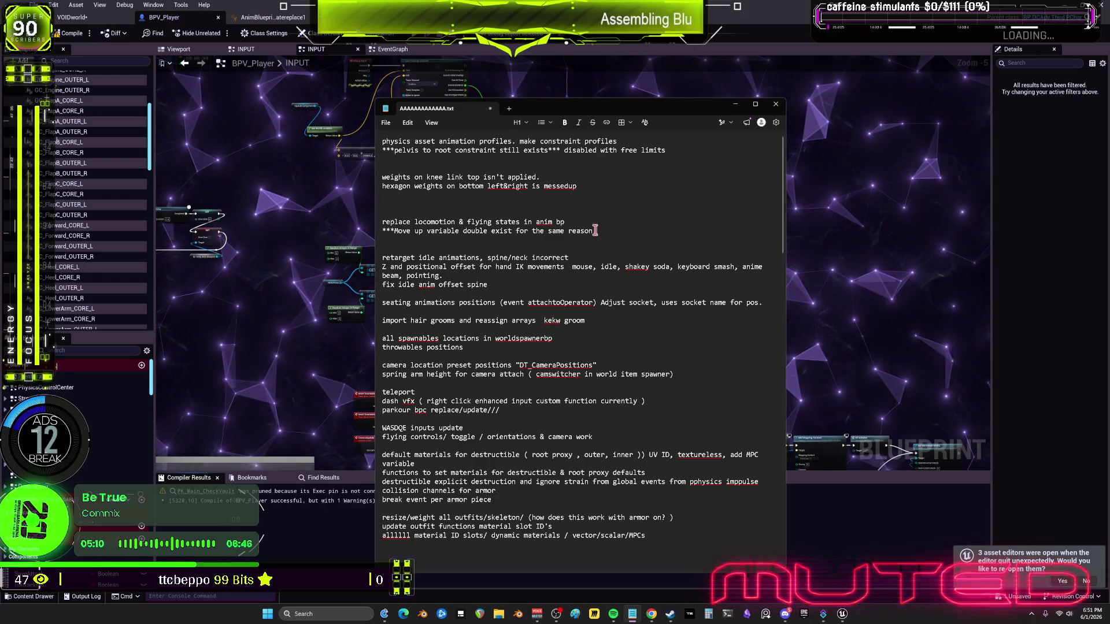
Replace the knee and hexagon weight notes with 'reimportskeletalmesh, new weights.'
text(.)
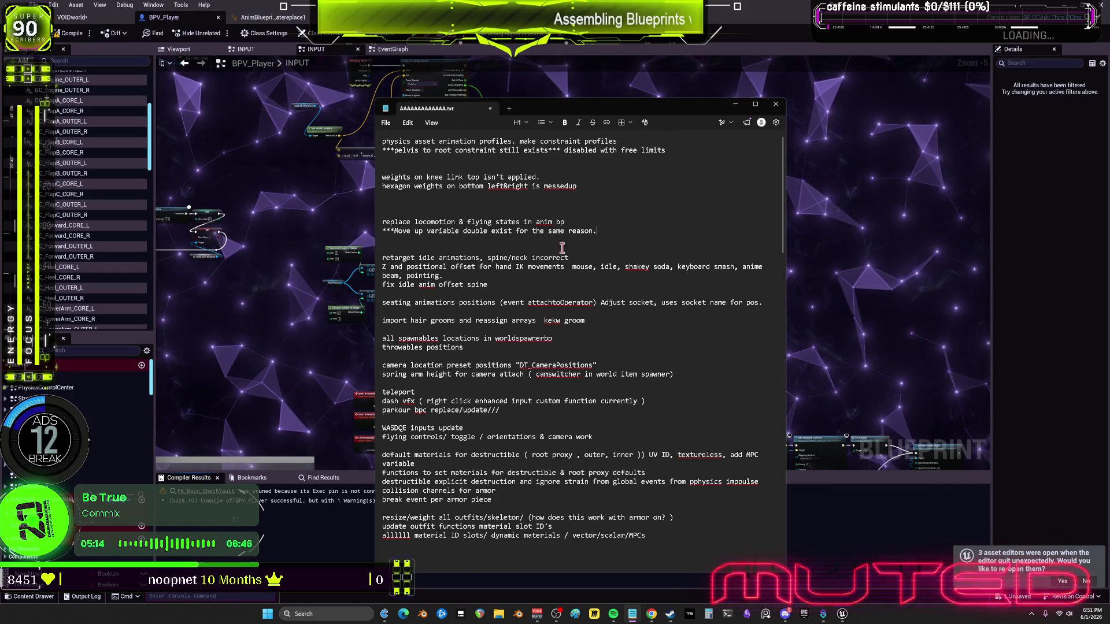
click(618, 141)
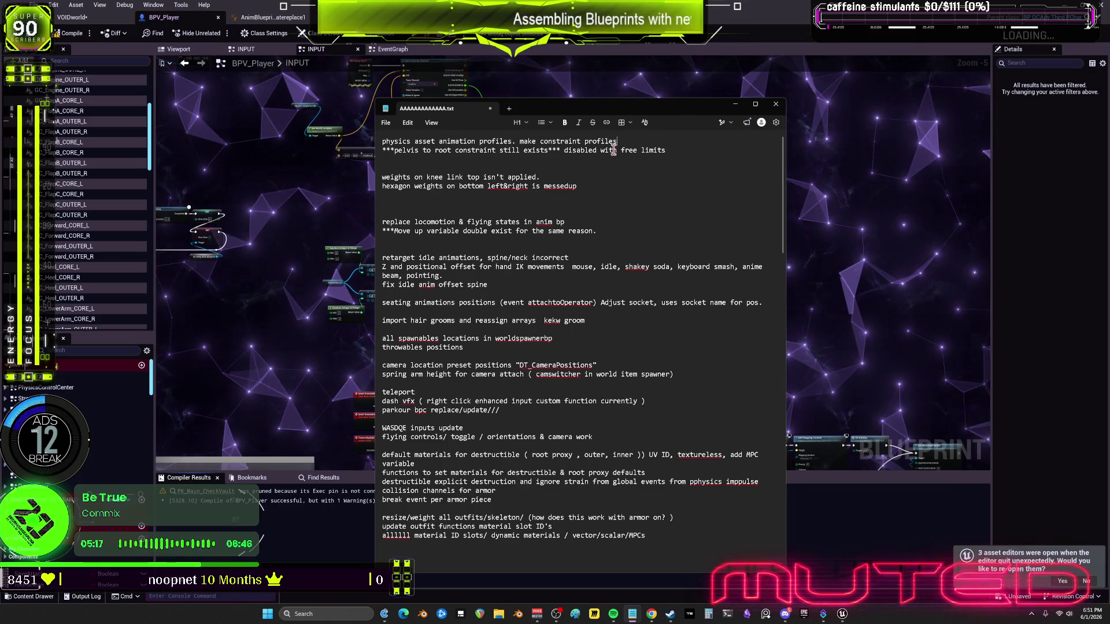
click(502, 202)
key(Delete)
key(BackSpace)
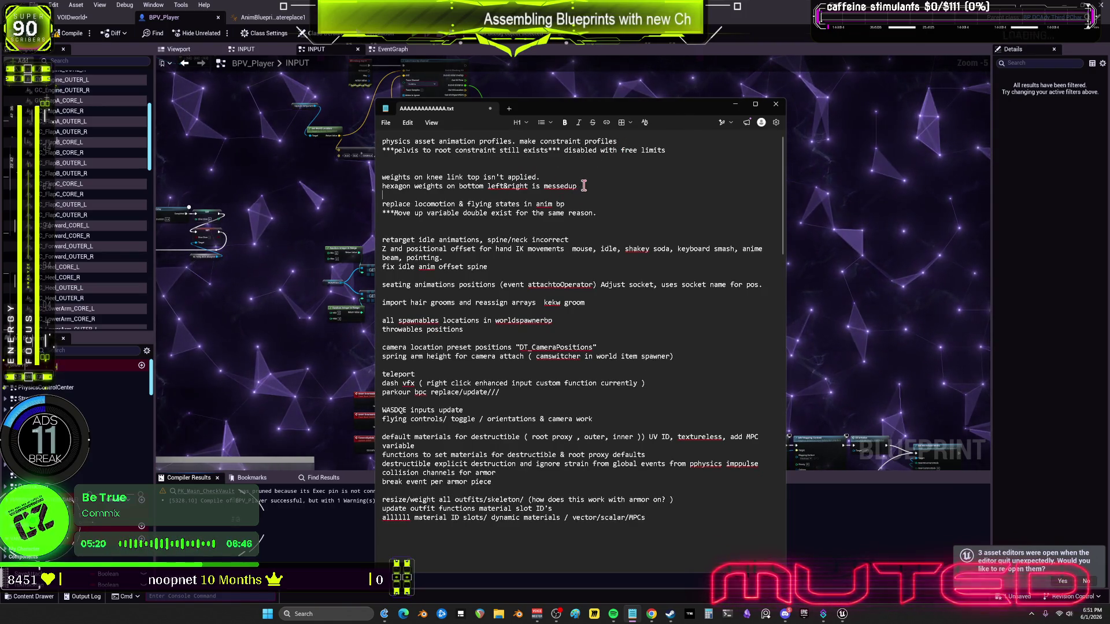
key(shift+Home)
key(shift+Up)
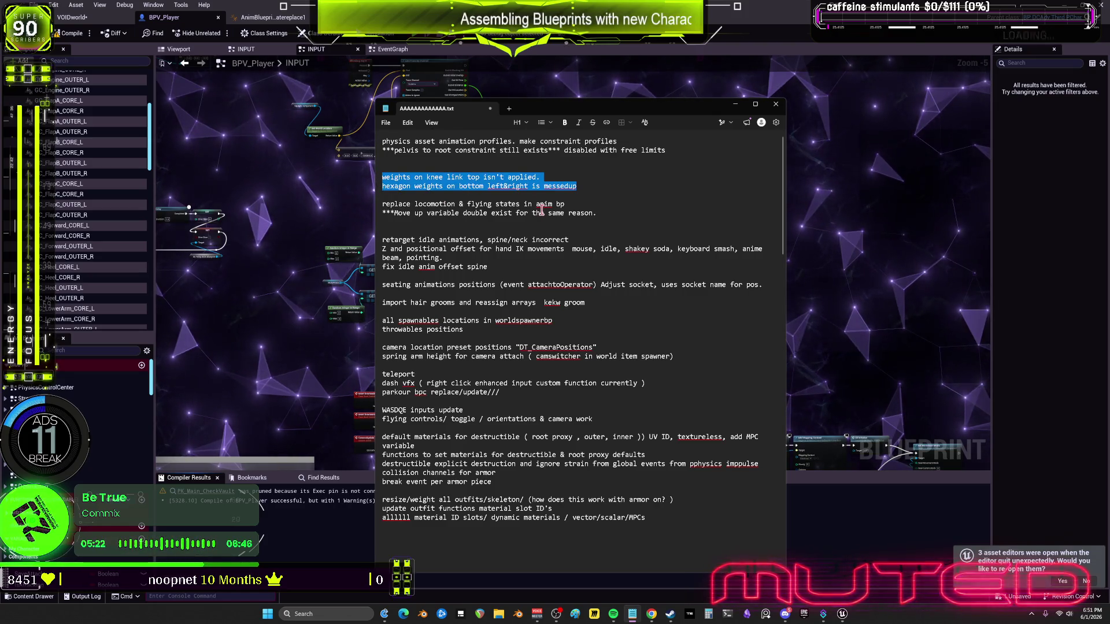
key(Delete)
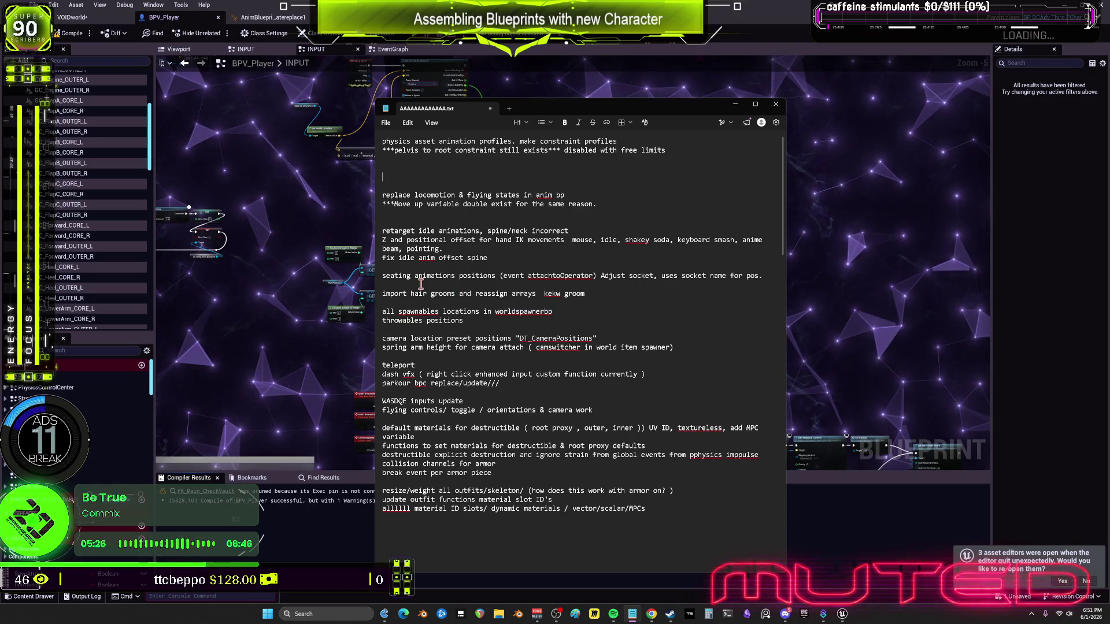
key(ctrl+z)
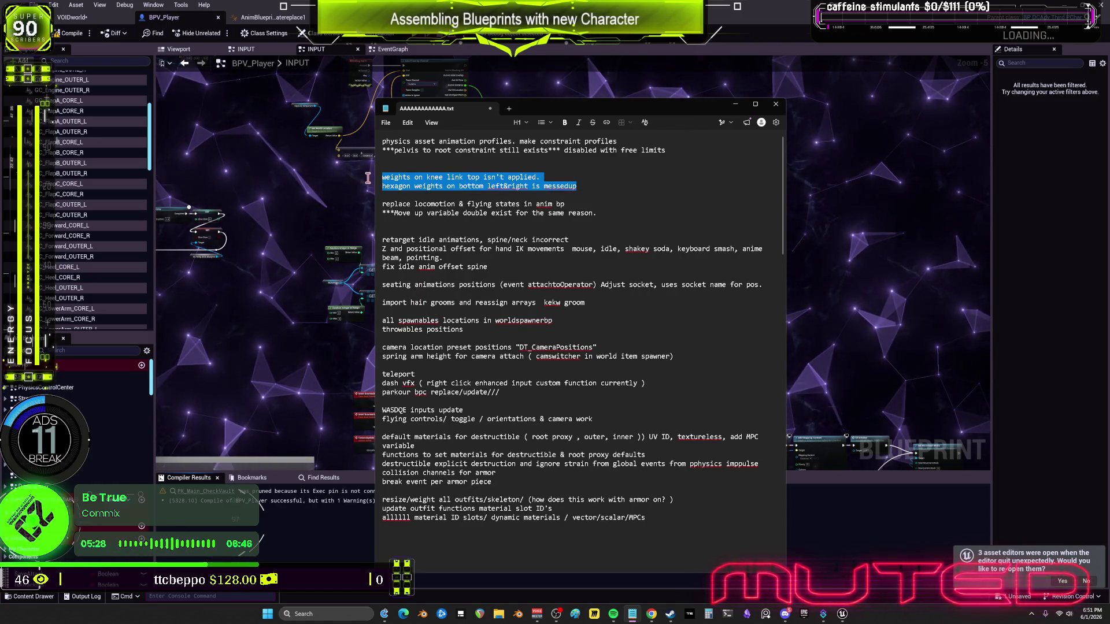
key(Delete)
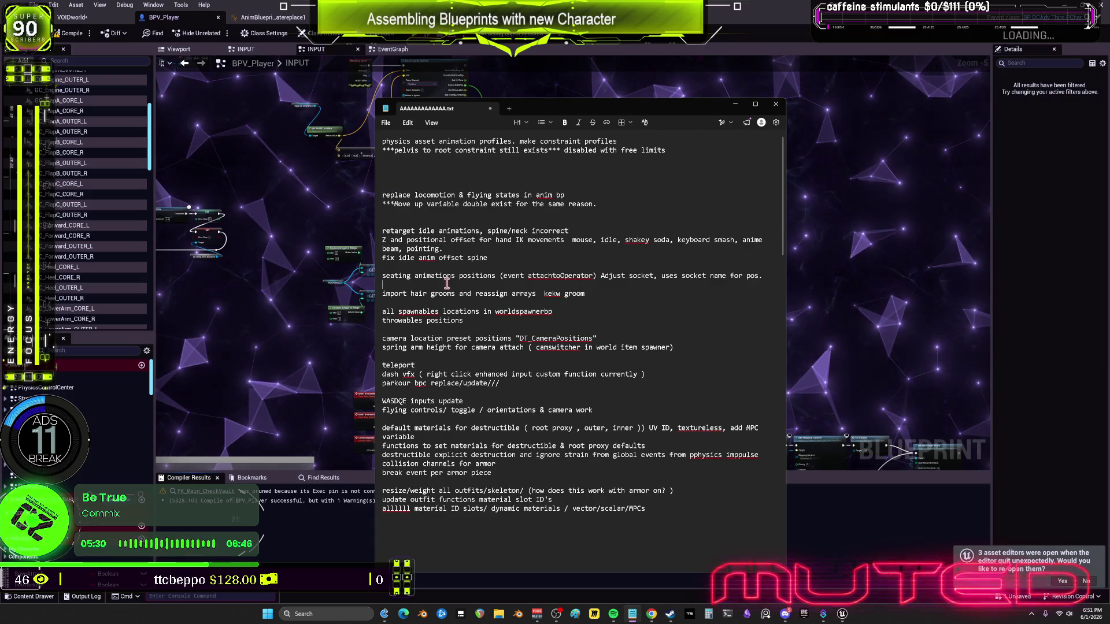
key(ctrl+z)
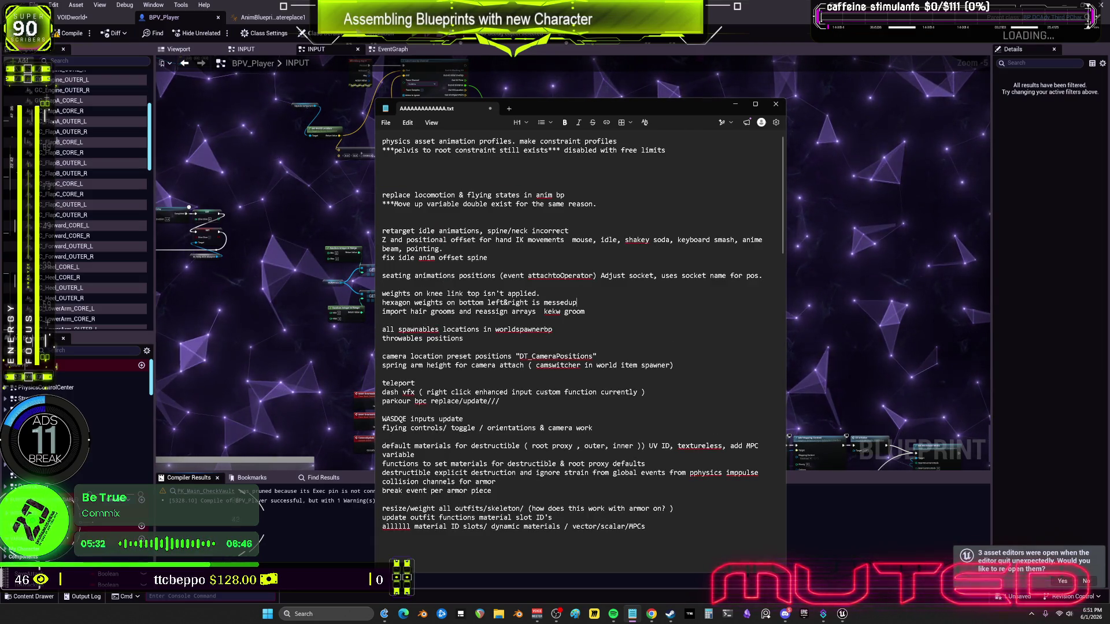
drag(581, 301, 383, 293)
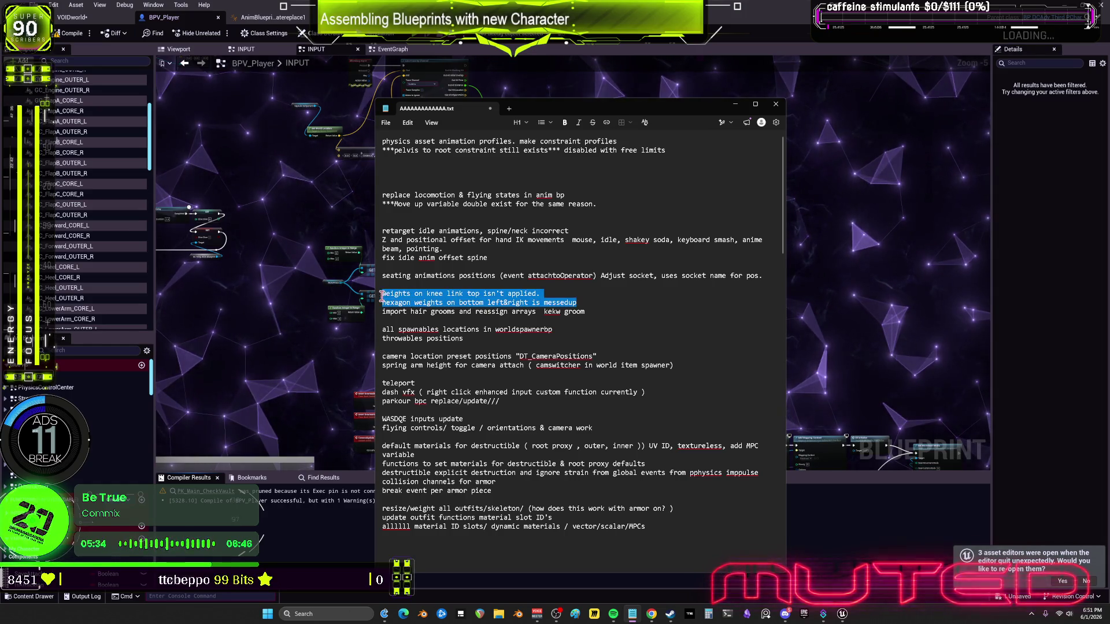
key(Delete)
text(reimport)
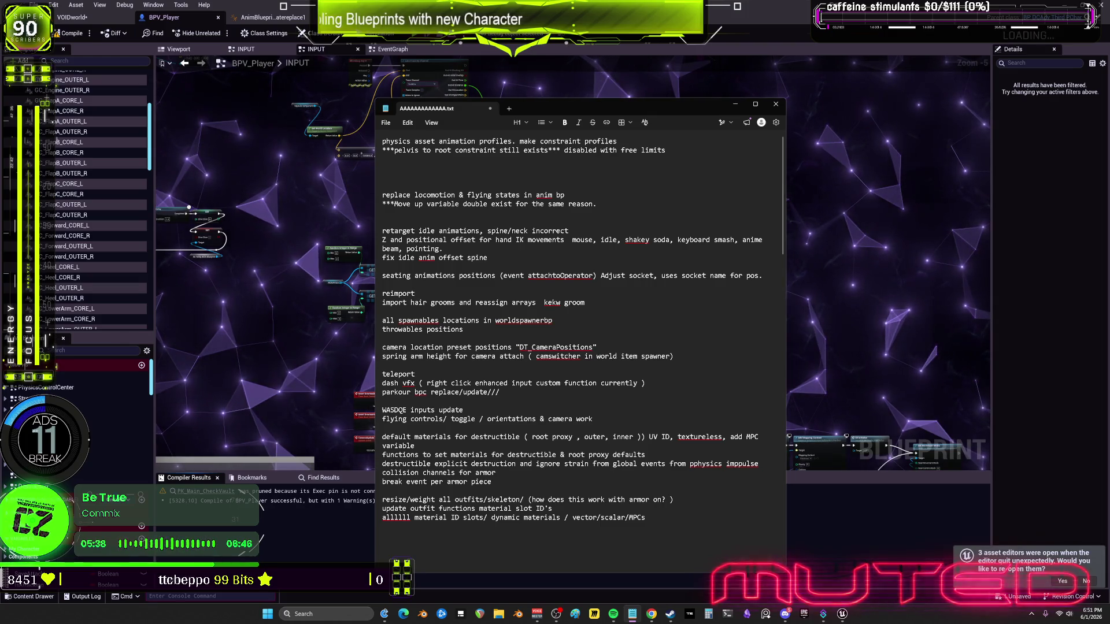
text(skeletalmesh, )
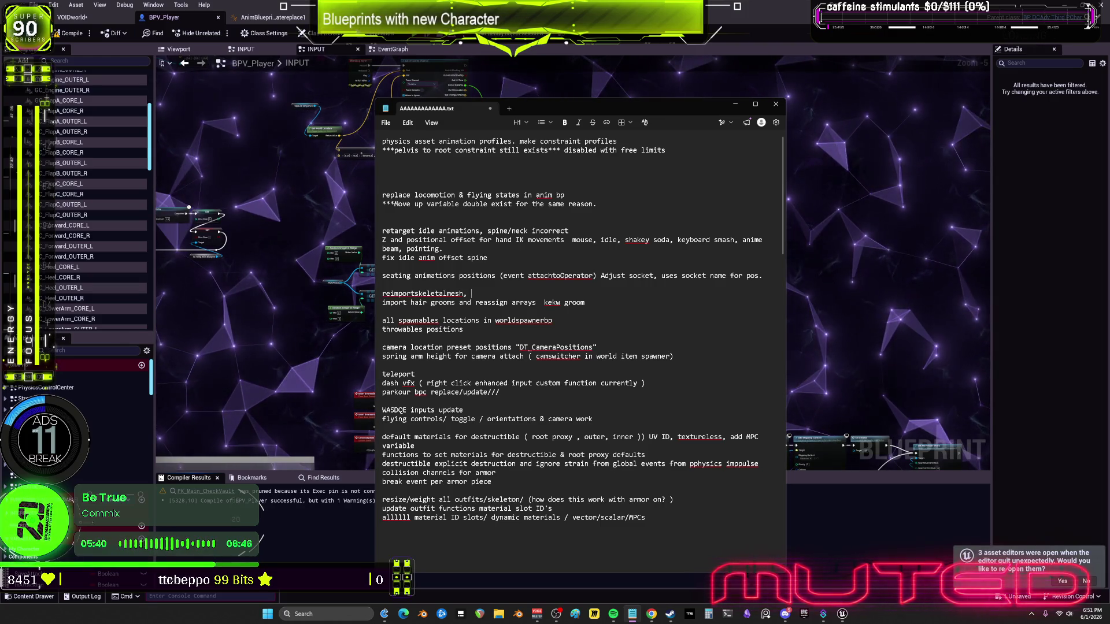
text(new weights.)
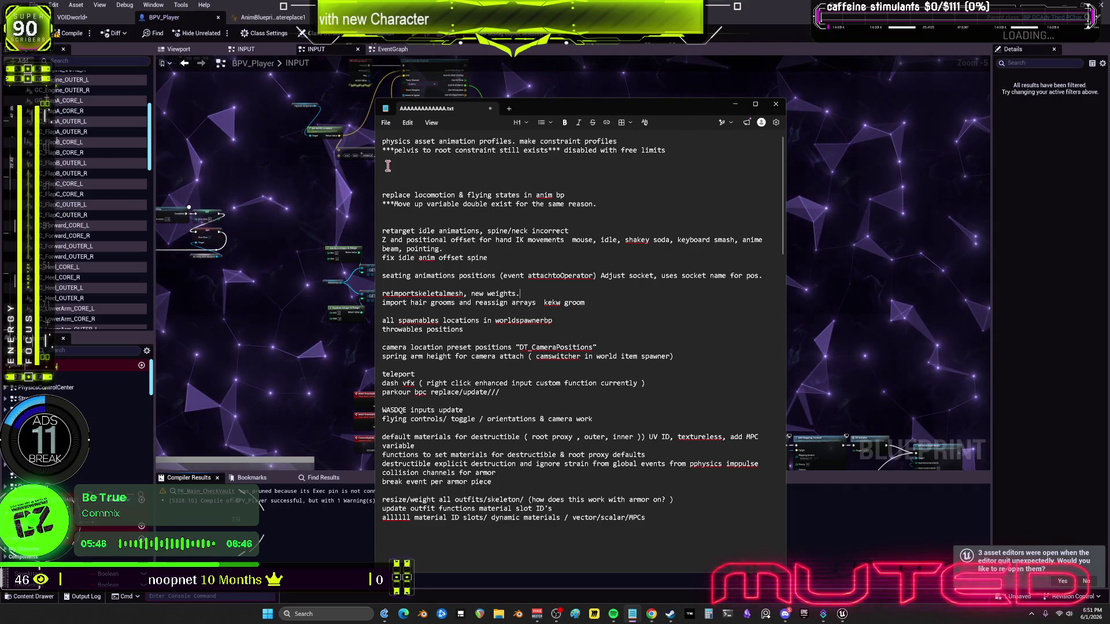
Delete the '***Move up variable' note and its surrounding blank lines
drag(599, 205, 383, 204)
key(Delete)
key(Delete)
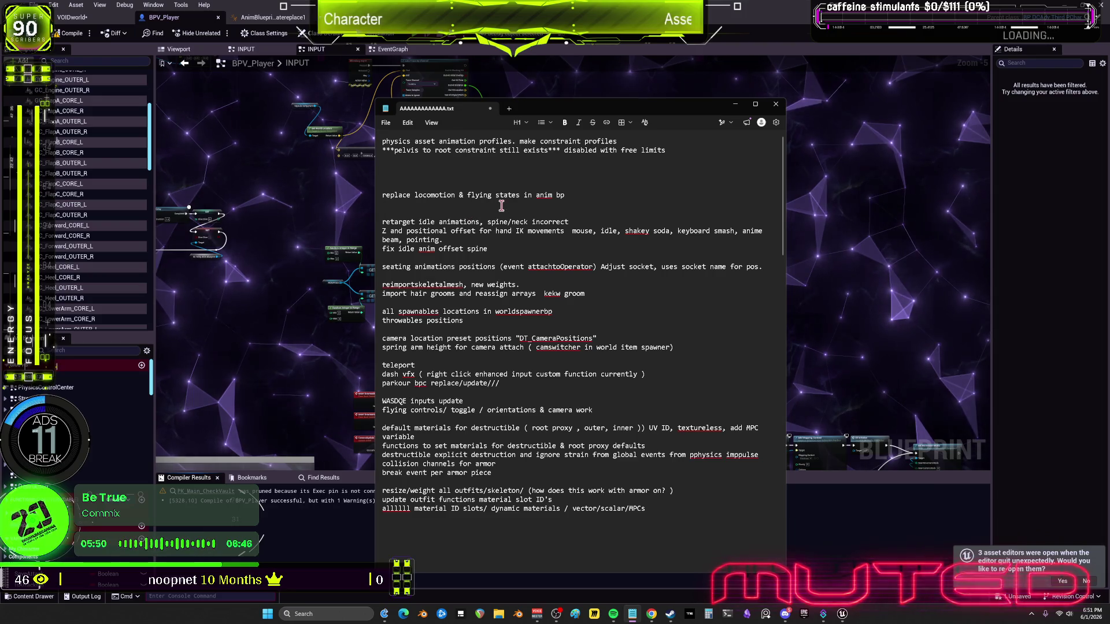
key(Delete)
key(Up)
key(BackSpace)
key(BackSpace)
key(BackSpace)
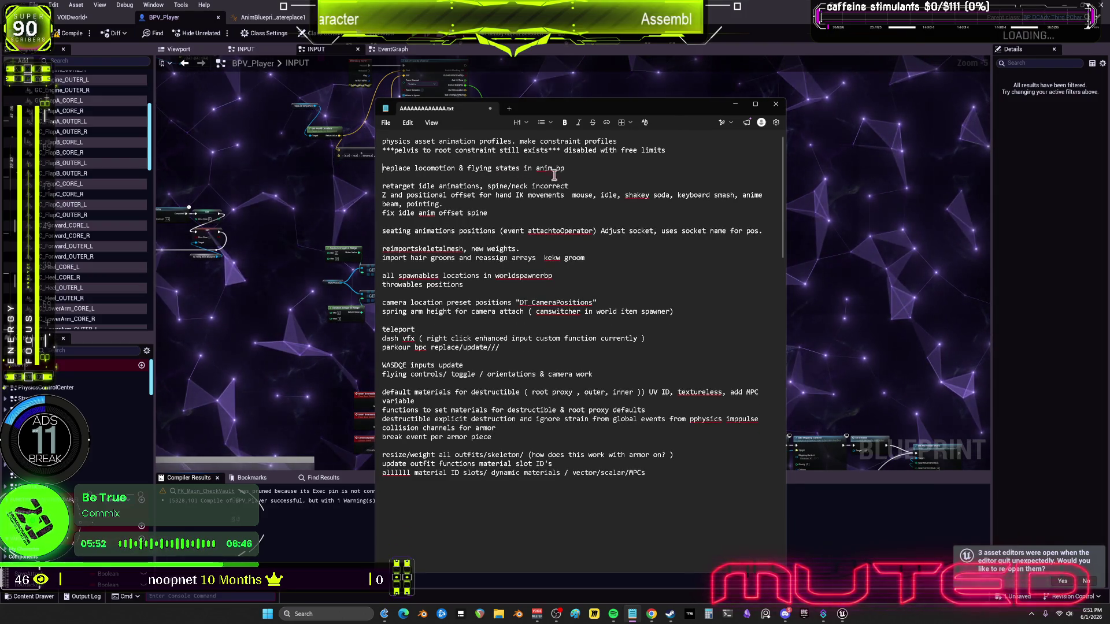
Cut the 'replace locomotion' line from the list
triple_click(536, 168)
click(578, 168)
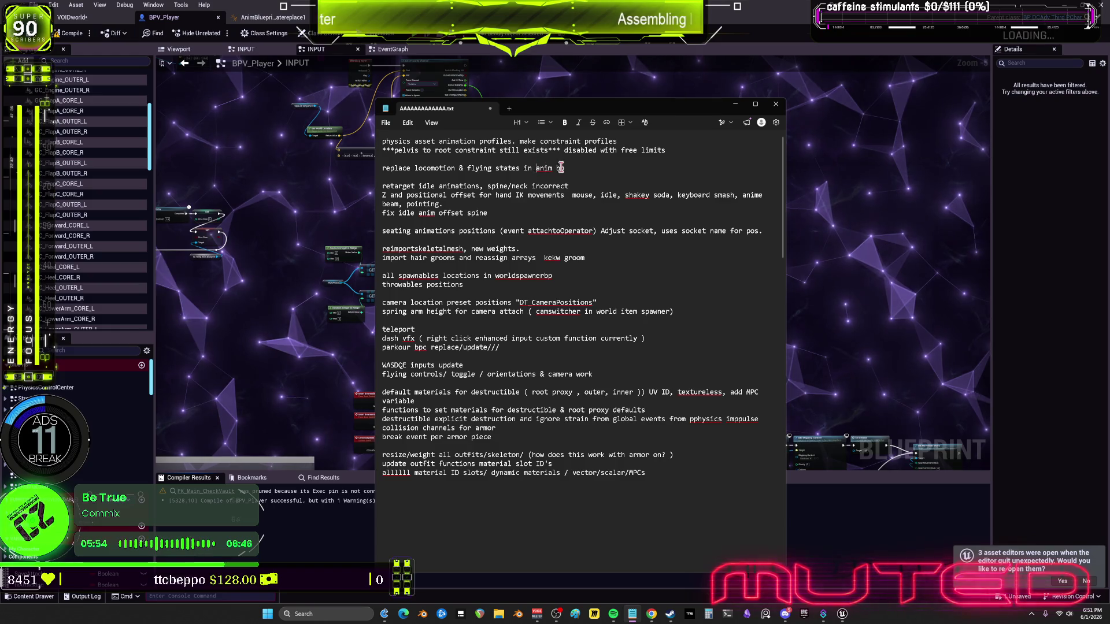
drag(578, 168, 485, 168)
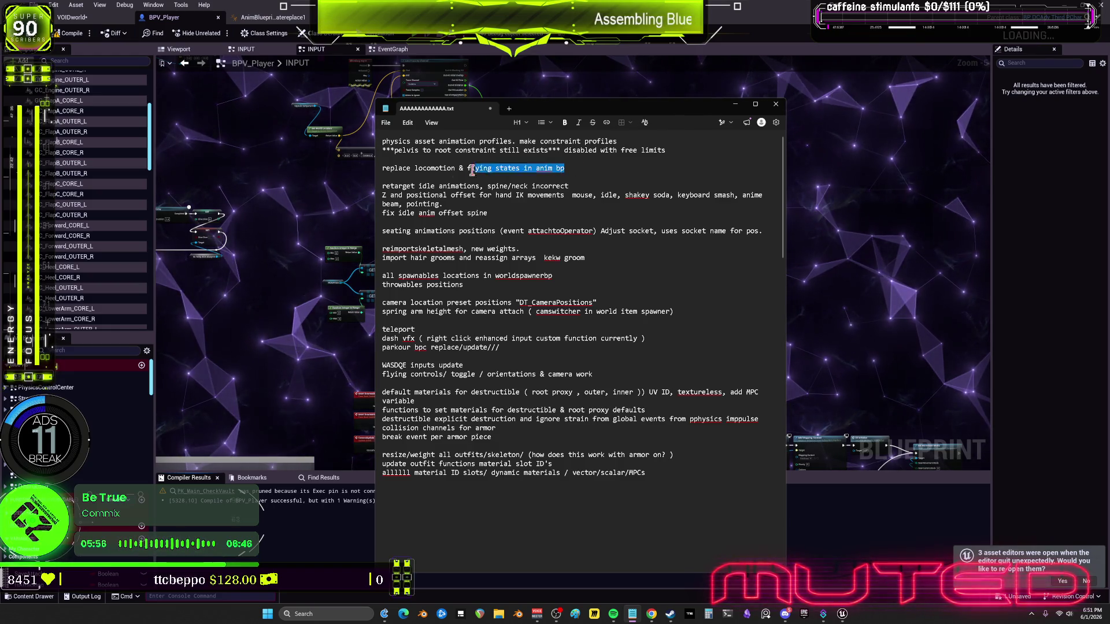
triple_click(463, 168)
key(BackSpace)
key(BackSpace)
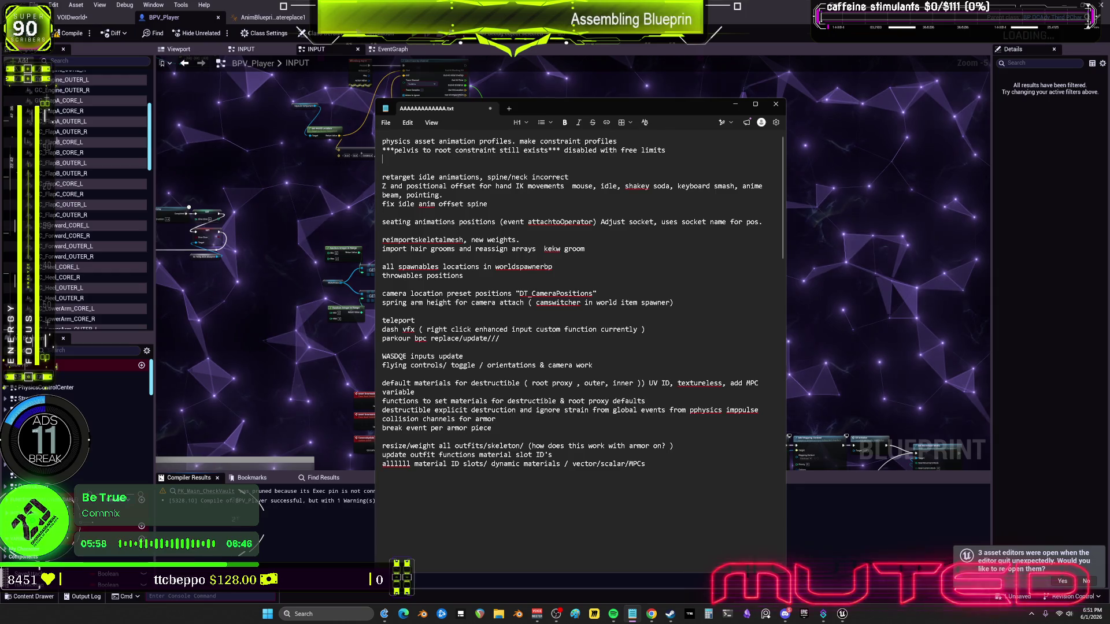
Put the locomotion note at the top and widen Notepad so long lines stop wrapping
key(Delete)
key(ctrl+z)
key(ctrl+z)
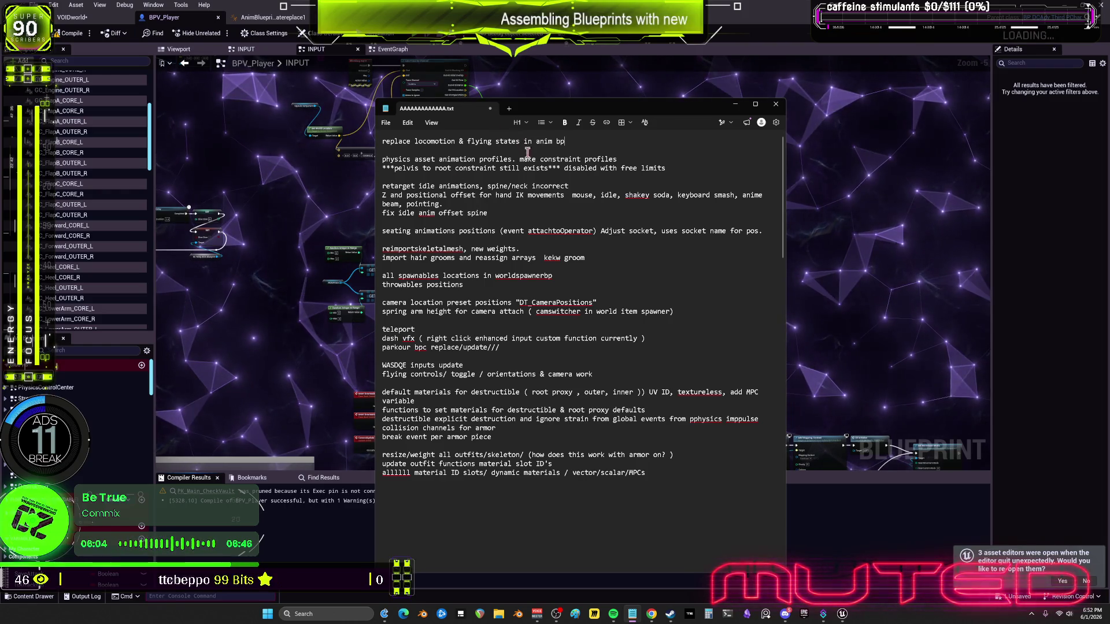
drag(786, 208, 847, 199)
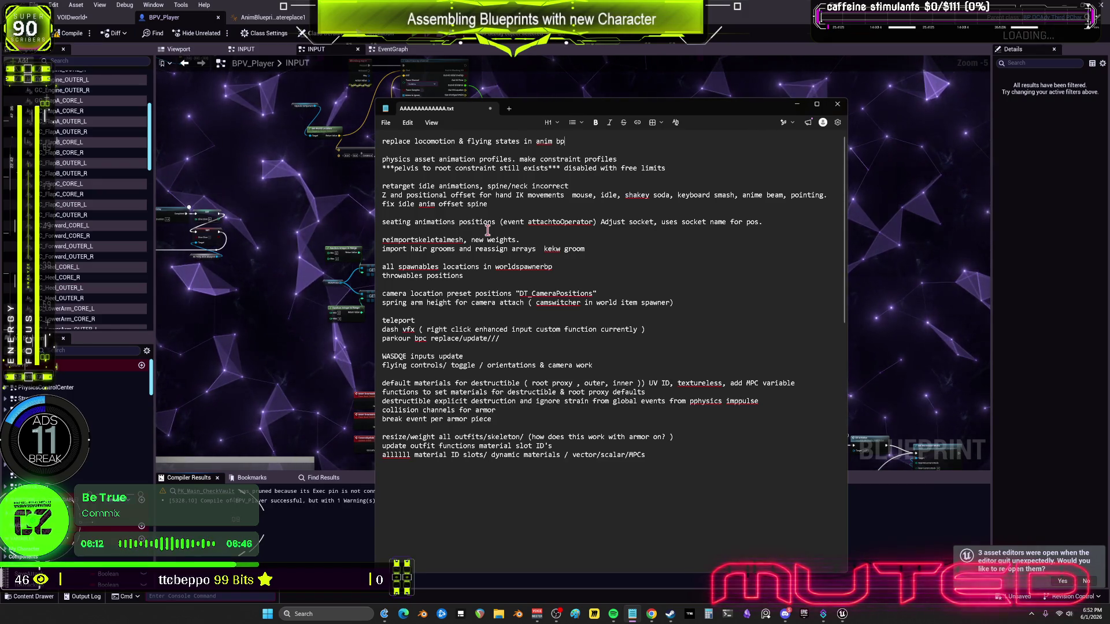
Move the camera location and spring arm lines to the top of the list
drag(674, 303, 382, 295)
key(ctrl+c)
key(BackSpace)
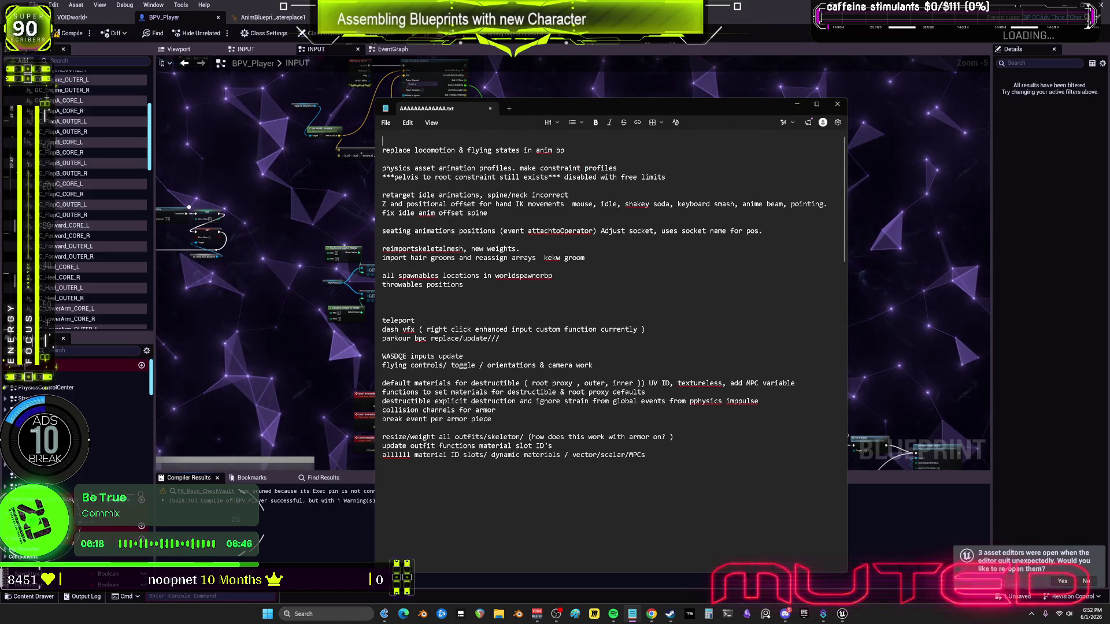
key(ctrl+v)
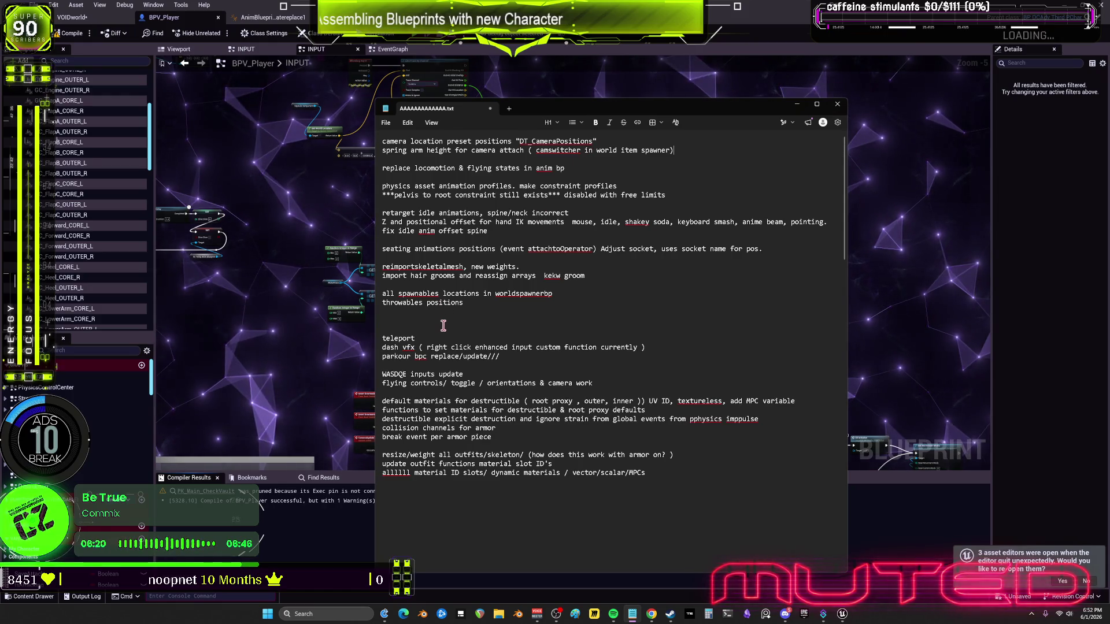
click(439, 321)
key(BackSpace)
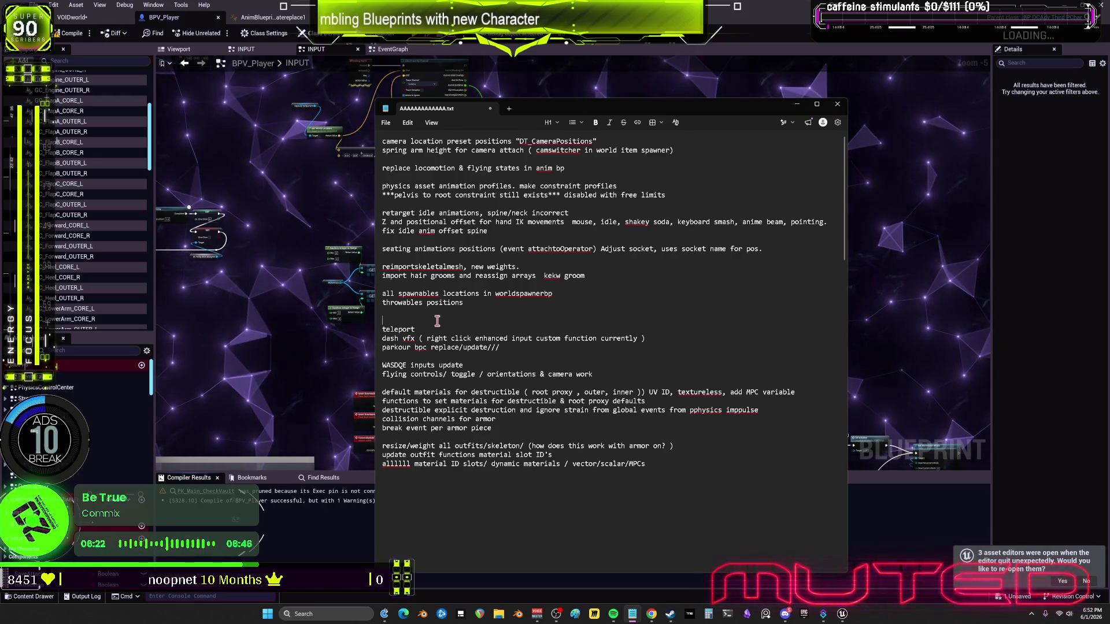
key(BackSpace)
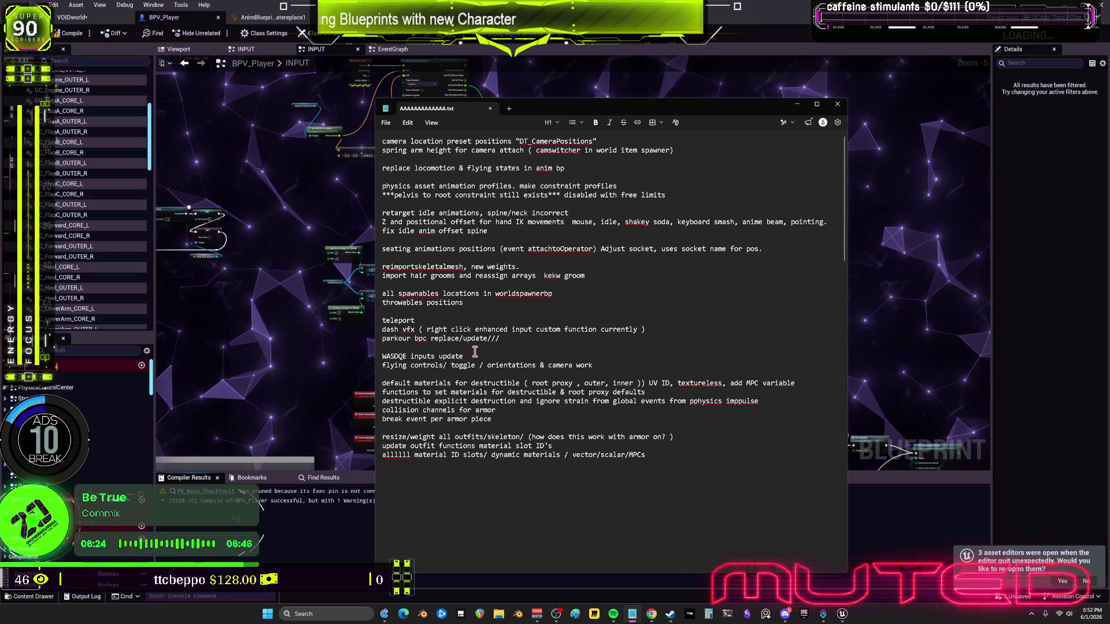
Move the WASDQE inputs and flying controls lines below the camera notes
drag(474, 356, 382, 356)
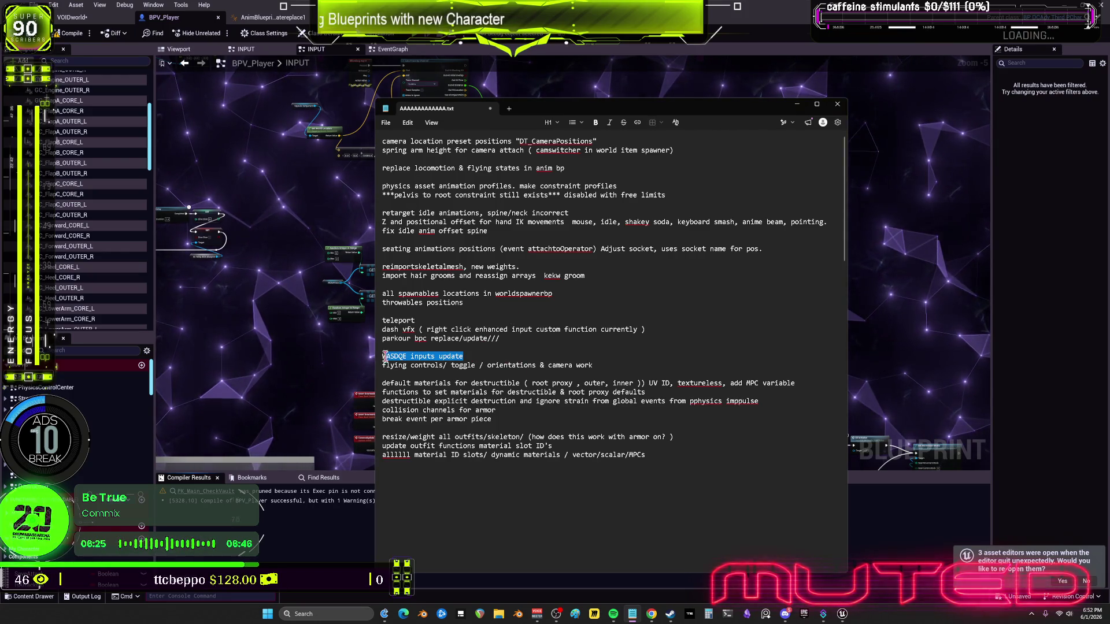
click(599, 375)
drag(596, 366, 382, 356)
key(BackSpace)
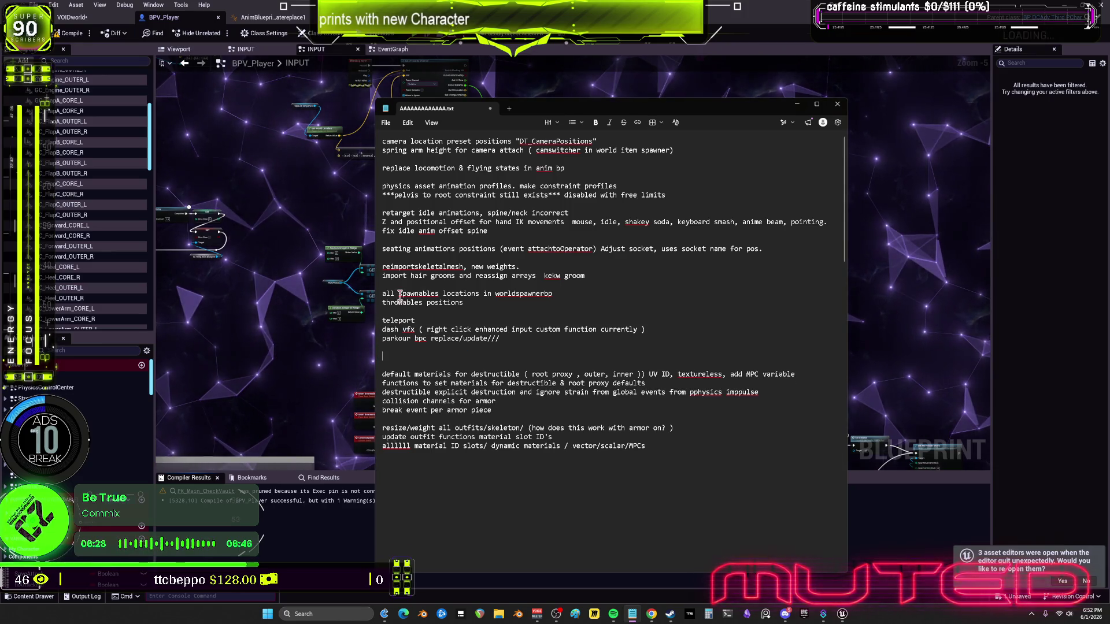
click(432, 160)
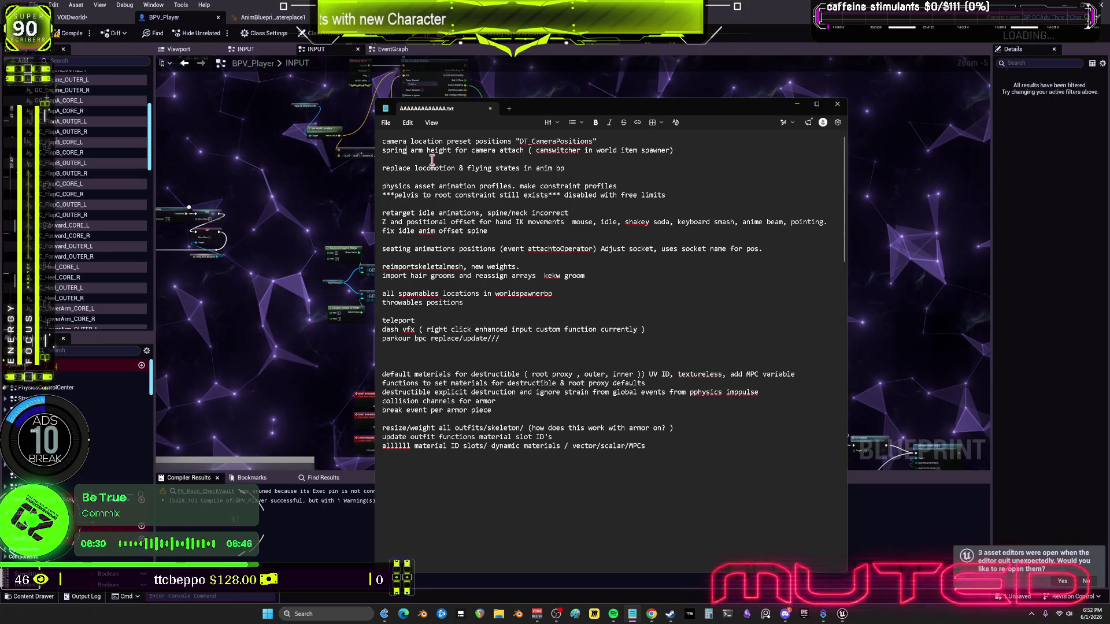
text(WASDQE inputs update flying controls/ toggle / orientations & camera work)
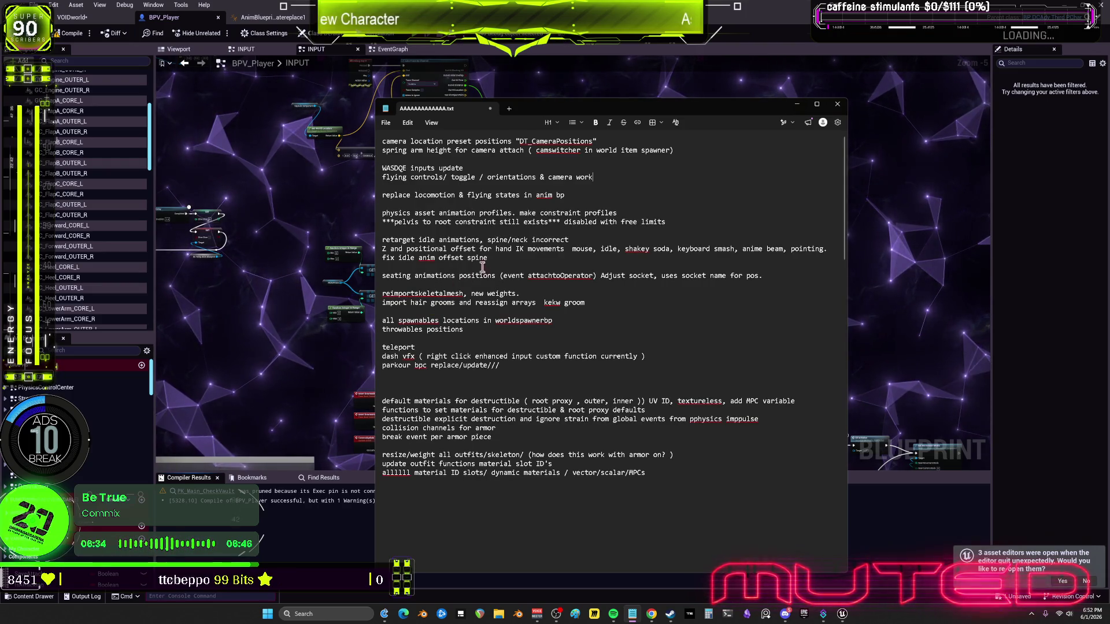
Add a dashed divider line above the physics asset notes
click(555, 203)
key(Return)
key(Return)
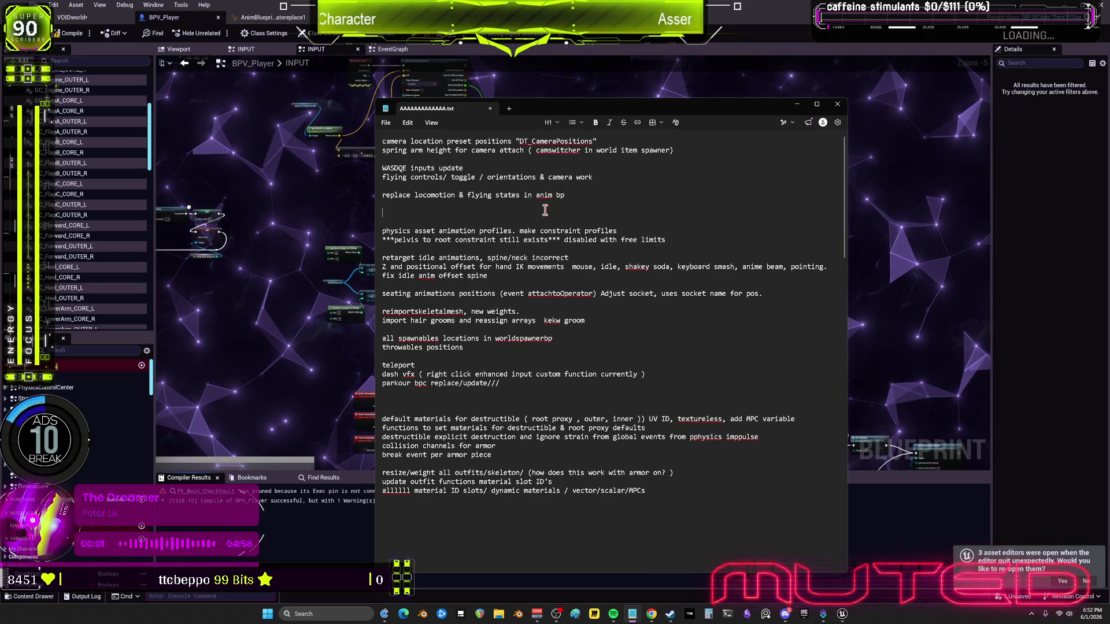
text(------------------------------------------------------------------)
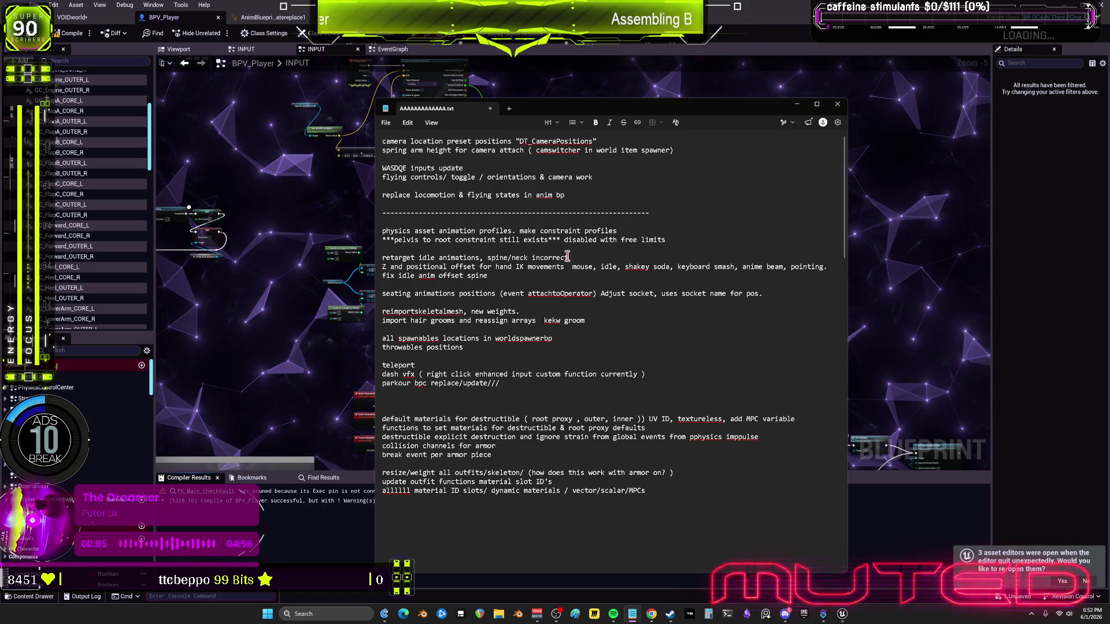
Add a dashed separator after the seating animations note
drag(570, 258, 394, 258)
click(478, 258)
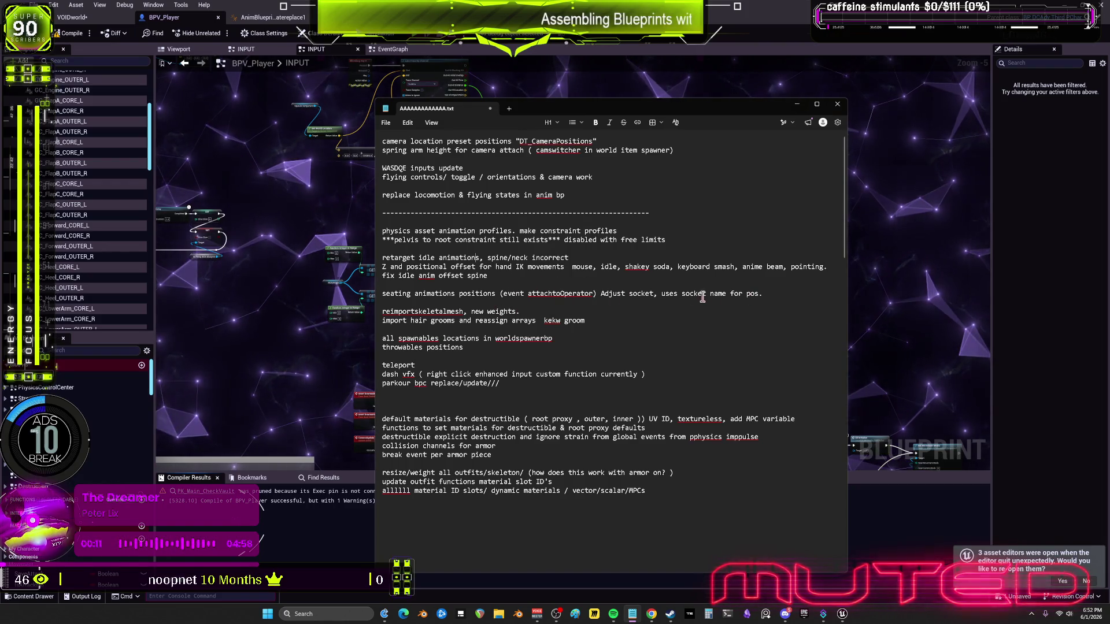
click(769, 293)
key(Return)
key(Return)
text(-------------------------------------------------------------------)
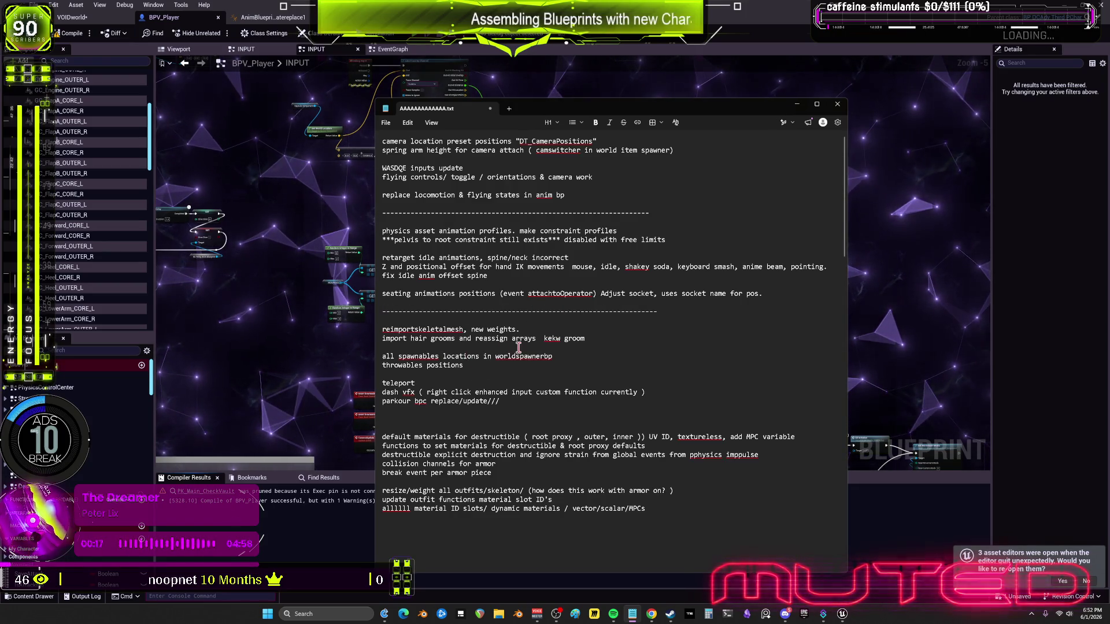
Add dashed separators below the hair groom notes and after throwables positions
key(Return)
key(Return)
click(584, 351)
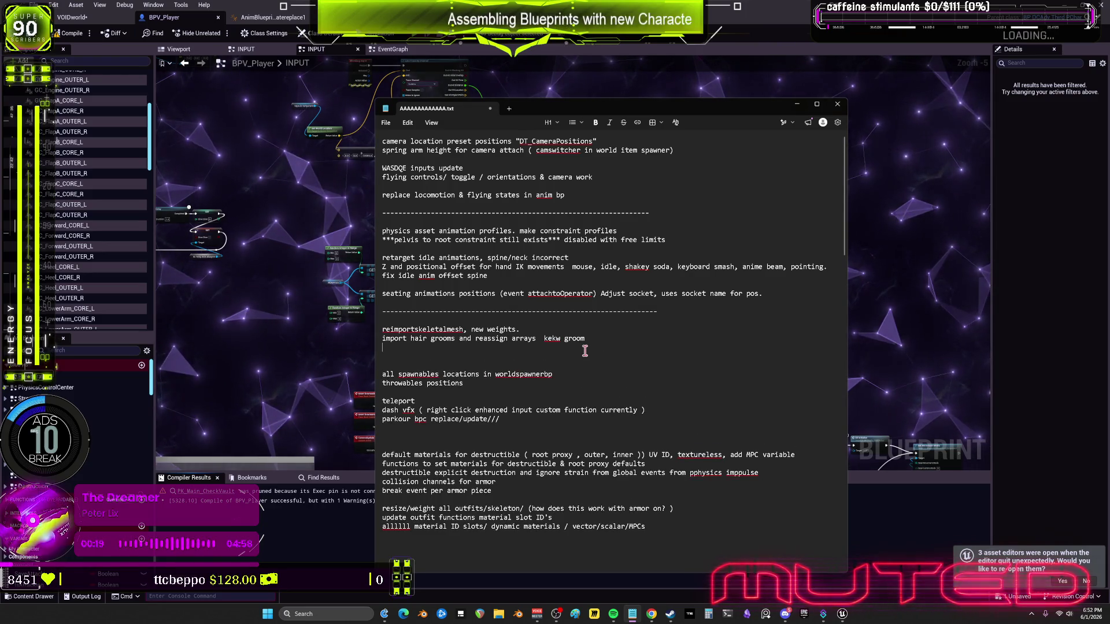
text(------------------------------------------------------------------)
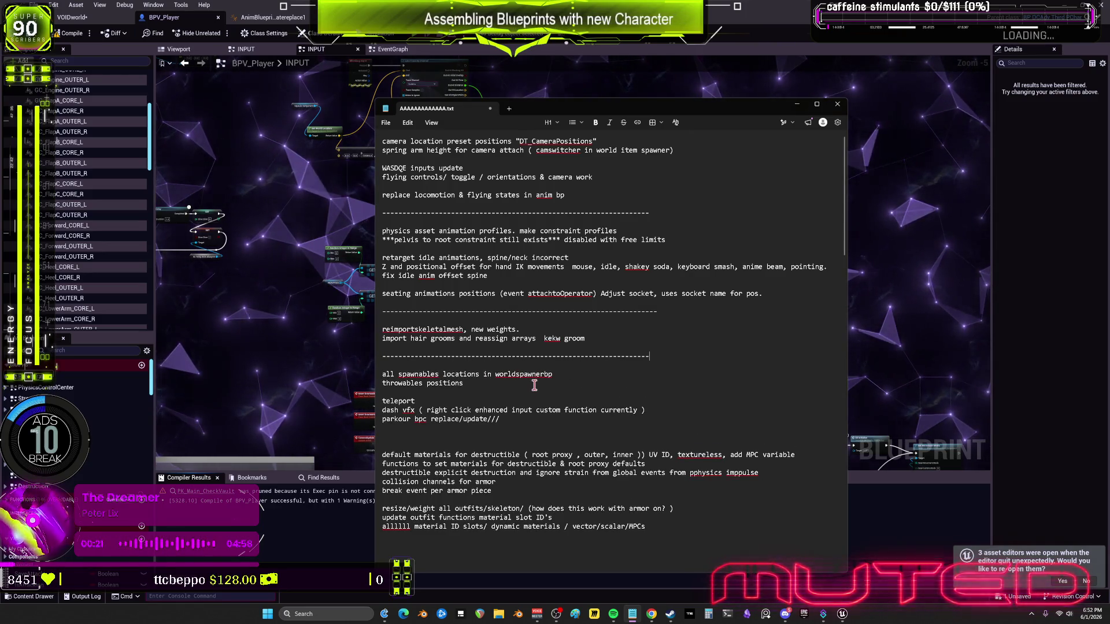
click(534, 386)
key(Return)
key(Return)
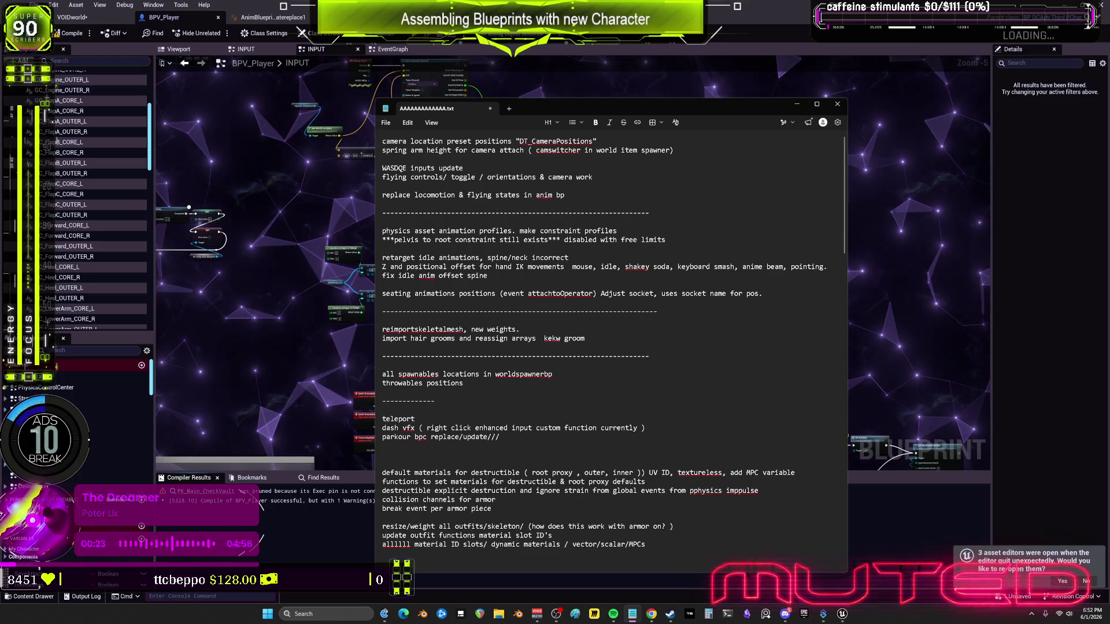
text(-------------------------------------------------------)
Add dashed separators before the destructible notes and after the armor break notes
click(430, 455)
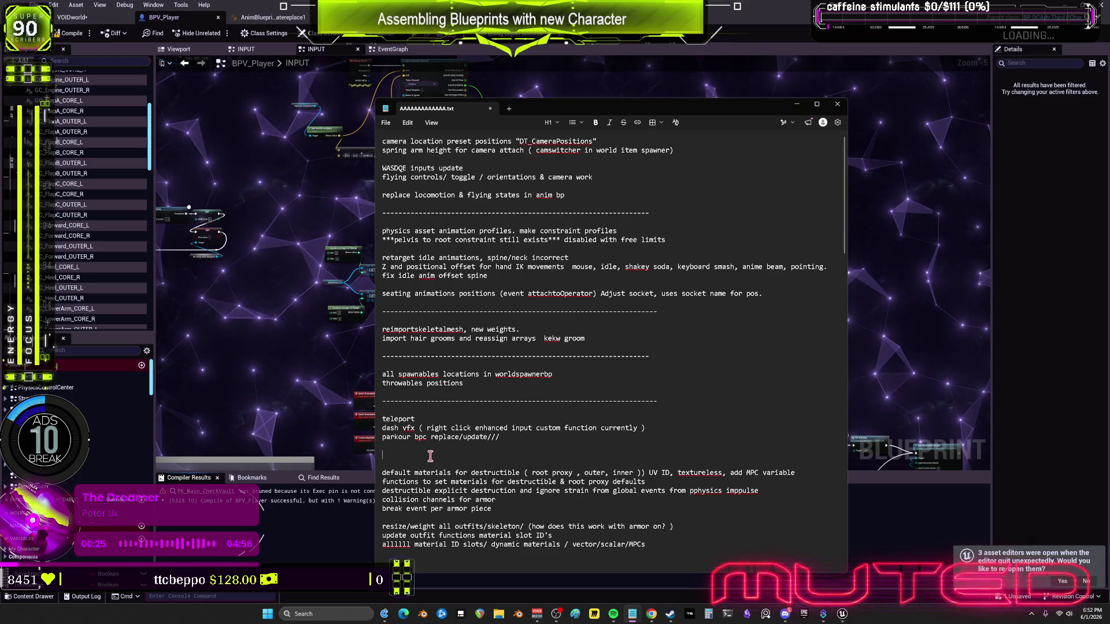
text(-------------------------------------------------------------------)
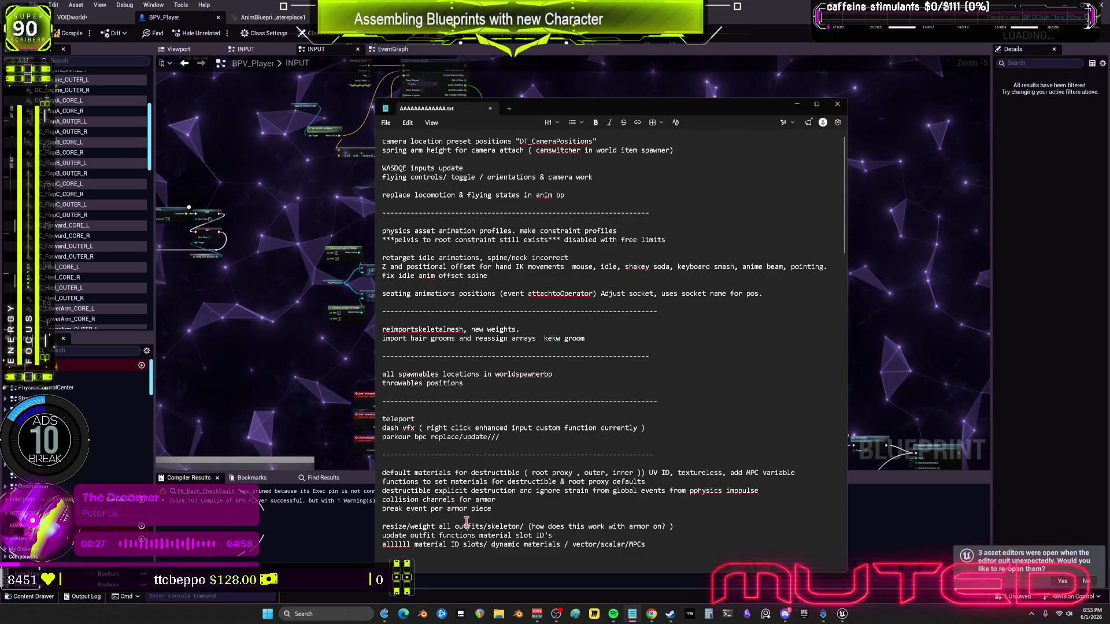
click(465, 517)
key(Return)
key(Return)
key(Up)
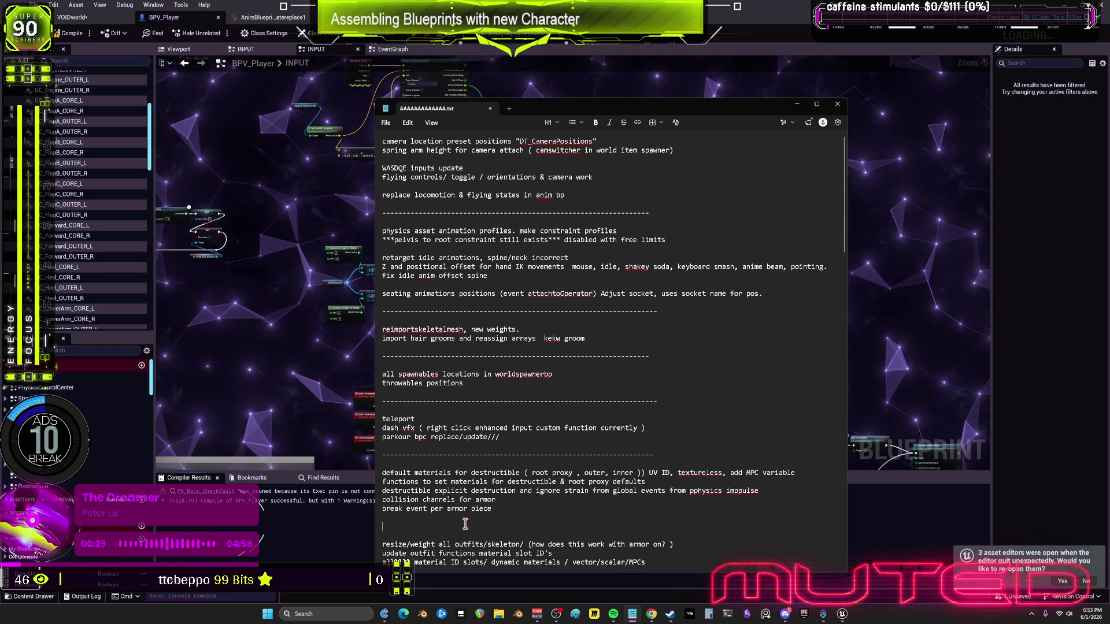
text(---------------------------------------------------------------------)
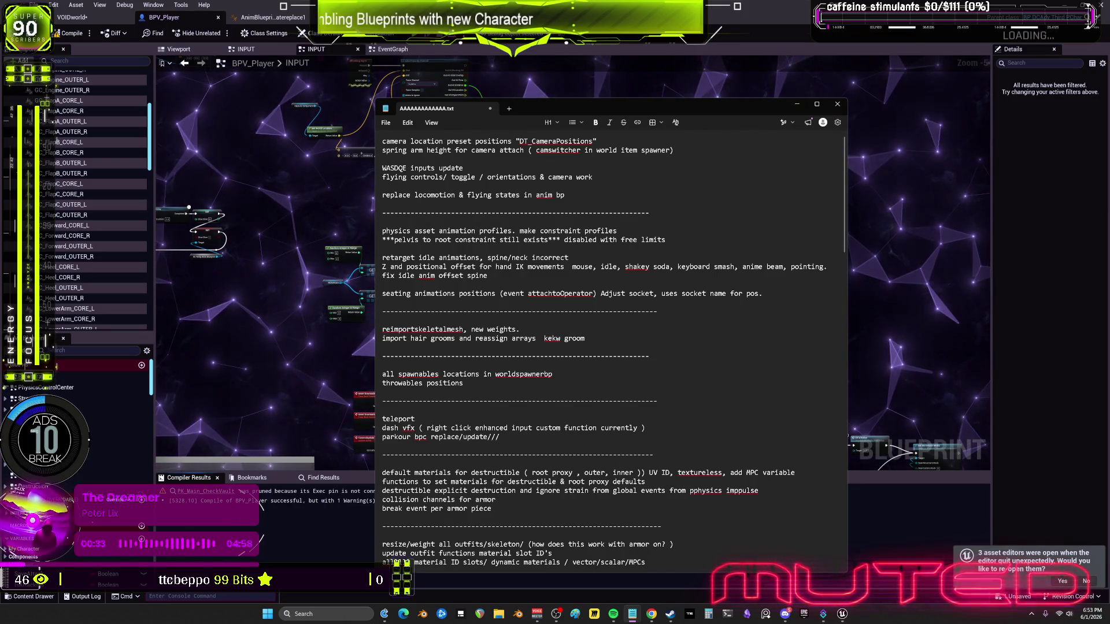
key(alt+Tab)
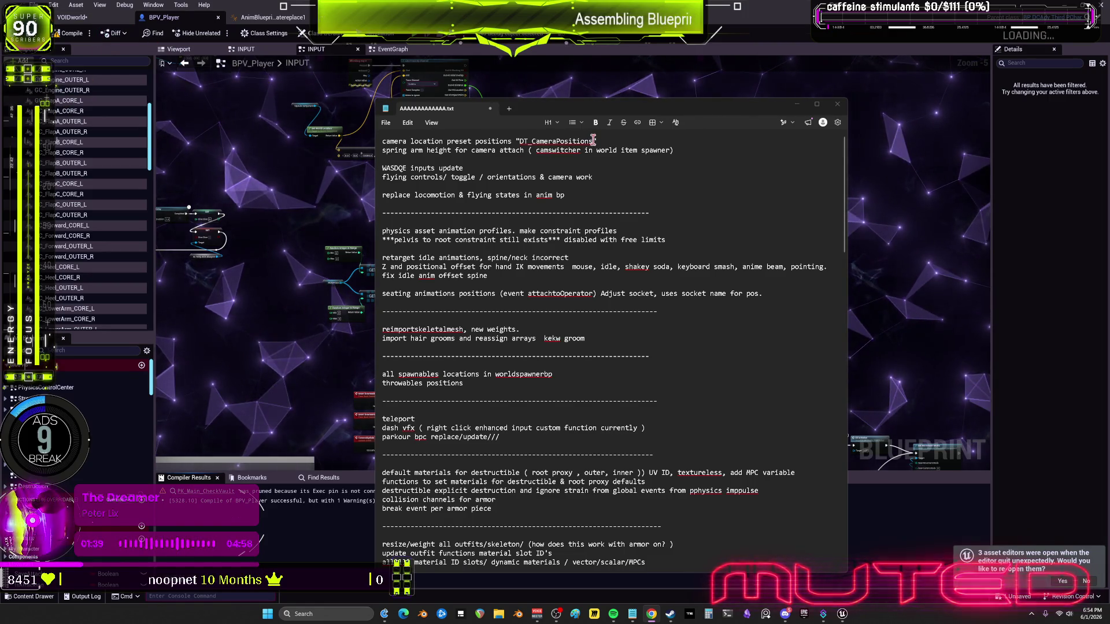
Search the Content folder for DT_CameraPositions and open the data table
double_click(564, 141)
key(ctrl+c)
click(297, 280)
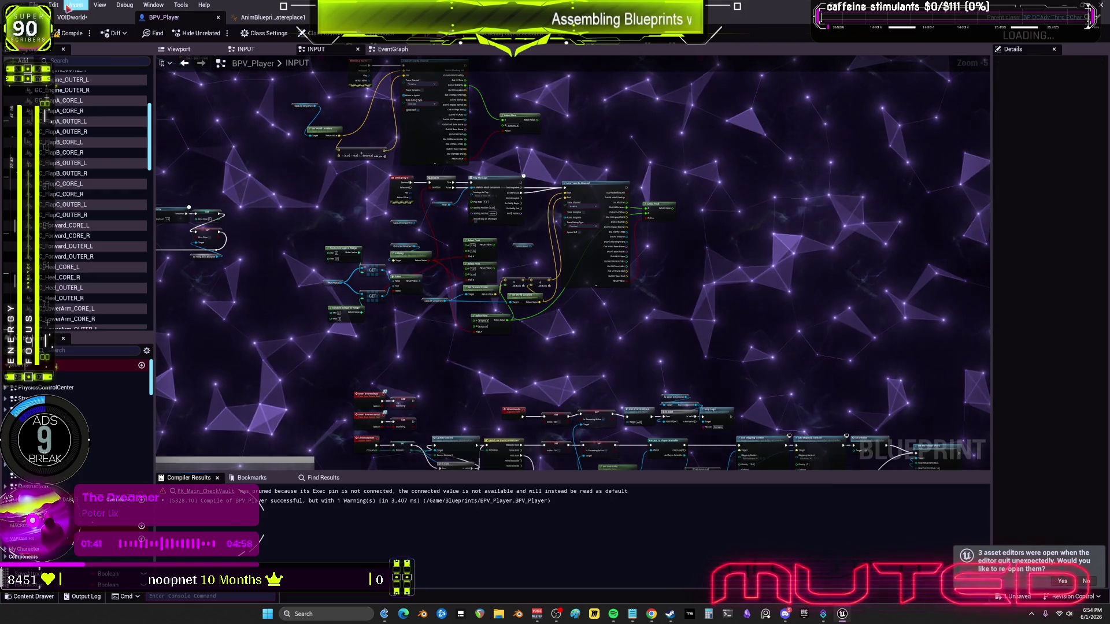
click(56, 101)
click(264, 75)
key(ctrl+v)
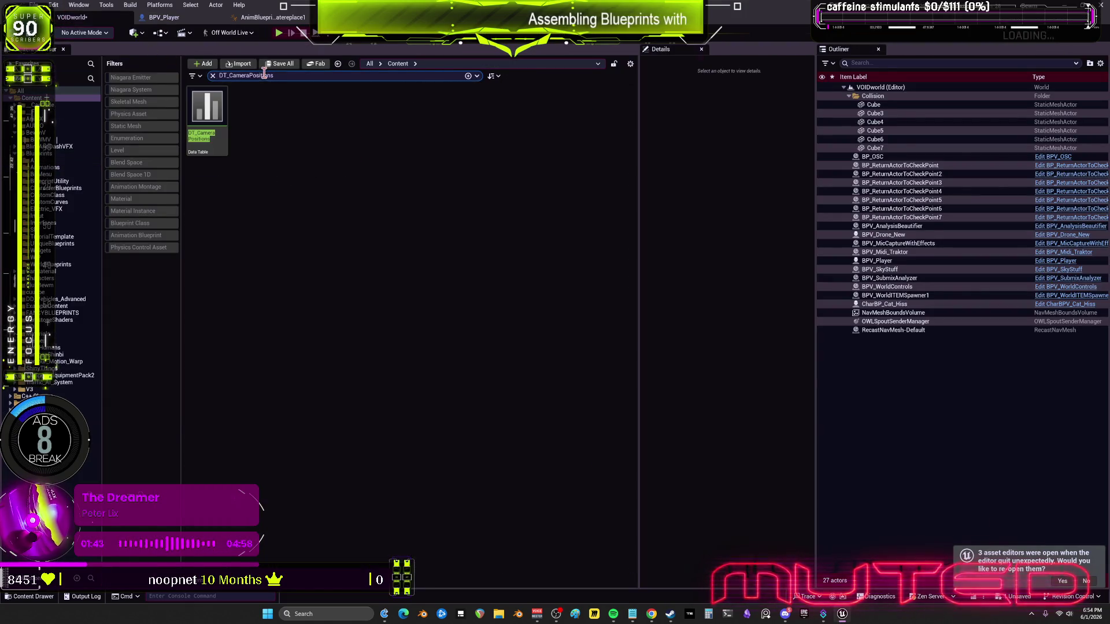
double_click(224, 129)
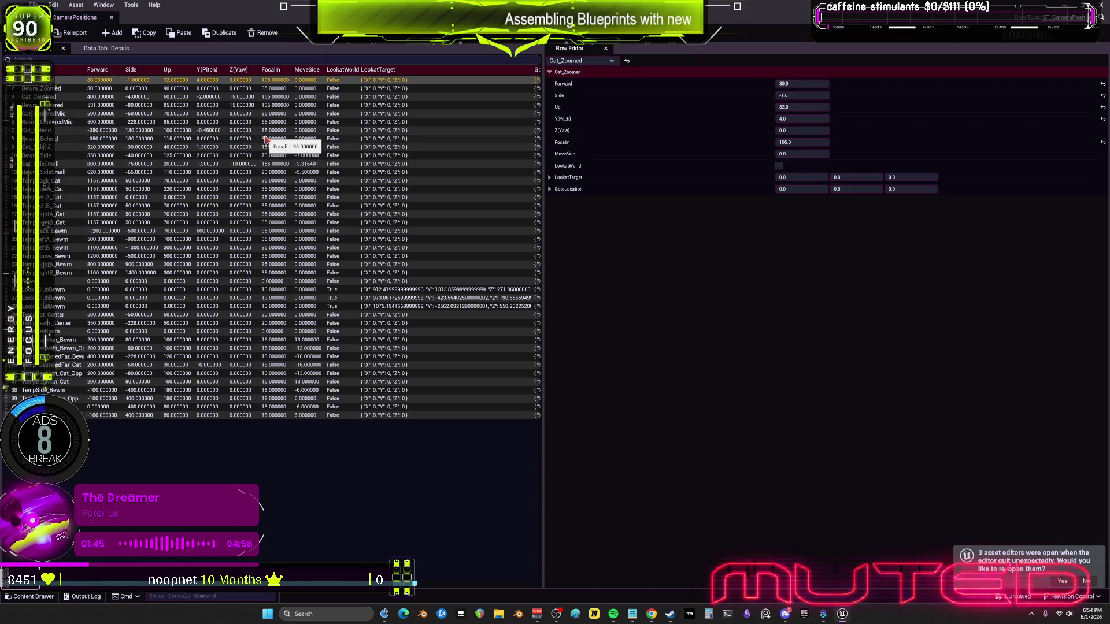
Sort rows by Row Name and inspect Bewm_CenteredMid, Bewm_Side and Bewm_Zoomed
click(804, 108)
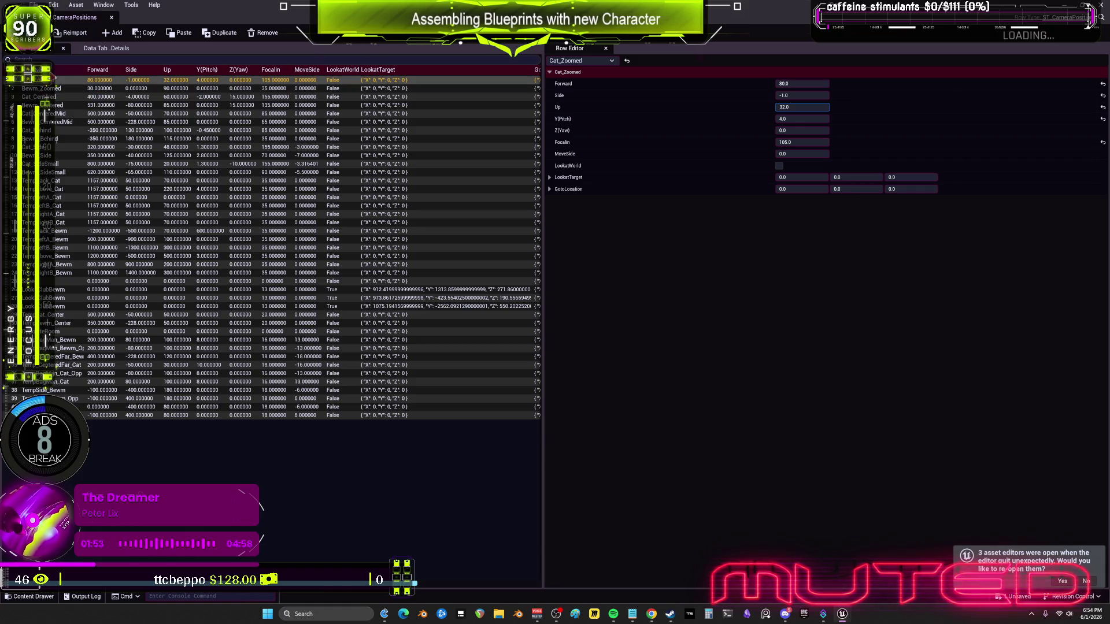
click(53, 72)
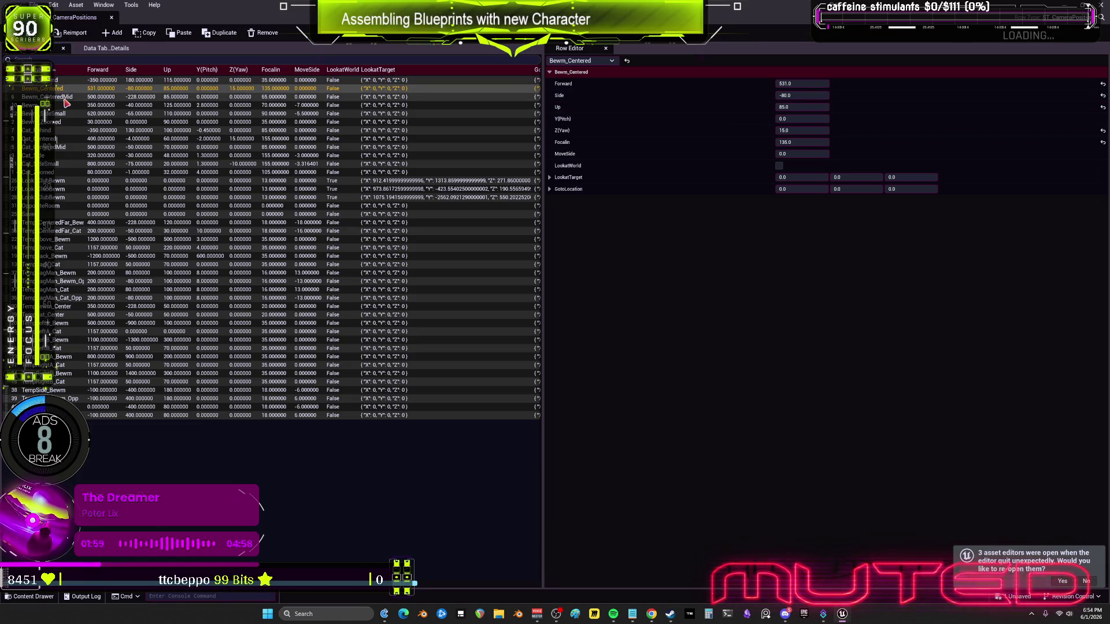
click(66, 99)
click(58, 106)
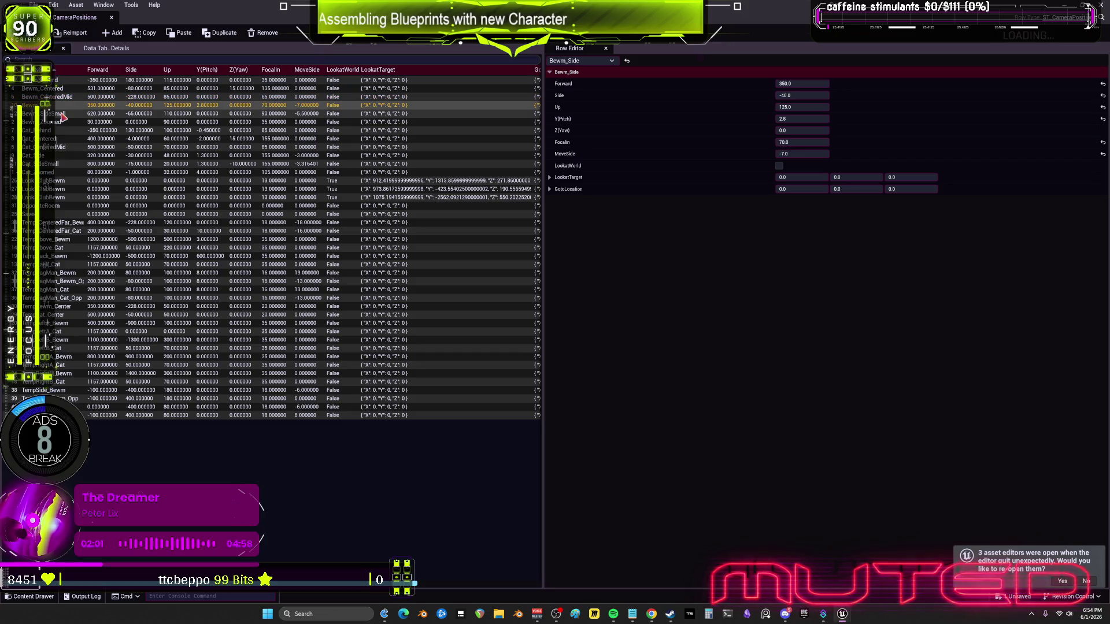
click(68, 122)
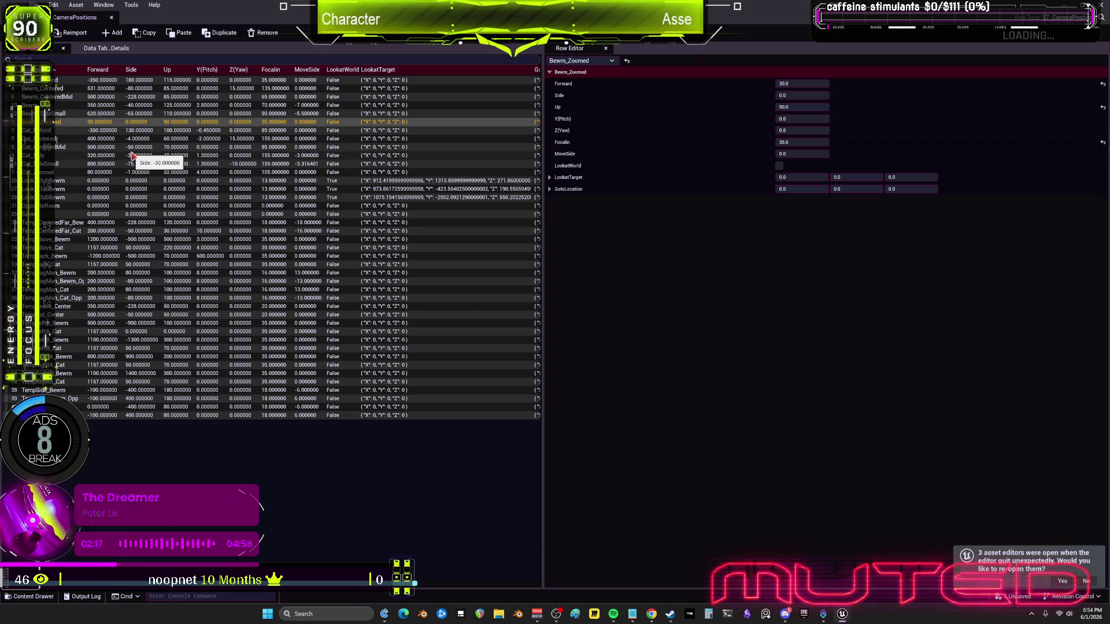
Float and resize the data table window, then start a play session to test the camera
double_click(293, 5)
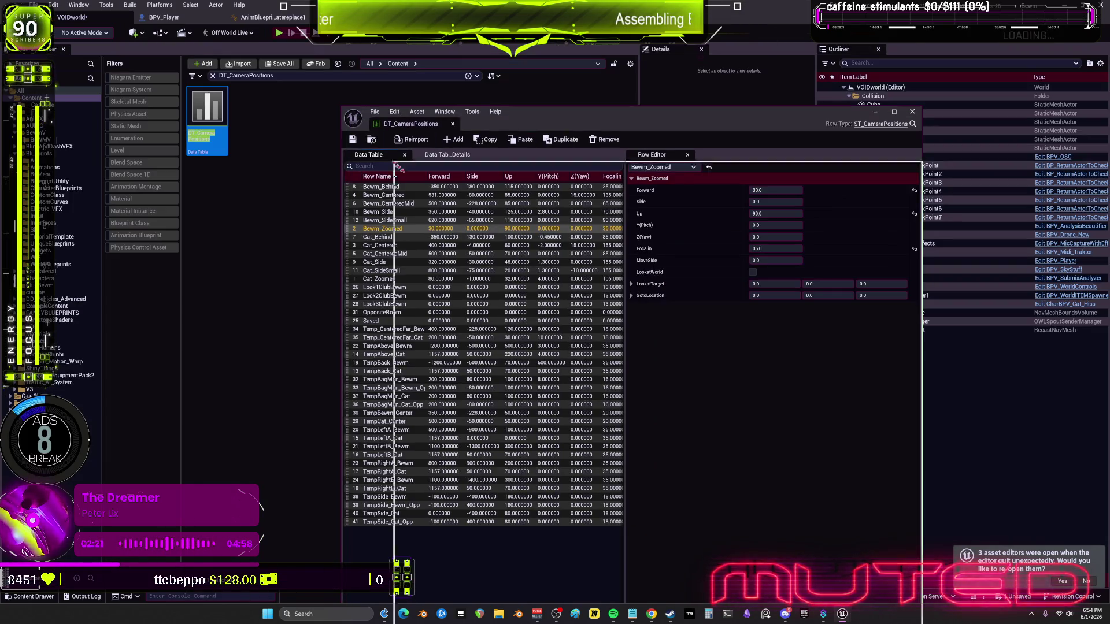
drag(345, 109, 760, 362)
drag(858, 360, 854, 119)
drag(662, 230, 490, 235)
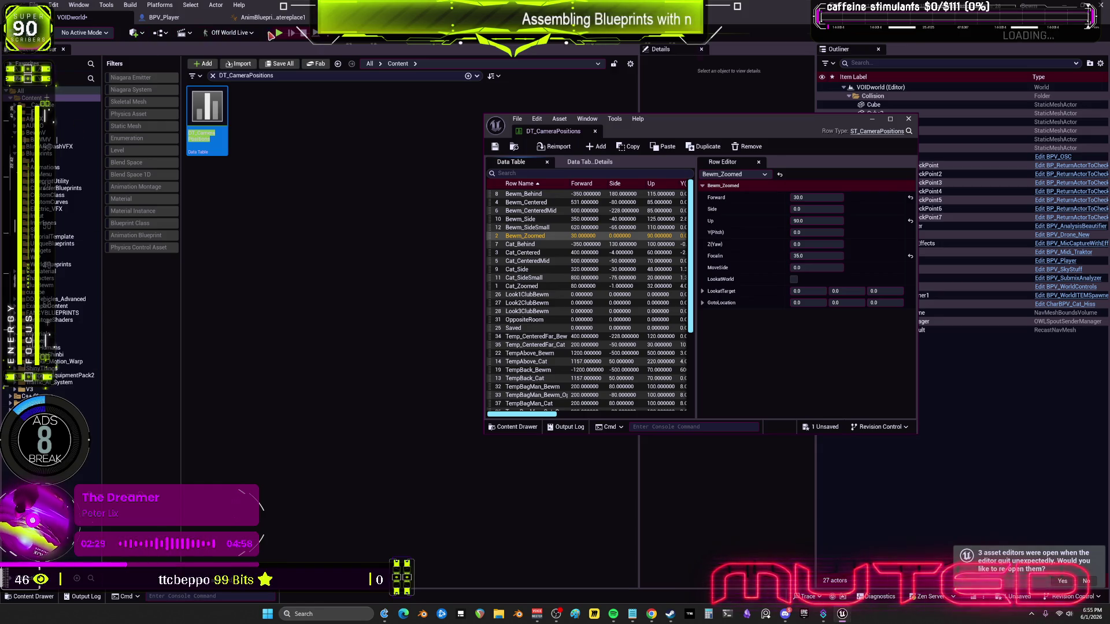
key(alt+p)
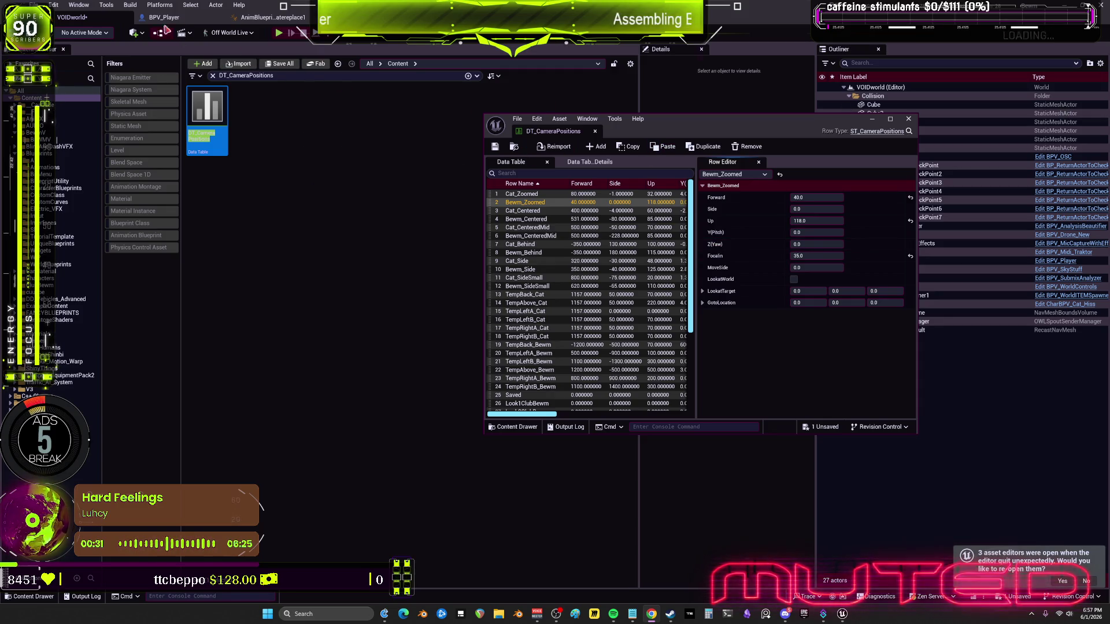
Bring up the animation blueprint's EventGraph
click(272, 18)
click(468, 71)
scroll(468, 72, down, 1)
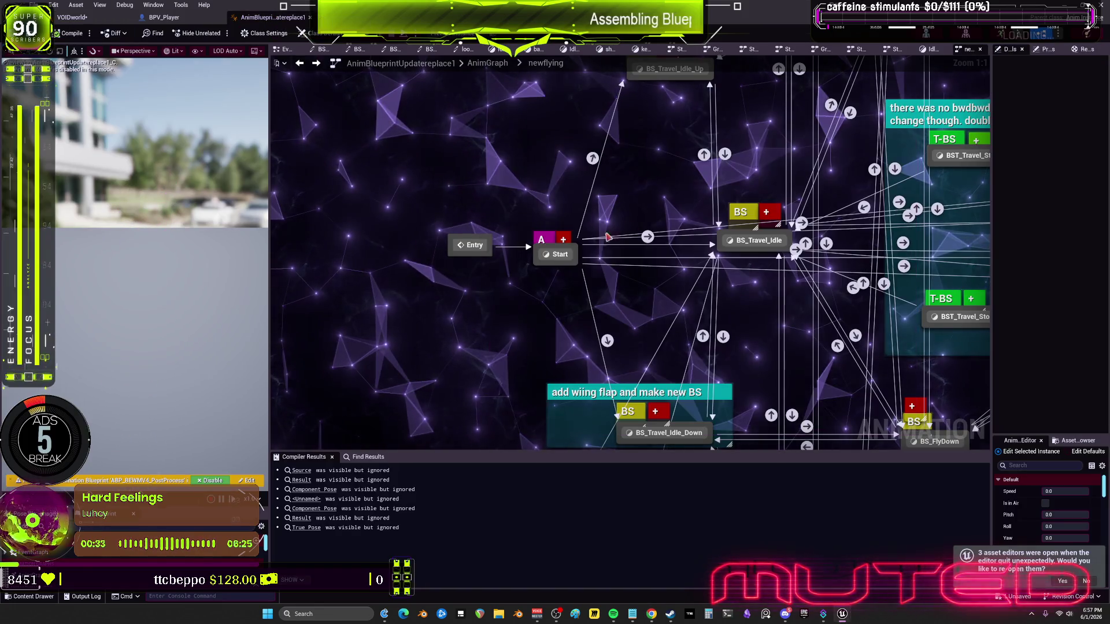
key(alt+Left)
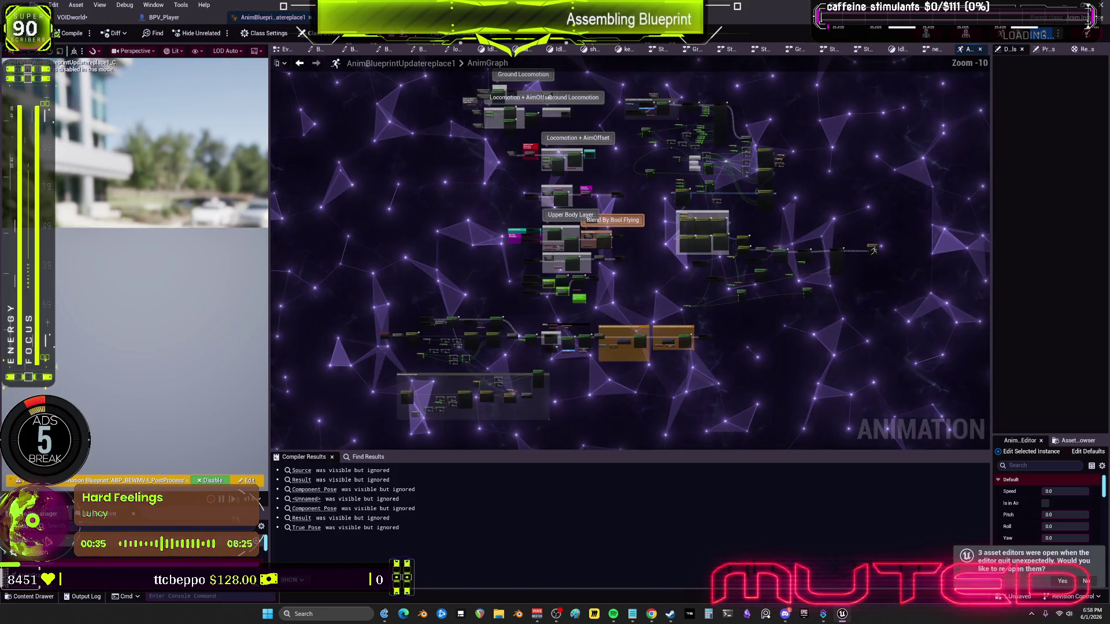
scroll(622, 258, up, 12)
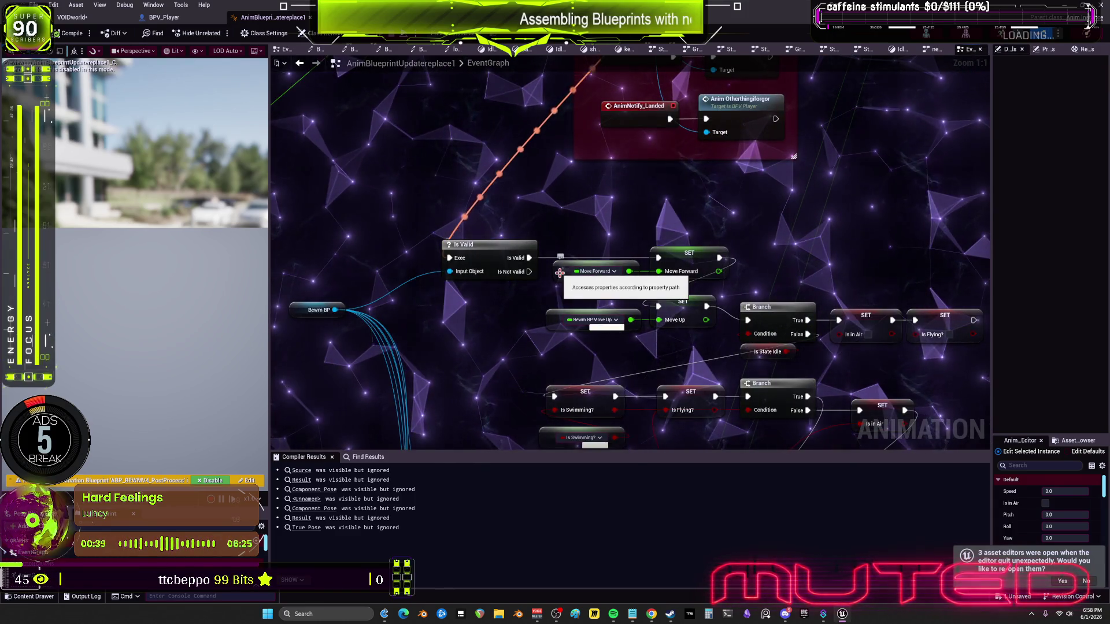
Add the AAA node, link Move Forward into its A input via a conversion, and compile
click(561, 276)
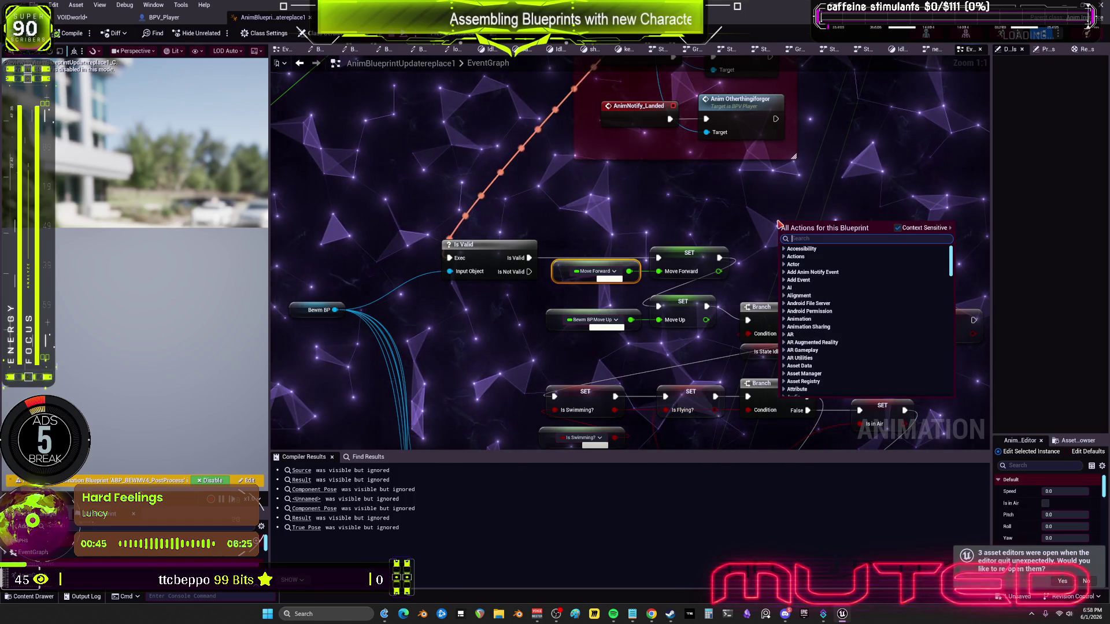
click(801, 260)
drag(810, 233, 830, 188)
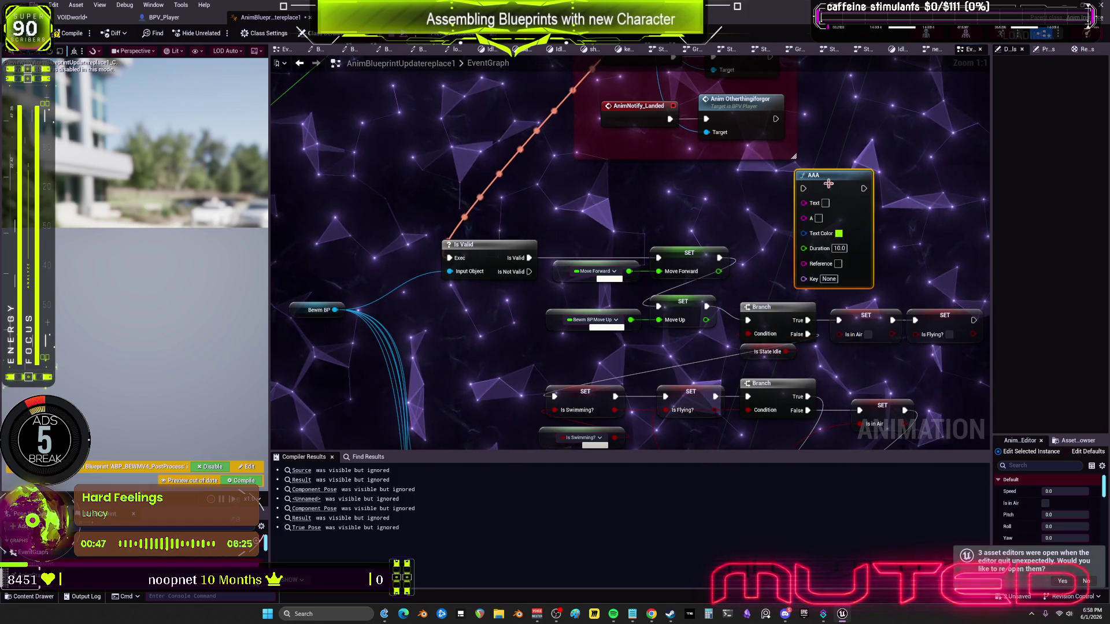
drag(781, 240, 801, 219)
click(766, 255)
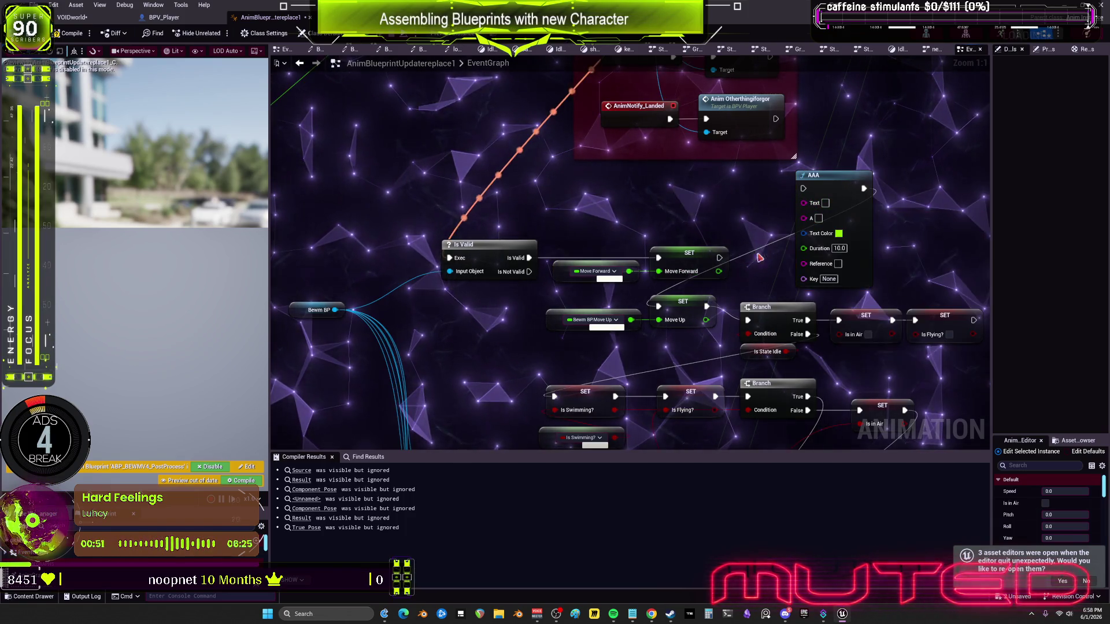
mouse_move(719, 271)
mouse_down()
mouse_move(804, 217)
mouse_move(804, 188)
mouse_up()
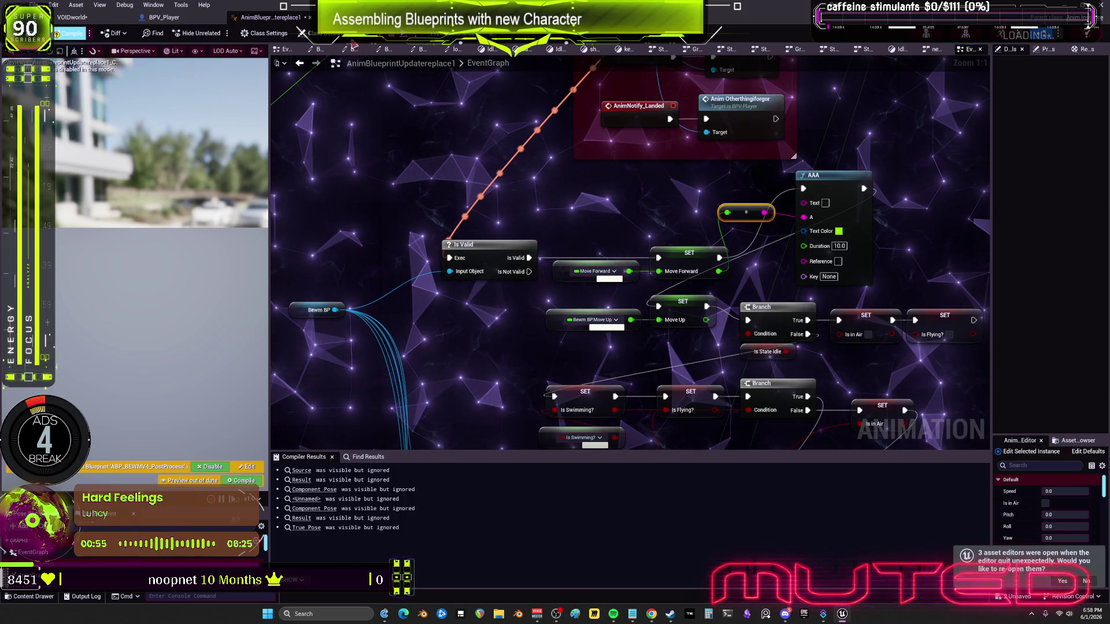
click(69, 33)
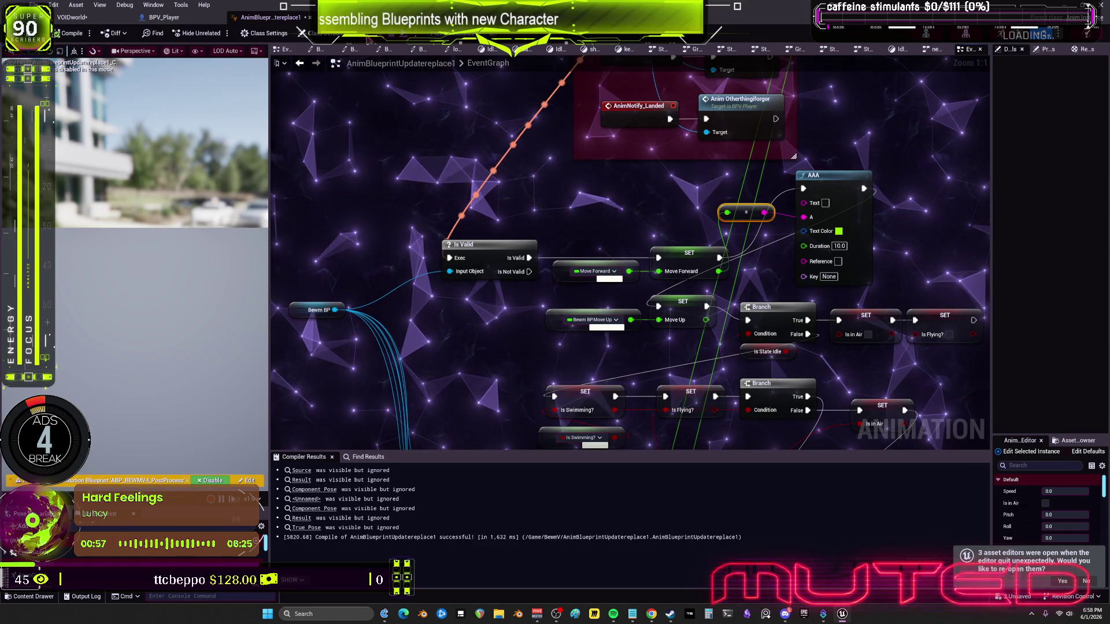
key(alt+p)
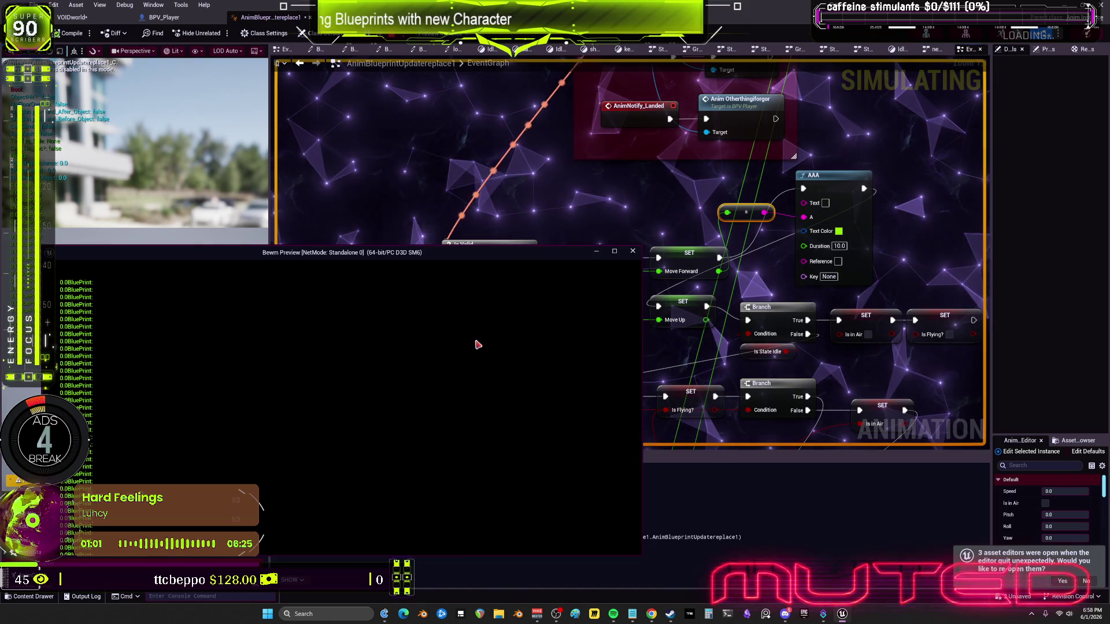
Move the Bewm Preview window aside and check the Bewm BP wire's value
drag(511, 252, 582, 340)
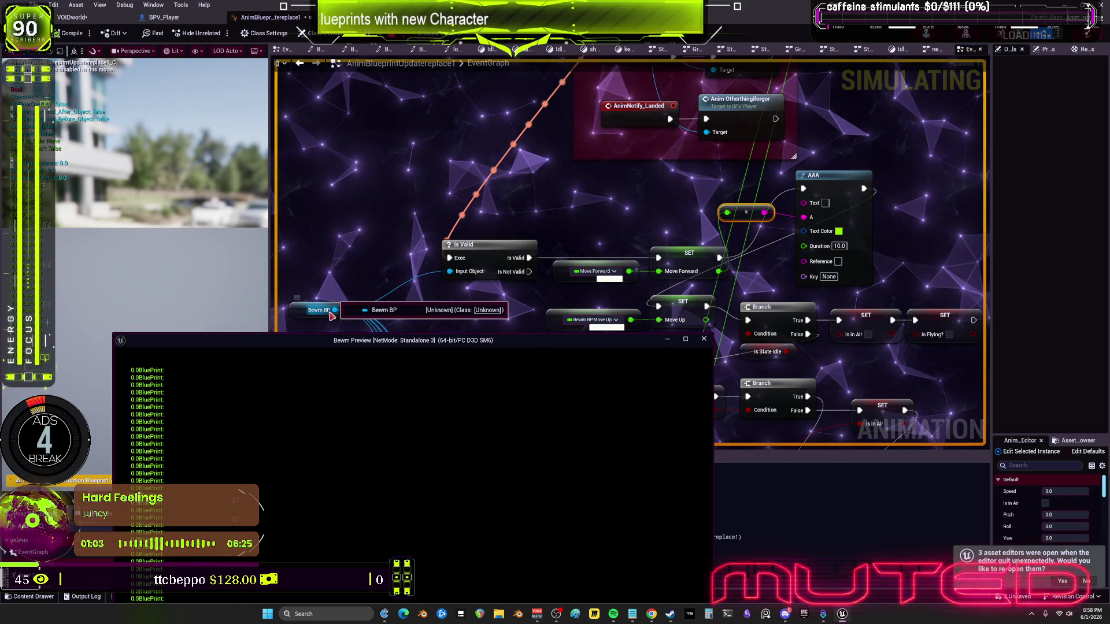
mouse_move(439, 291)
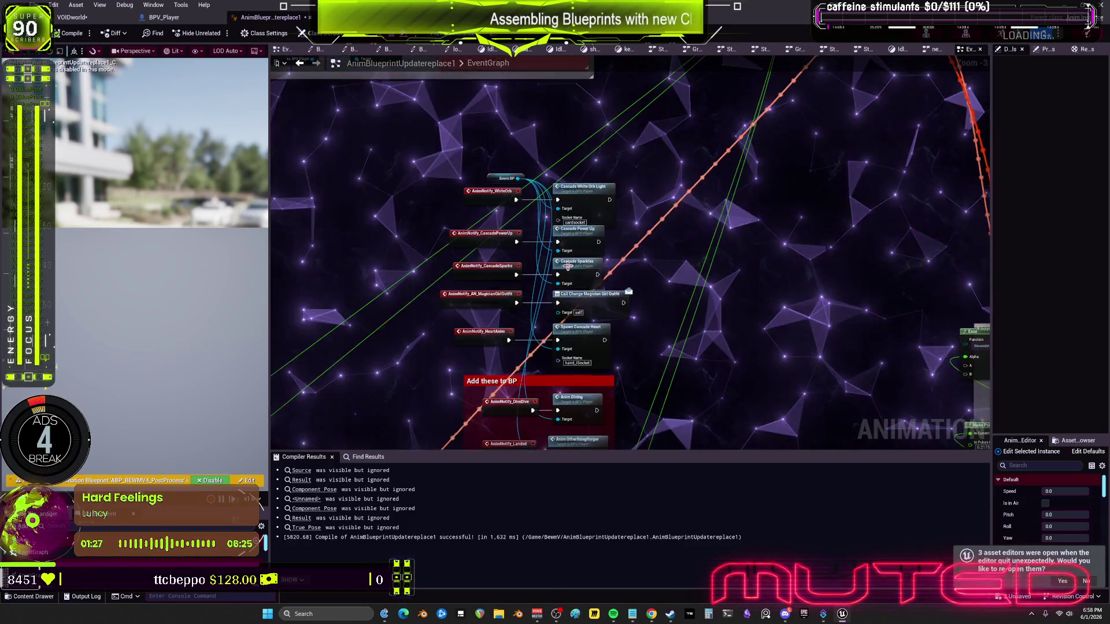
scroll(443, 237, up, 4)
click(434, 233)
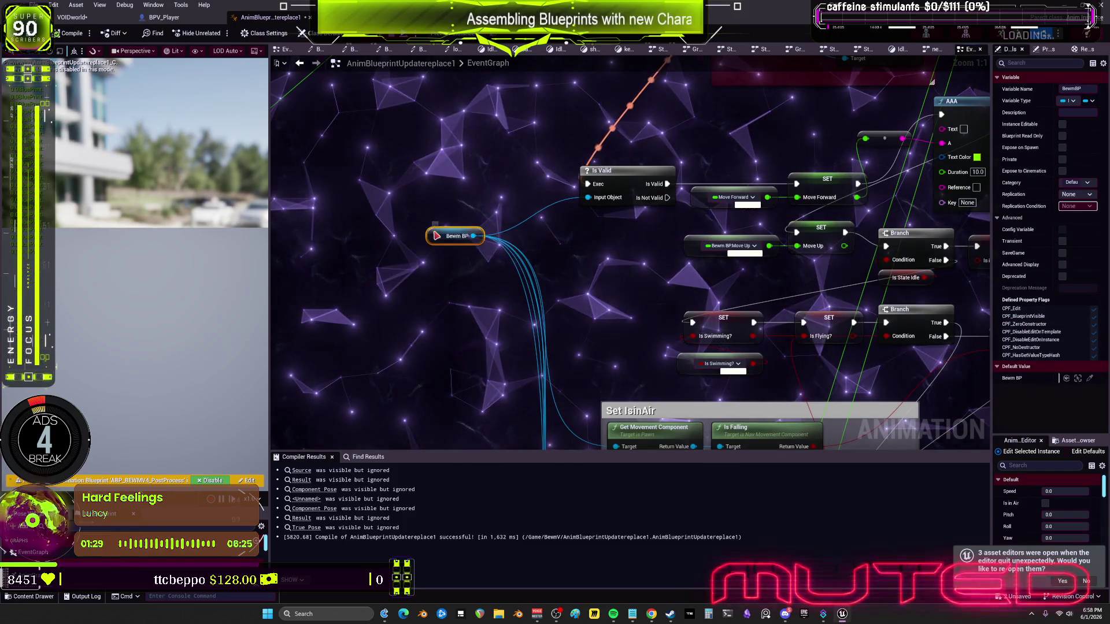
right_click(436, 234)
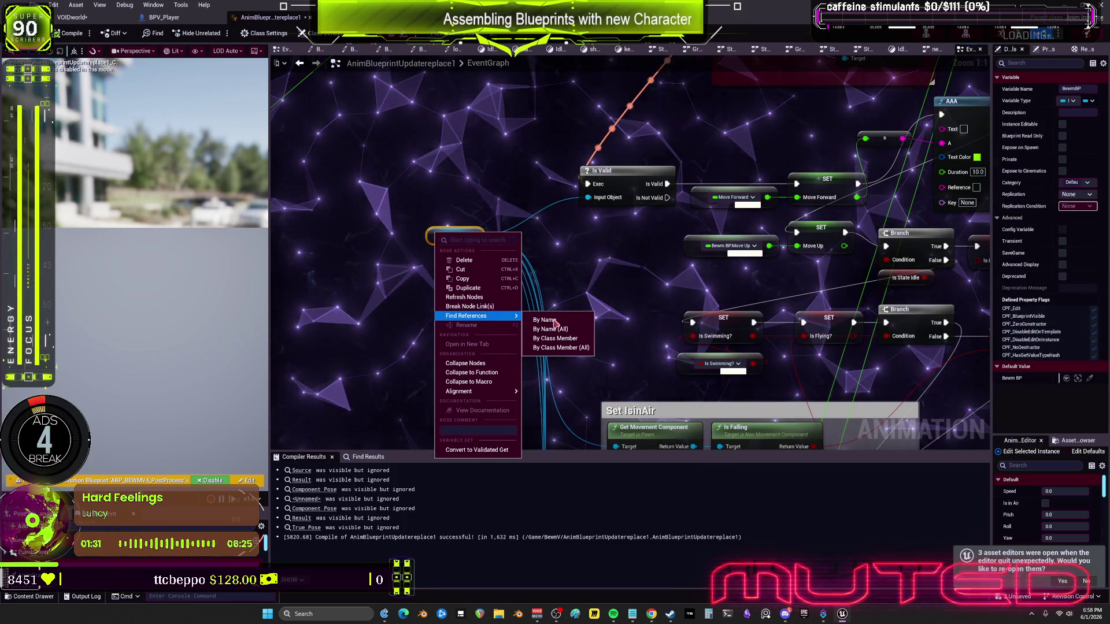
click(546, 319)
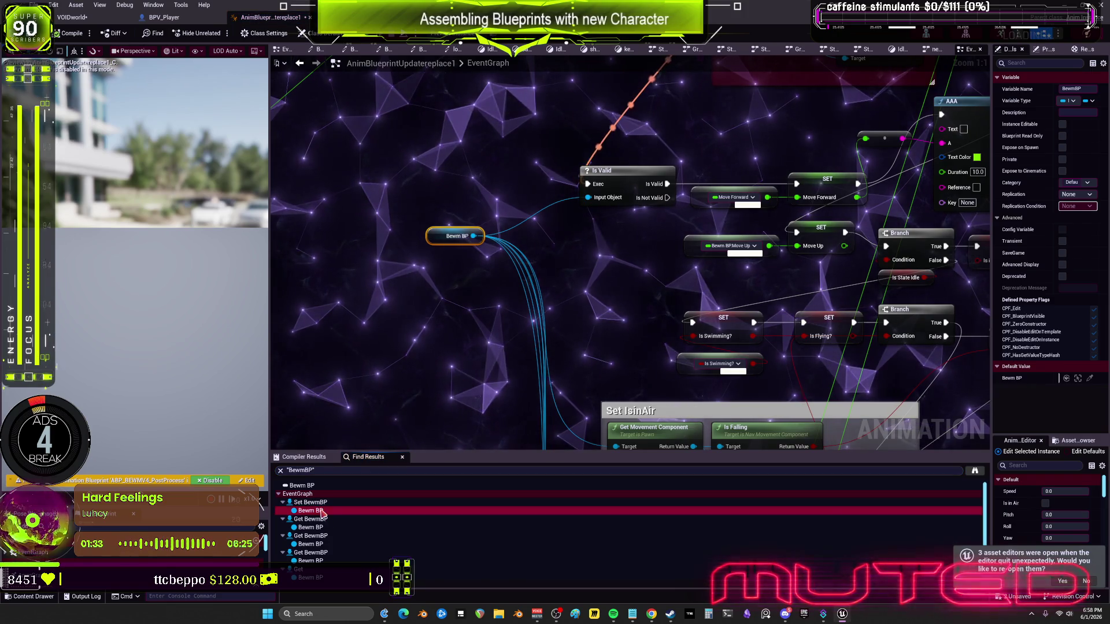
click(323, 512)
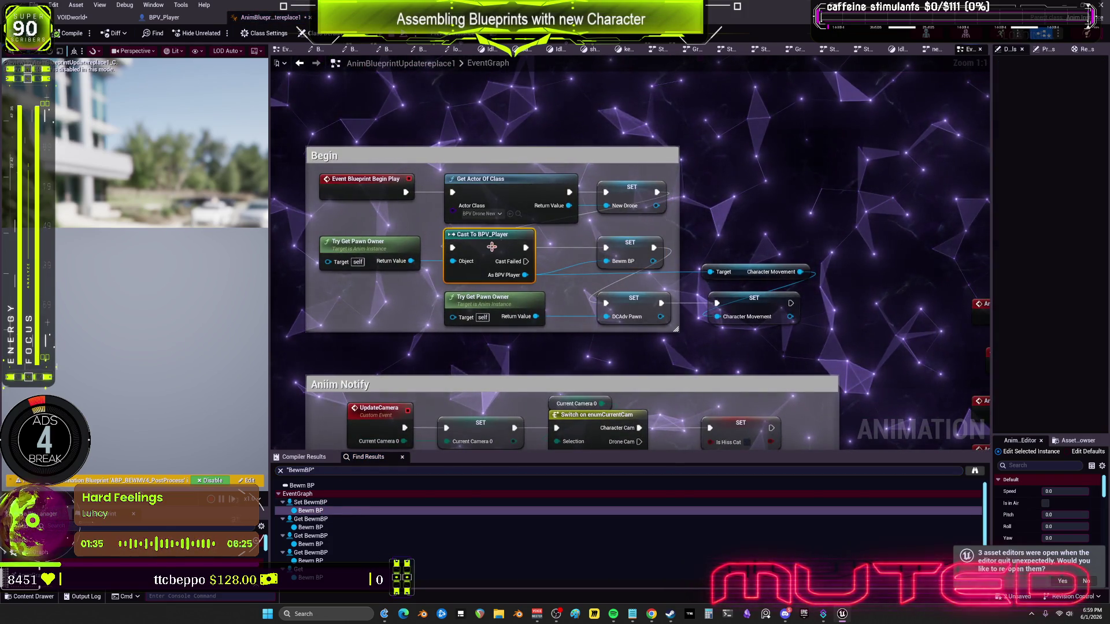
key(ctrl+z)
key(ctrl+z)
key(ctrl+z)
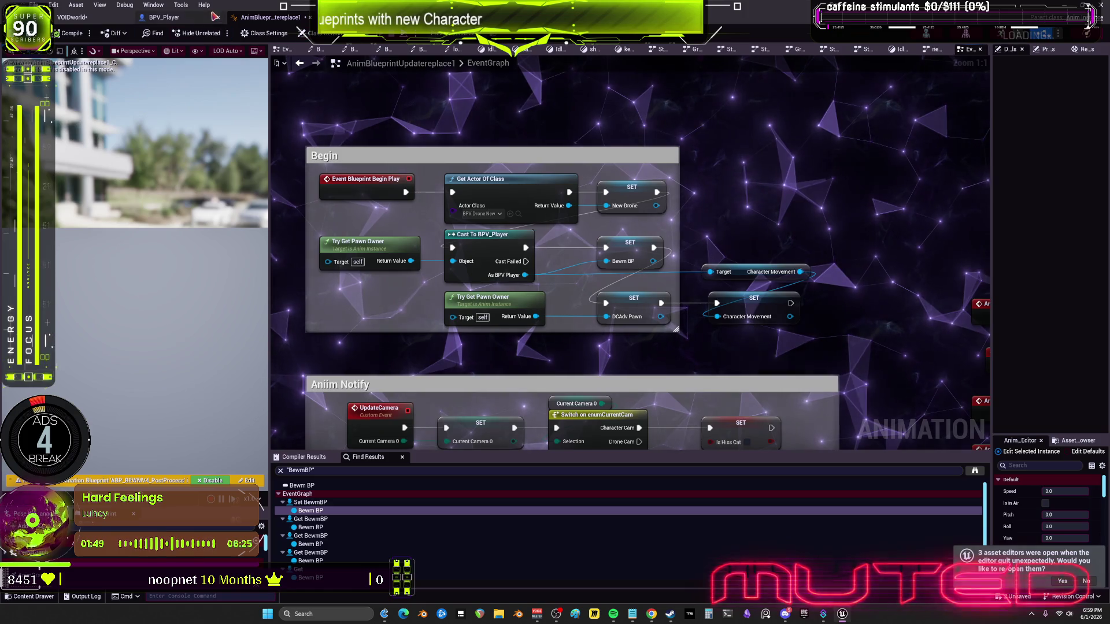
Duplicate the Get Actor Of Class node and set its class to BPV_Player
click(548, 178)
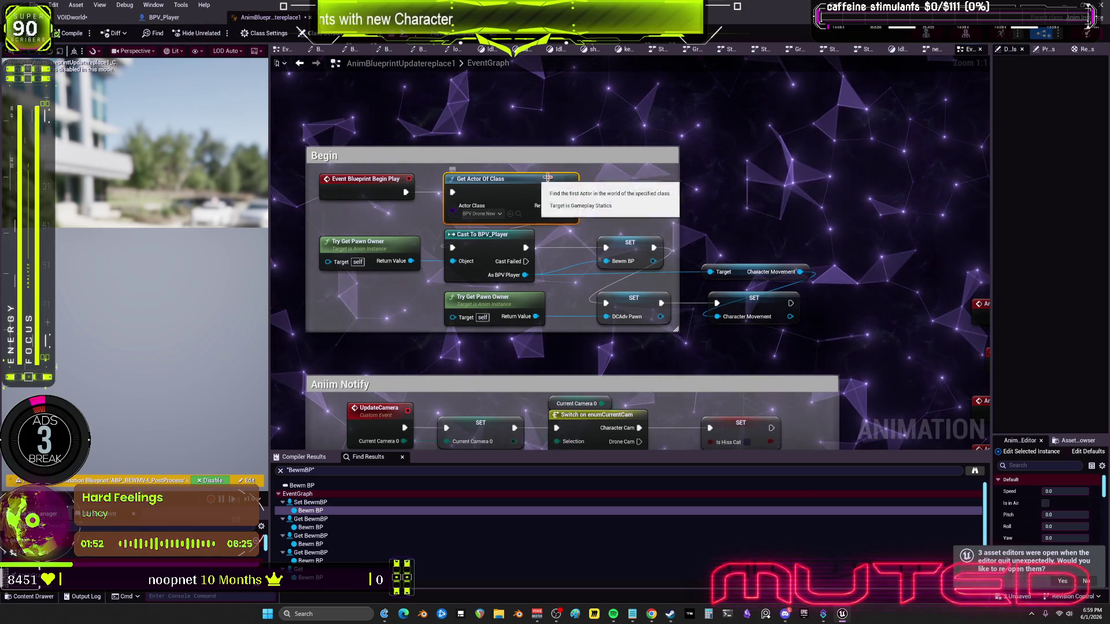
click(719, 116)
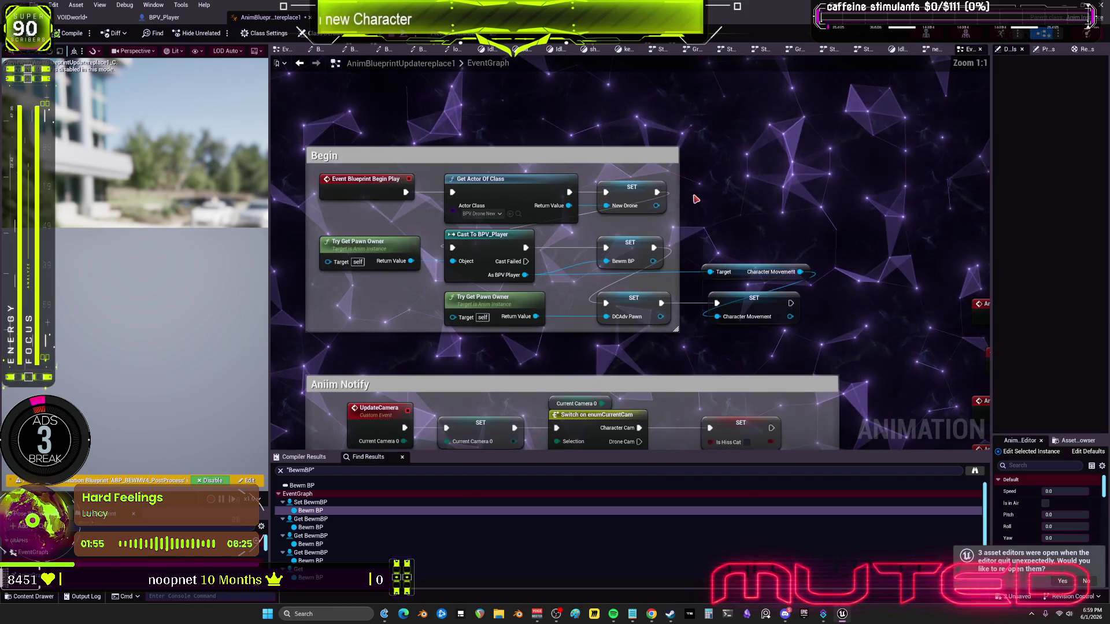
click(502, 184)
key(ctrl+c)
key(ctrl+v)
click(775, 171)
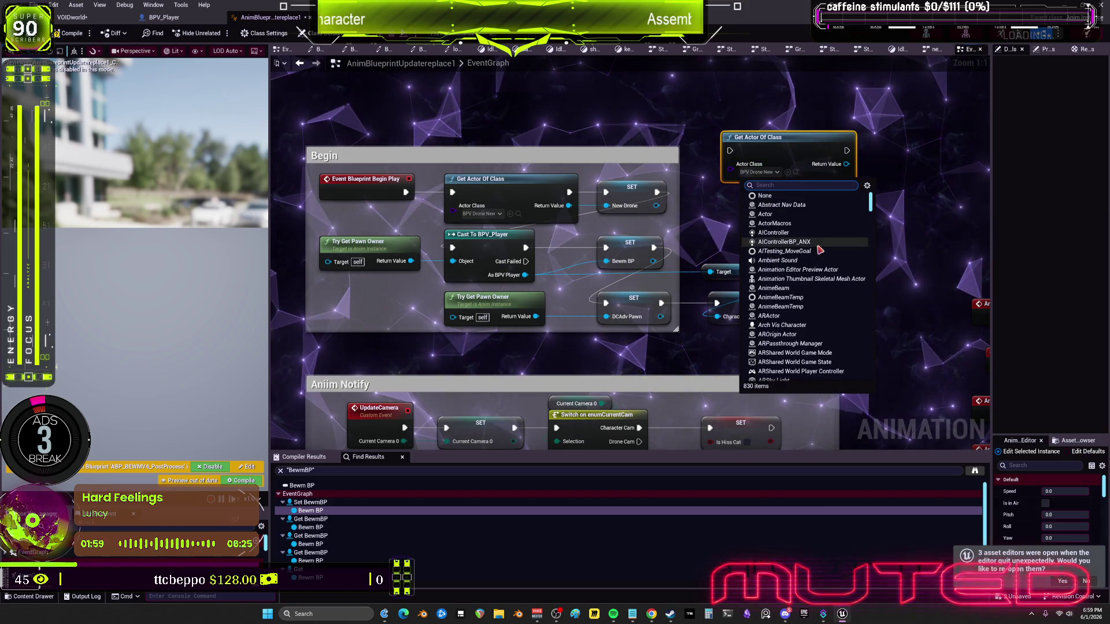
scroll(824, 279, down, 5)
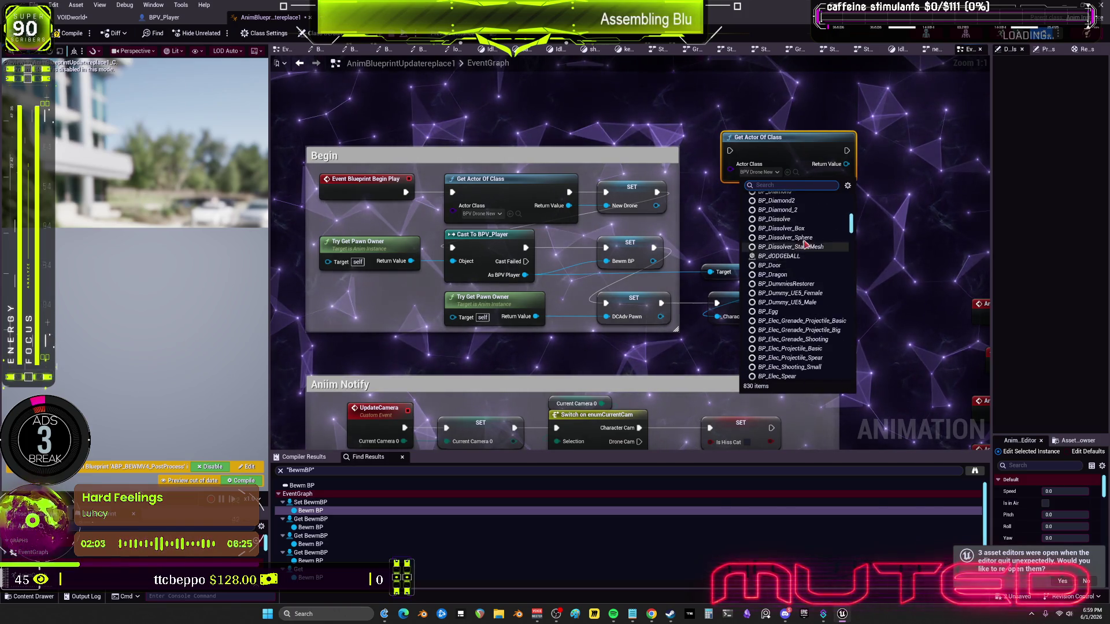
scroll(808, 271, down, 5)
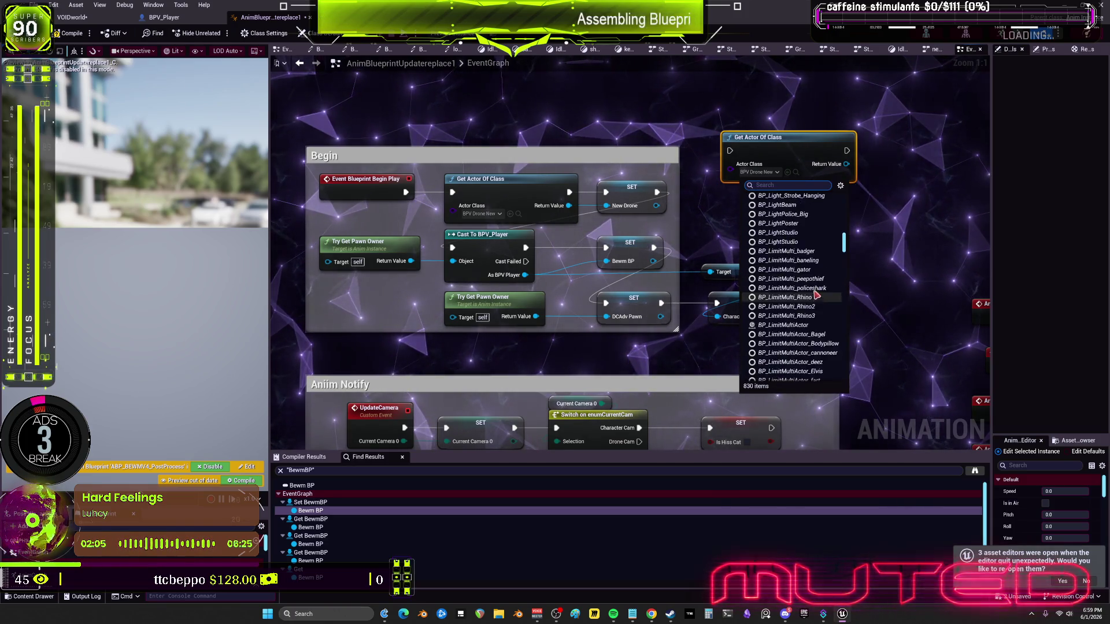
scroll(817, 297, down, 5)
scroll(815, 304, down, 5)
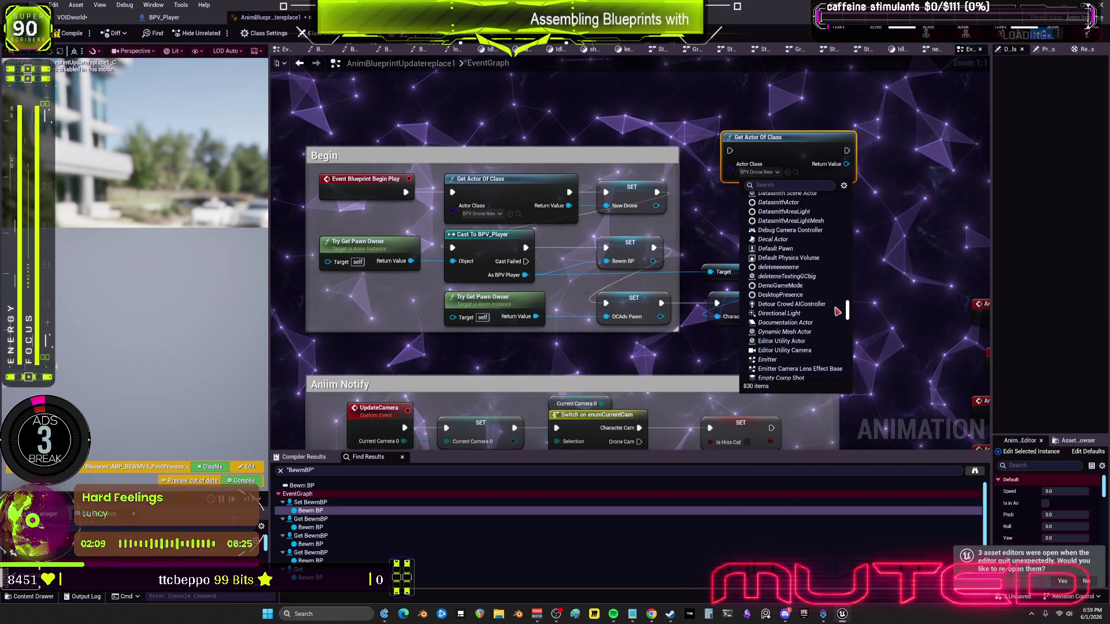
scroll(839, 308, up, 1)
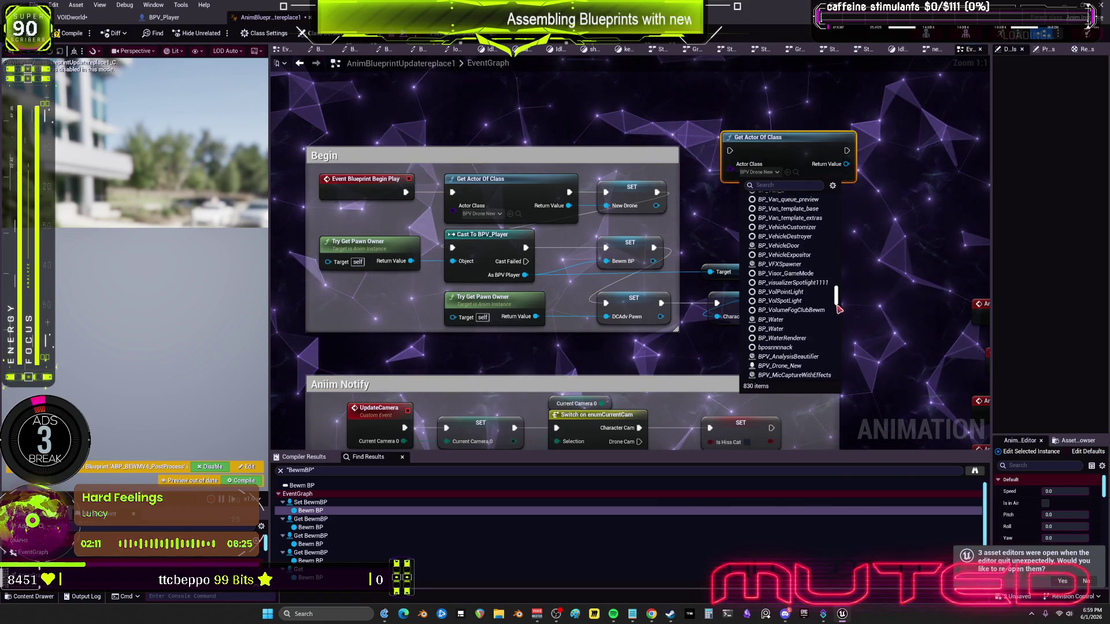
scroll(803, 325, down, 1)
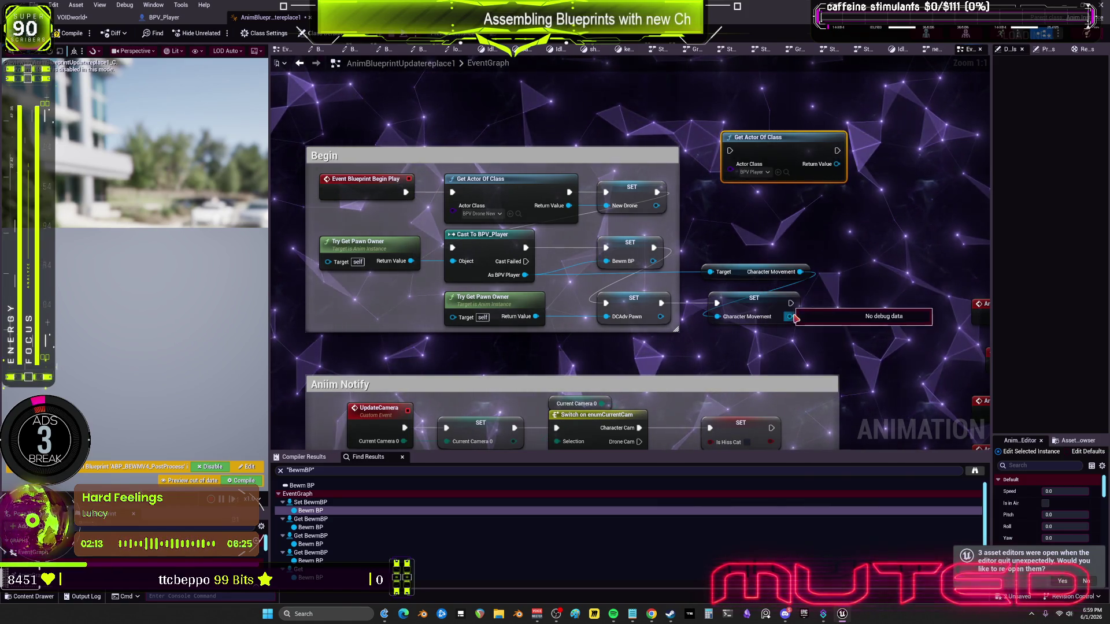
Wire the copy into SET Bewm BP and delete the Cast To BPV_Player and Try Get Pawn Owner nodes
mouse_move(839, 164)
mouse_down()
mouse_move(607, 256)
mouse_move(616, 260)
mouse_up()
drag(656, 191, 730, 150)
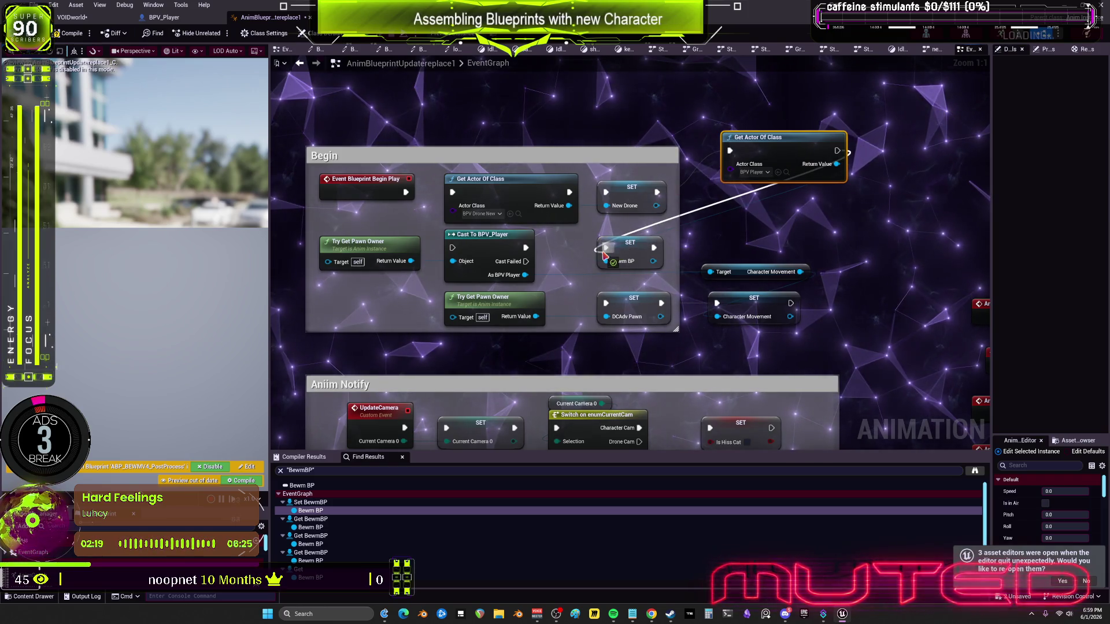
drag(604, 255, 606, 258)
click(505, 245)
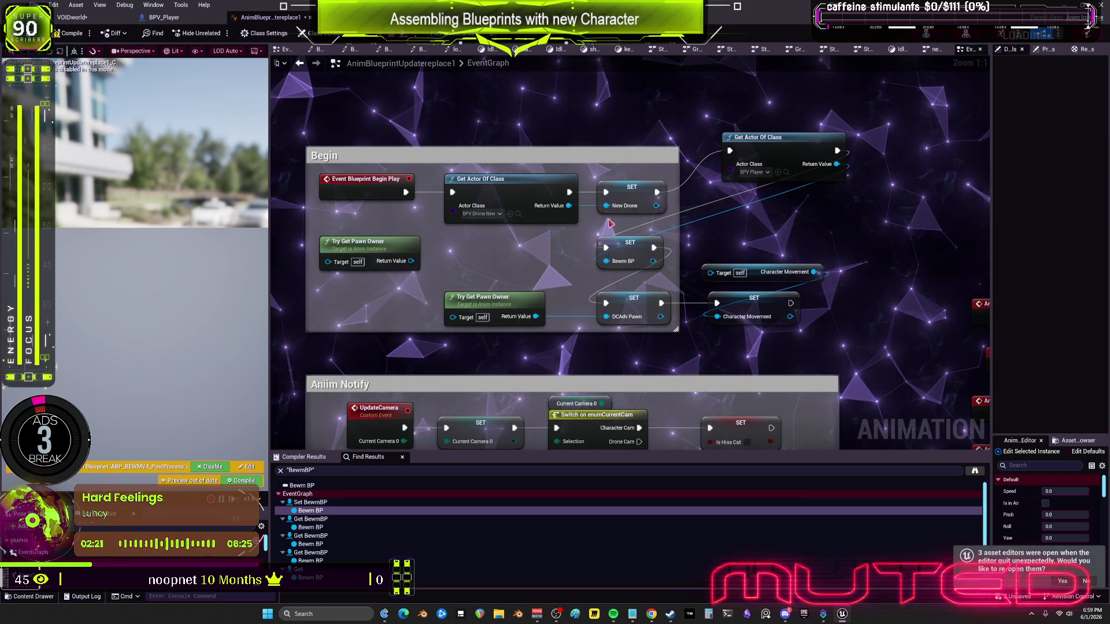
key(Delete)
key(ctrl+v)
click(364, 242)
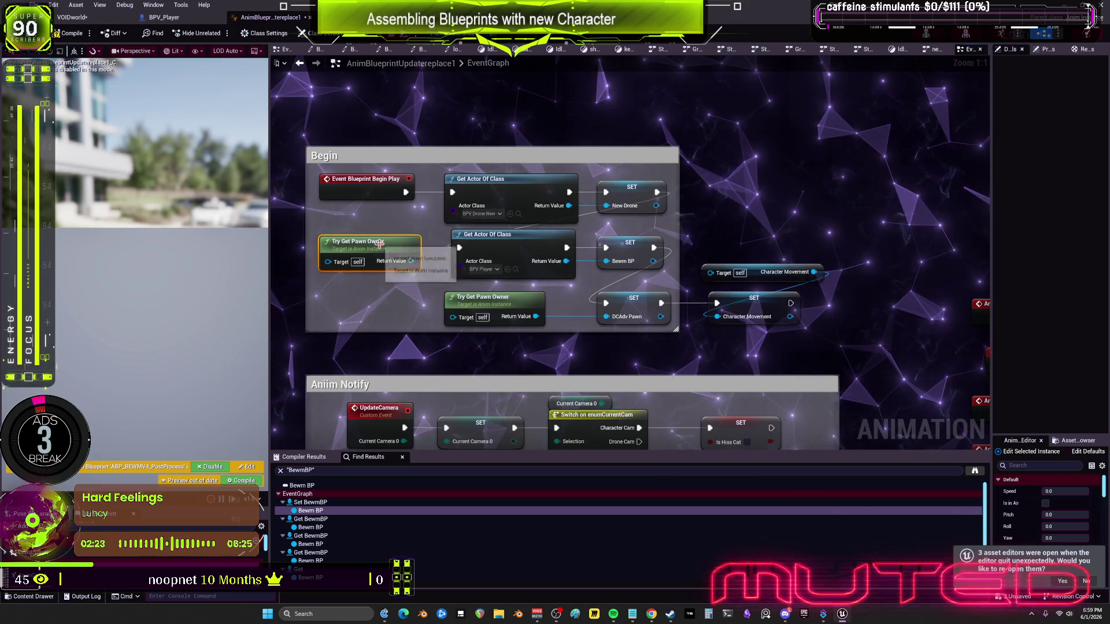
key(Delete)
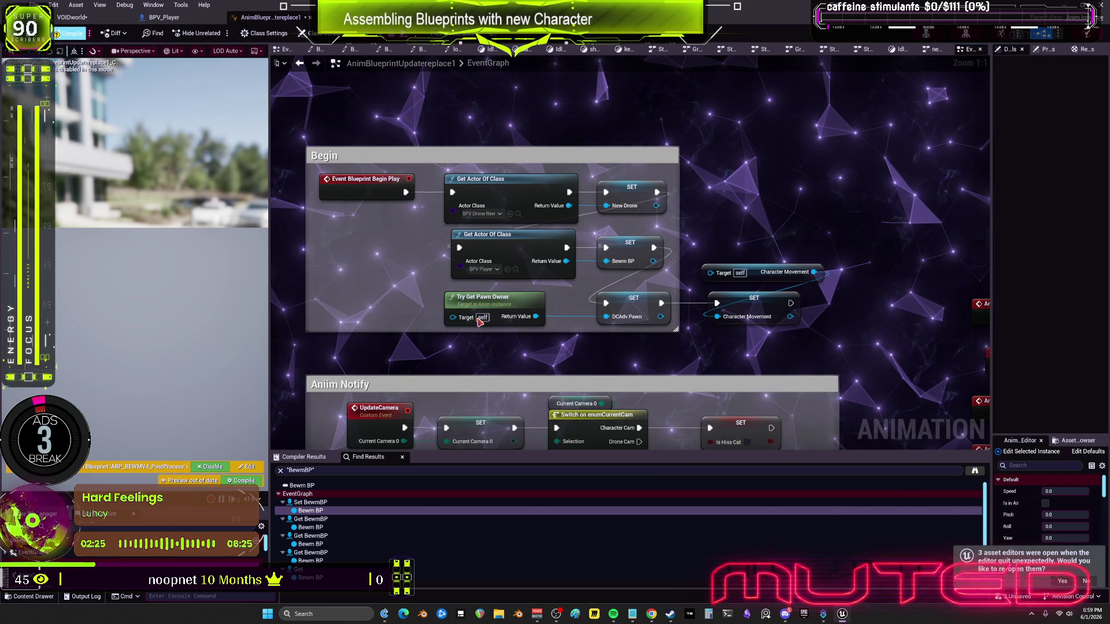
scroll(525, 362, down, 2)
scroll(827, 200, up, 2)
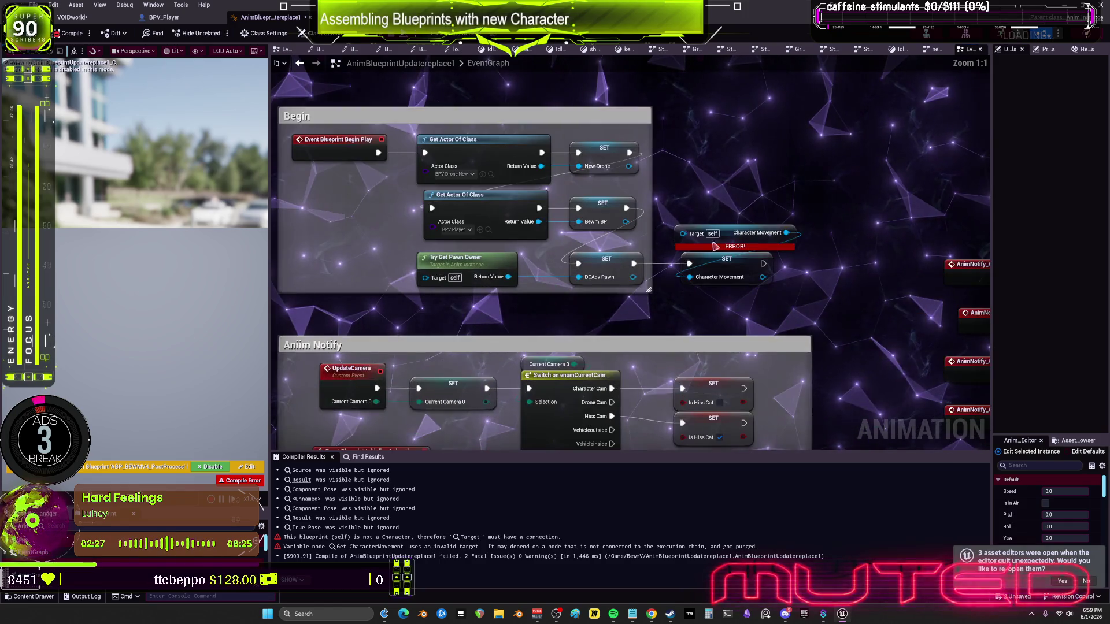
Add a Get Character Movement node from Bewm BP, wire it to SET, and remove the erroring getter
drag(827, 201, 661, 223)
drag(460, 244, 548, 189)
text(get)
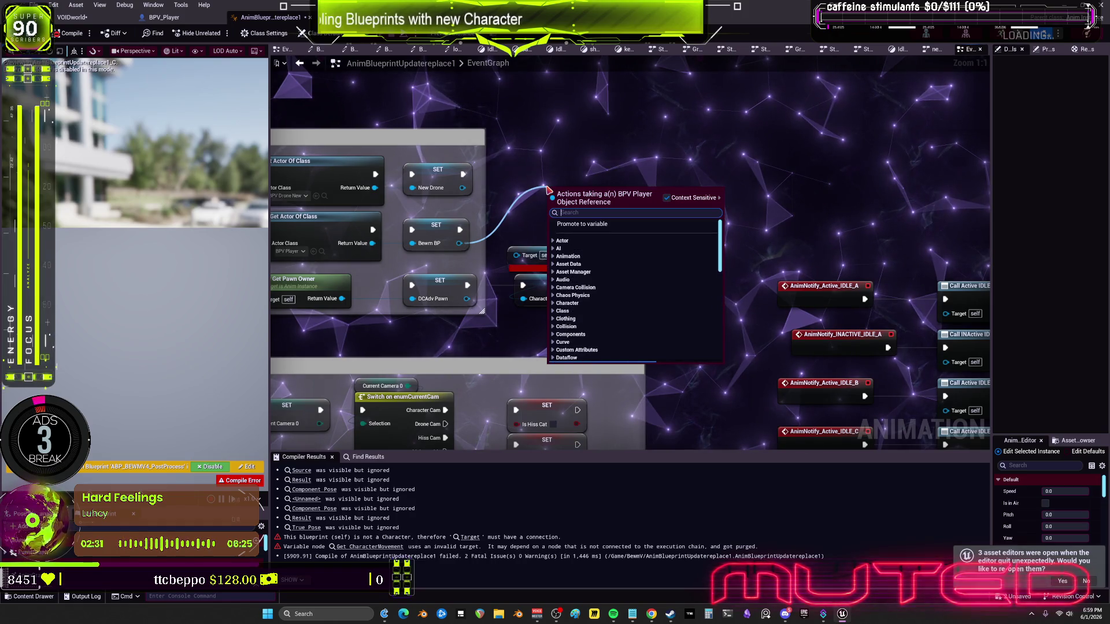
text( character movement)
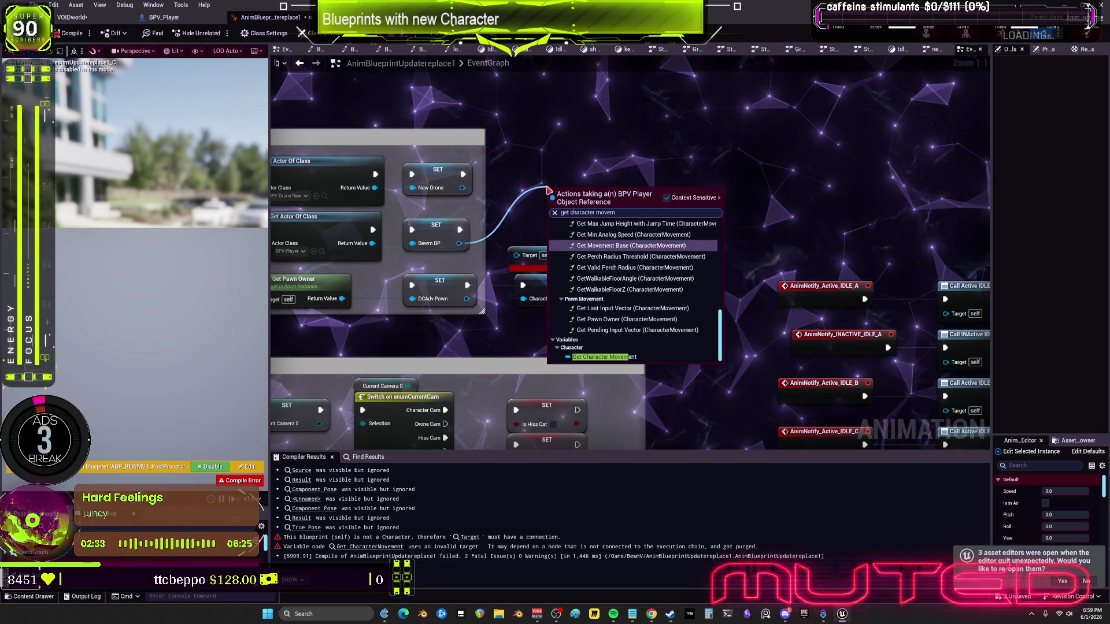
click(604, 357)
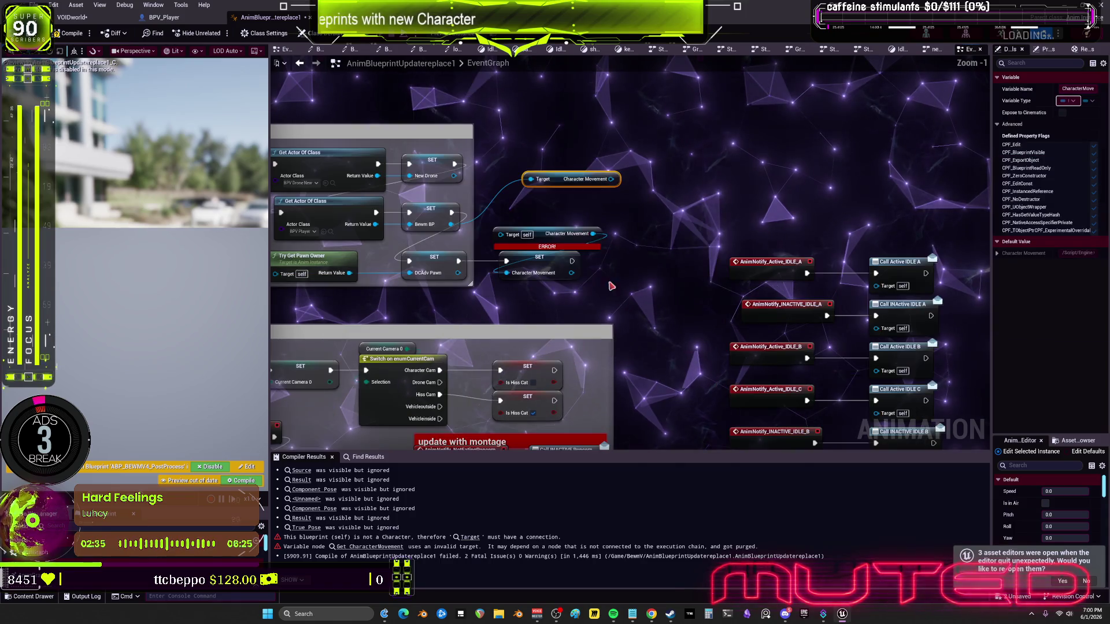
drag(608, 180, 506, 273)
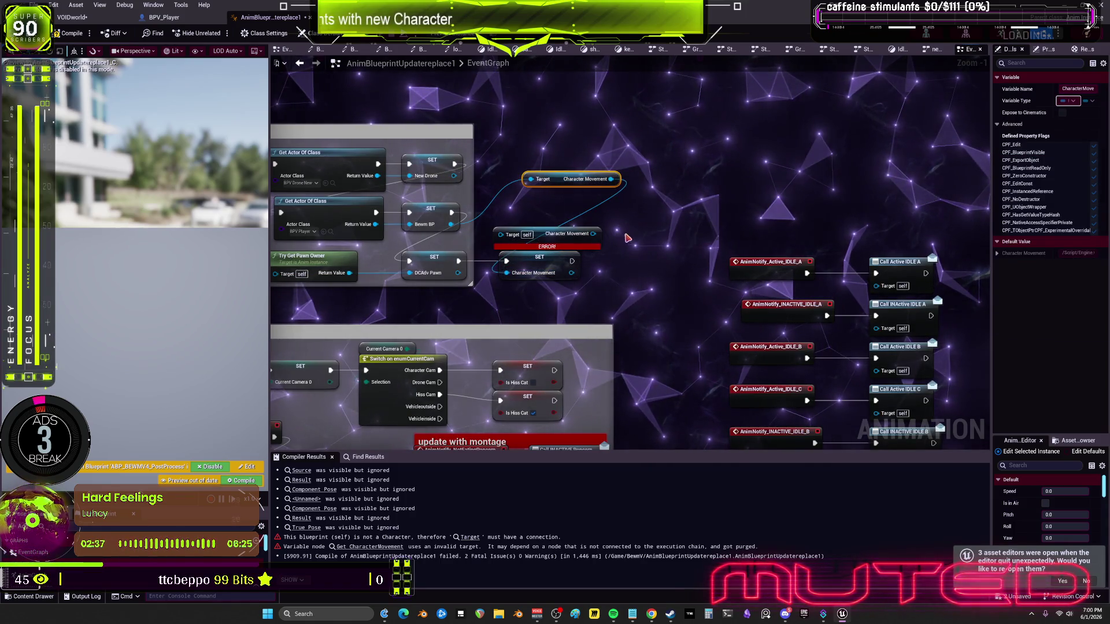
key(Delete)
drag(557, 189, 530, 223)
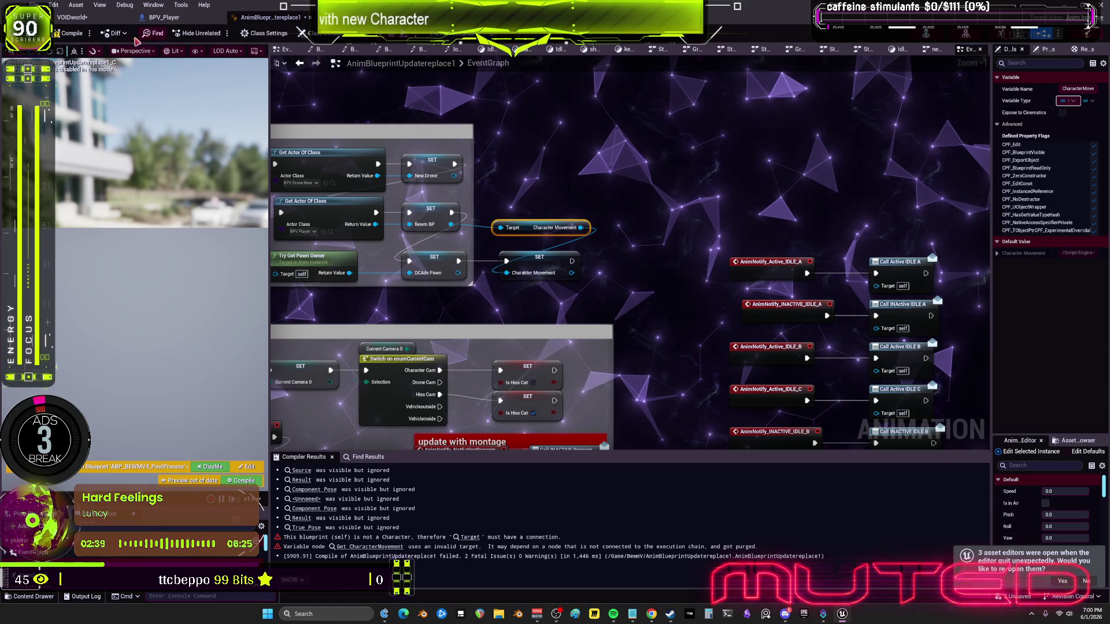
Compile the animation blueprint, then run and stop a play preview
key(F7)
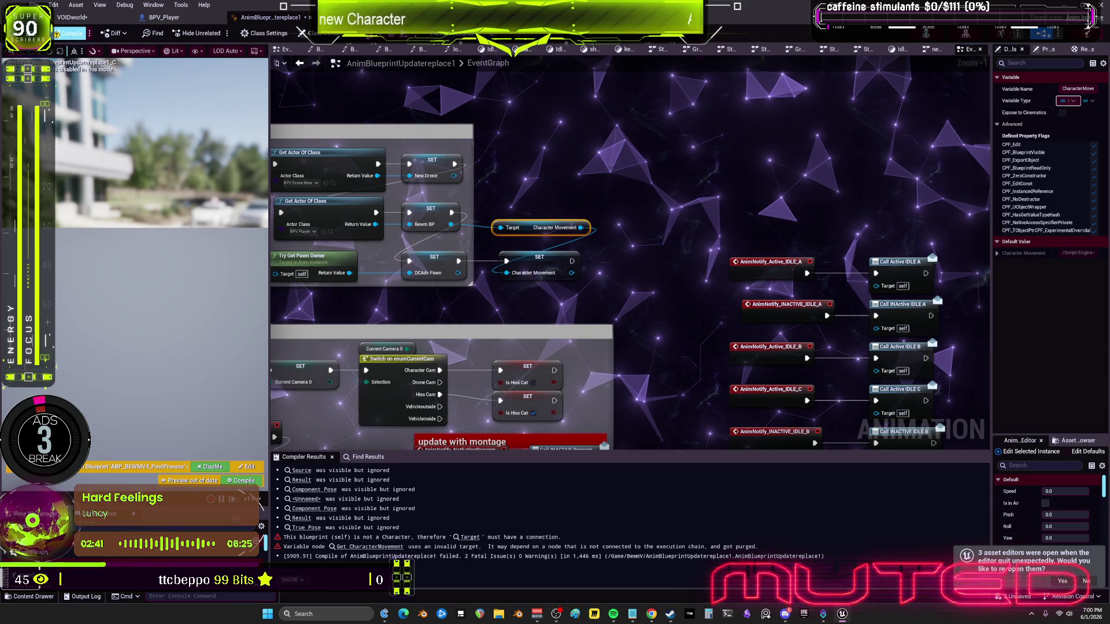
key(alt+p)
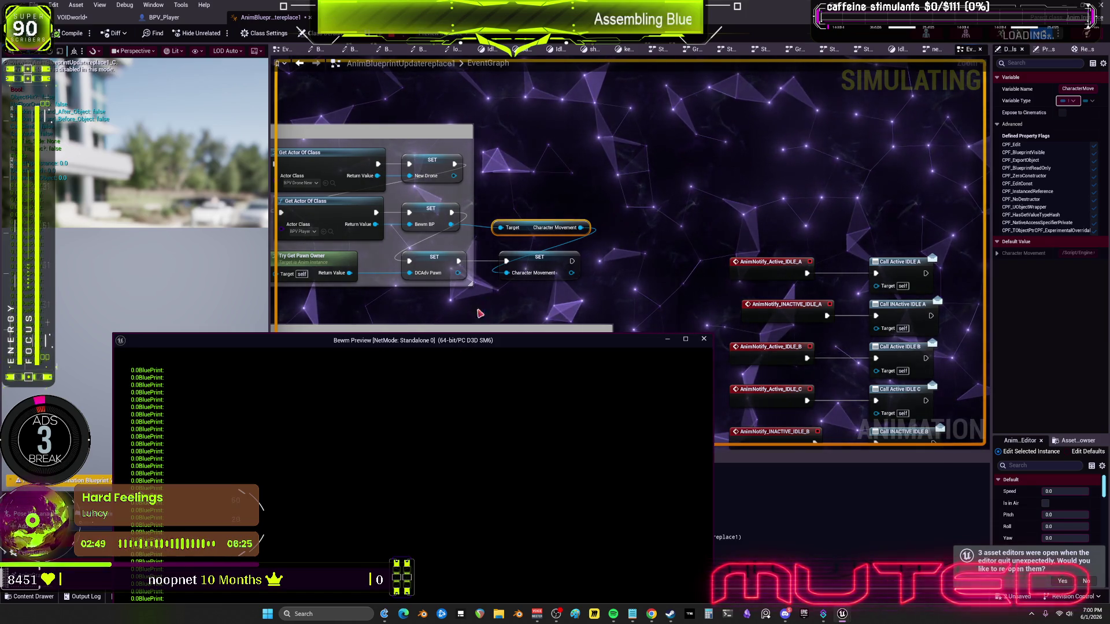
key(Escape)
scroll(578, 336, down, 5)
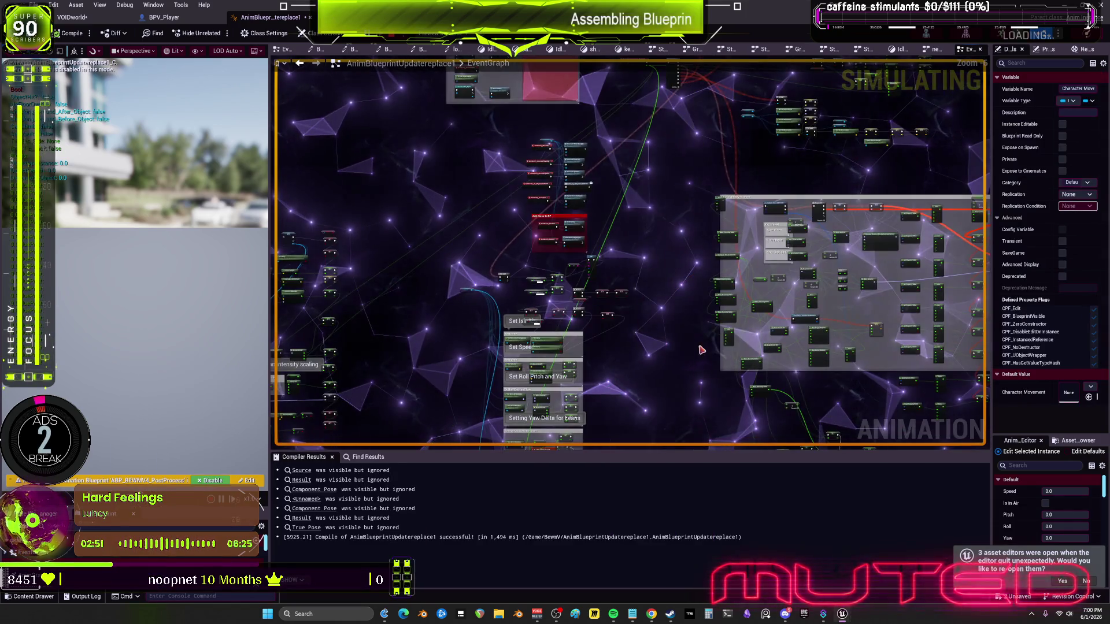
scroll(561, 292, up, 6)
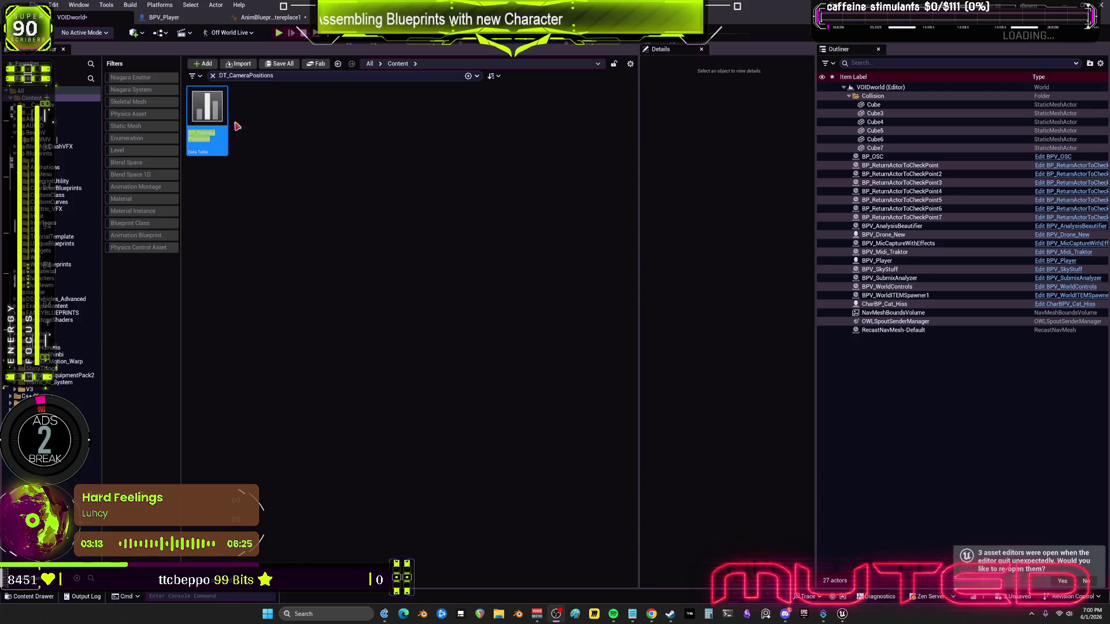
click(285, 75)
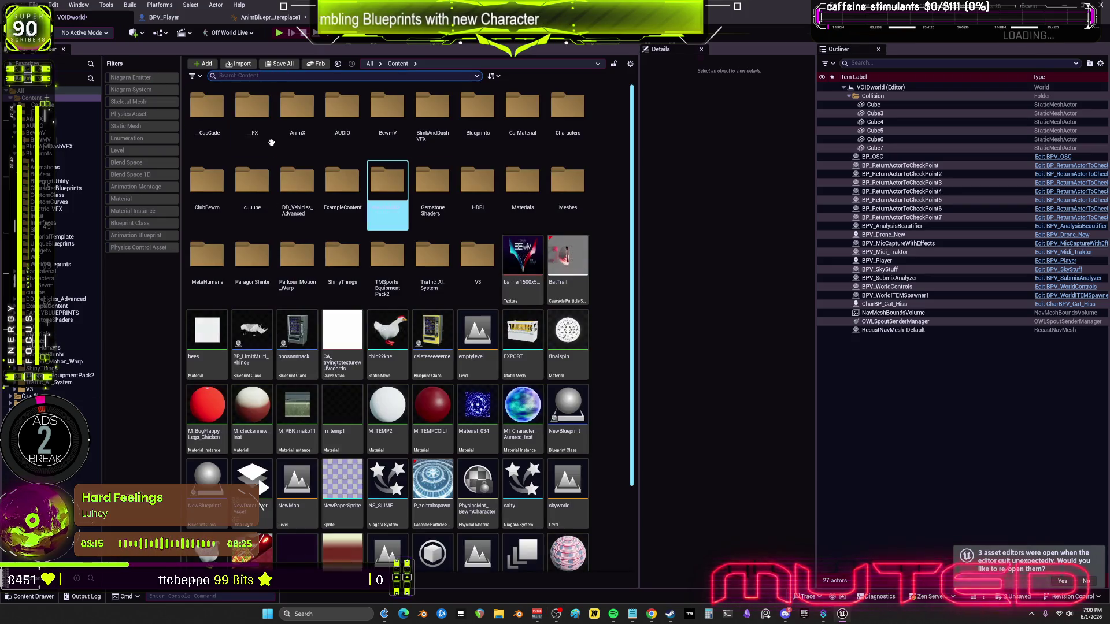
Filter content by Level, open TestLevel after saving the modified blueprint and world, and play it
click(125, 150)
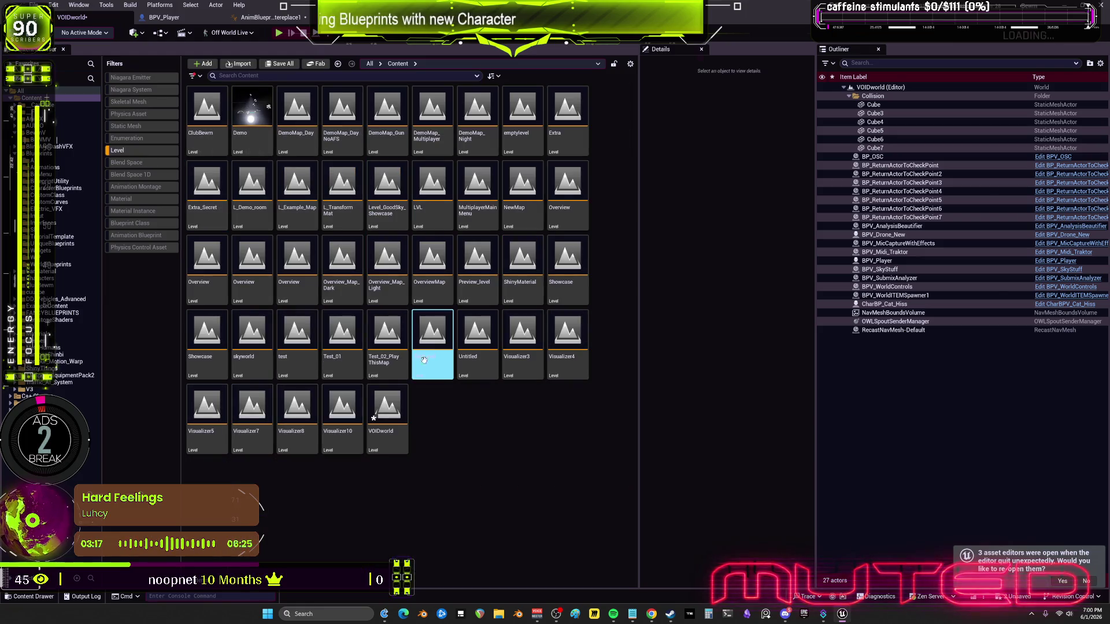
double_click(422, 334)
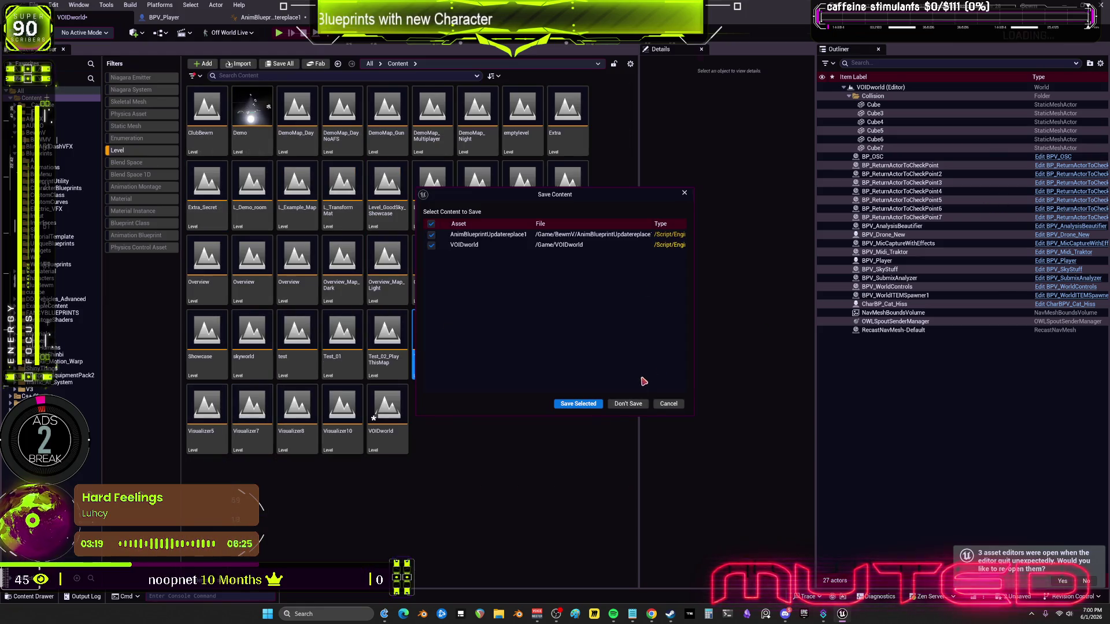
click(584, 403)
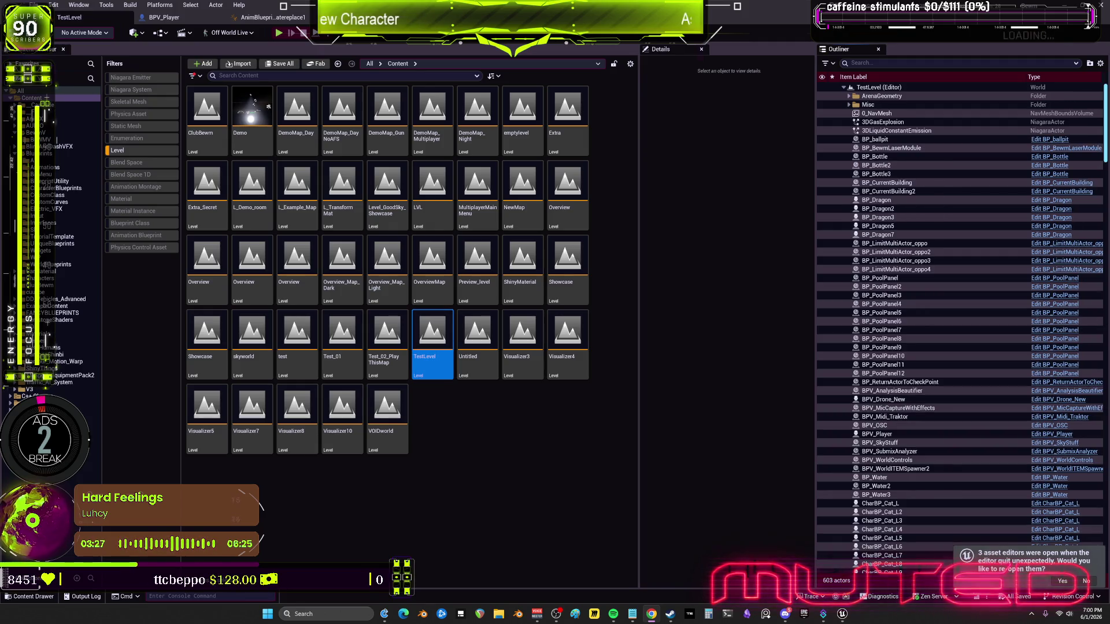
key(alt+p)
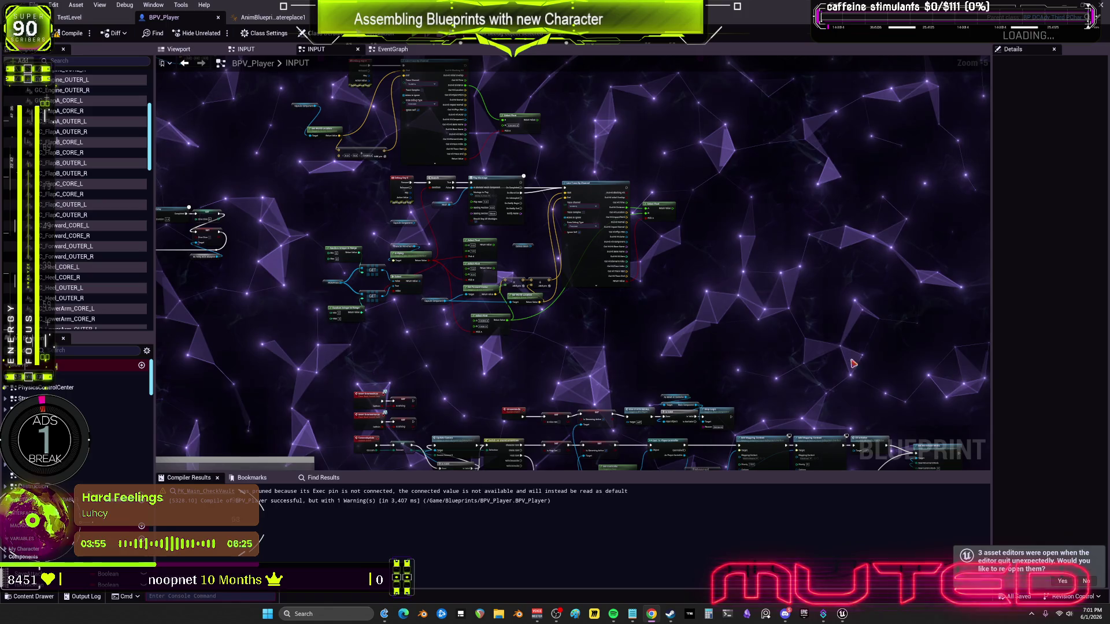
Select the EnhancedInputAction PressWS event, then bring up BPV_Player's EventGraph
scroll(382, 223, up, 5)
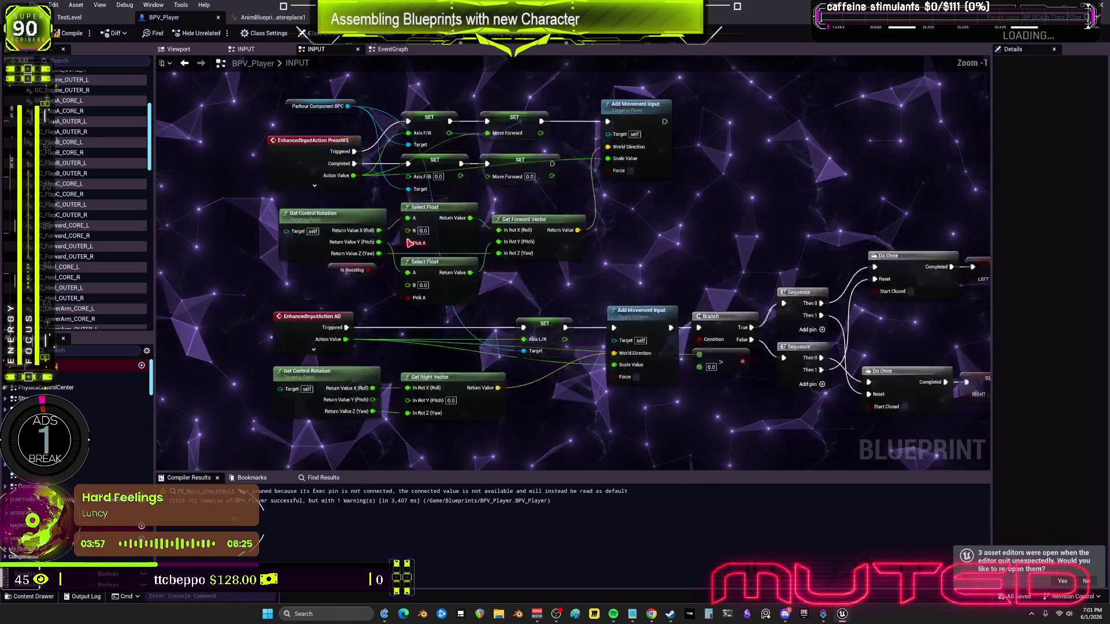
click(304, 137)
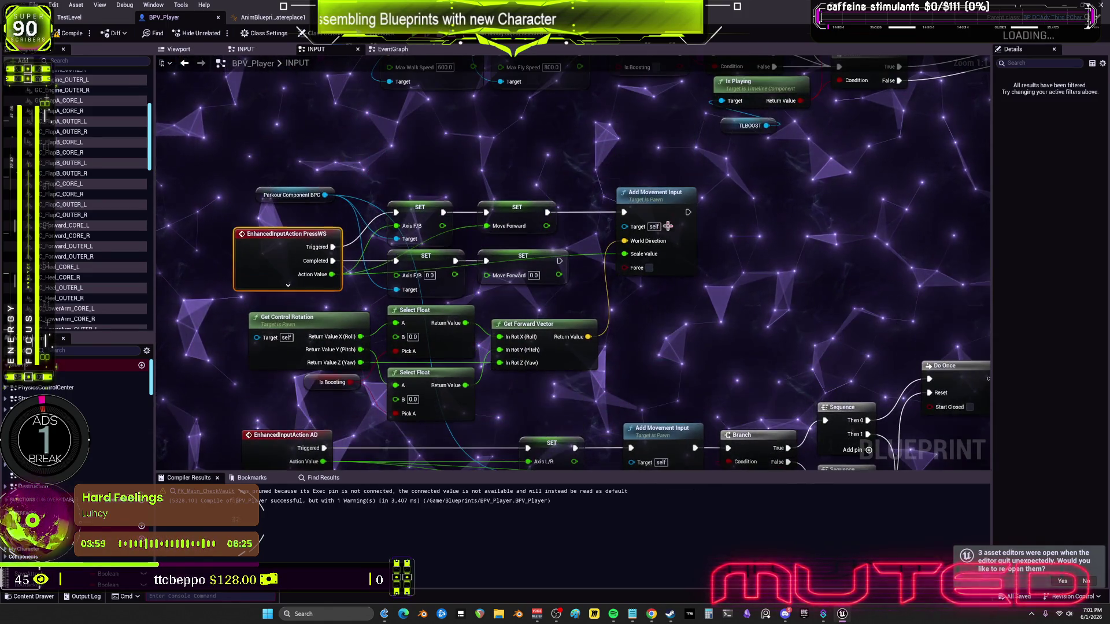
click(508, 54)
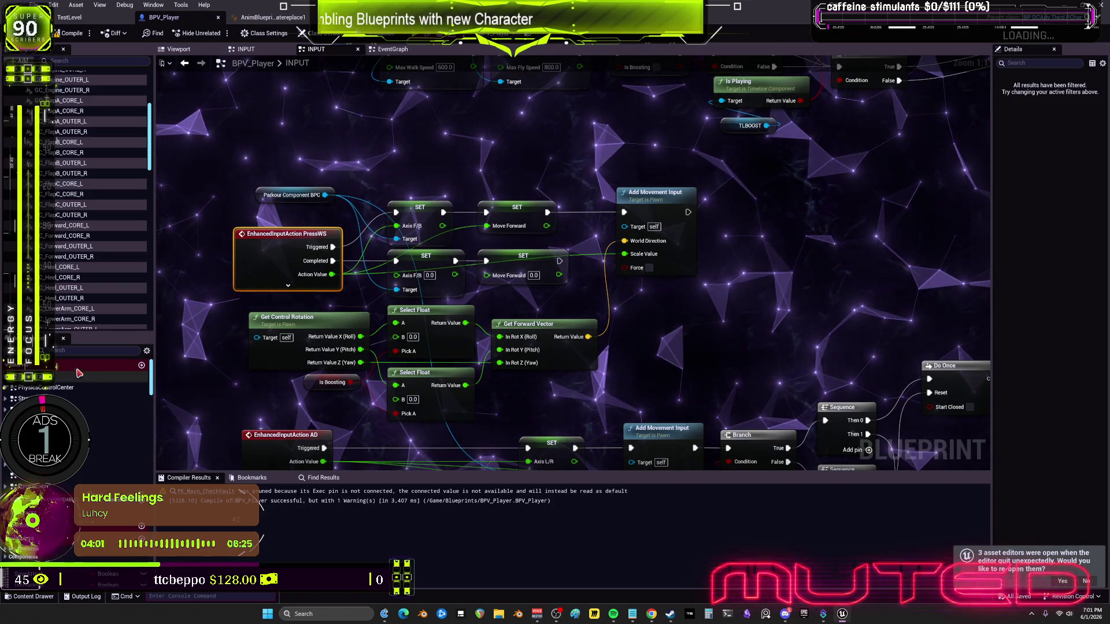
double_click(76, 387)
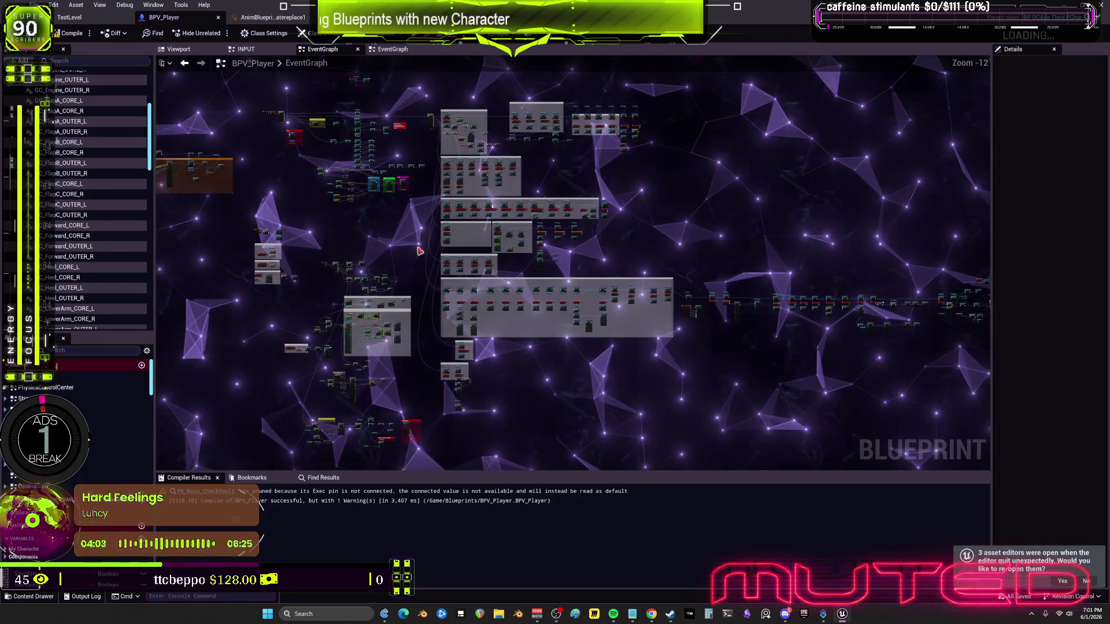
Pan across Get Actor Of Class, Setup Shock, Event BeginPlay, Sequence and Setupbewm AI nodes
scroll(466, 193, up, 12)
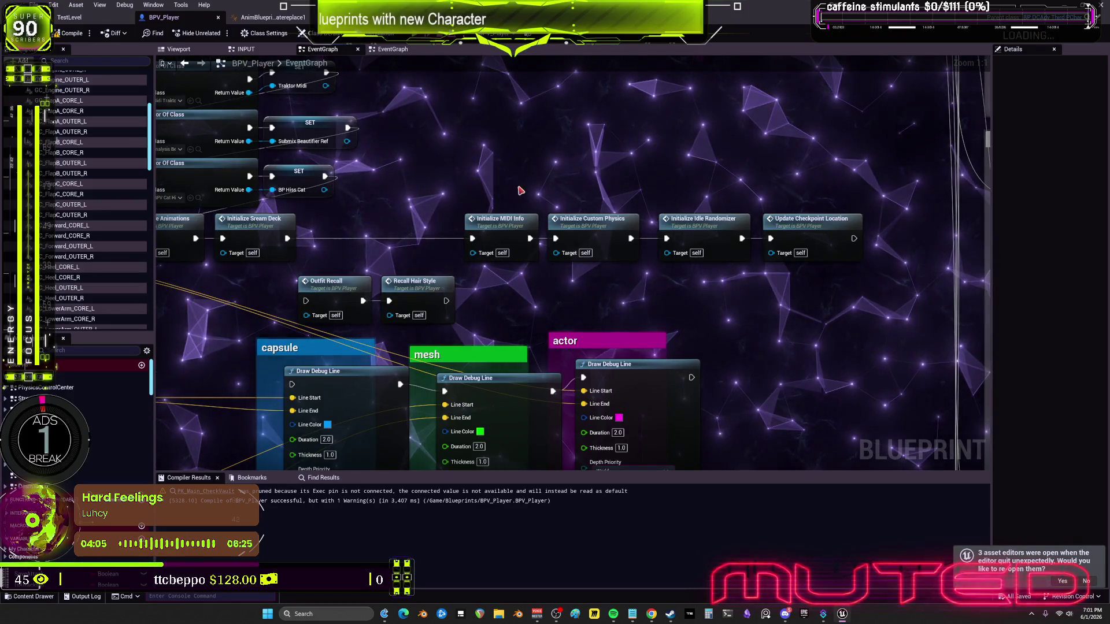
mouse_move(629, 180)
mouse_down()
mouse_move(713, 223)
mouse_move(841, 232)
mouse_up()
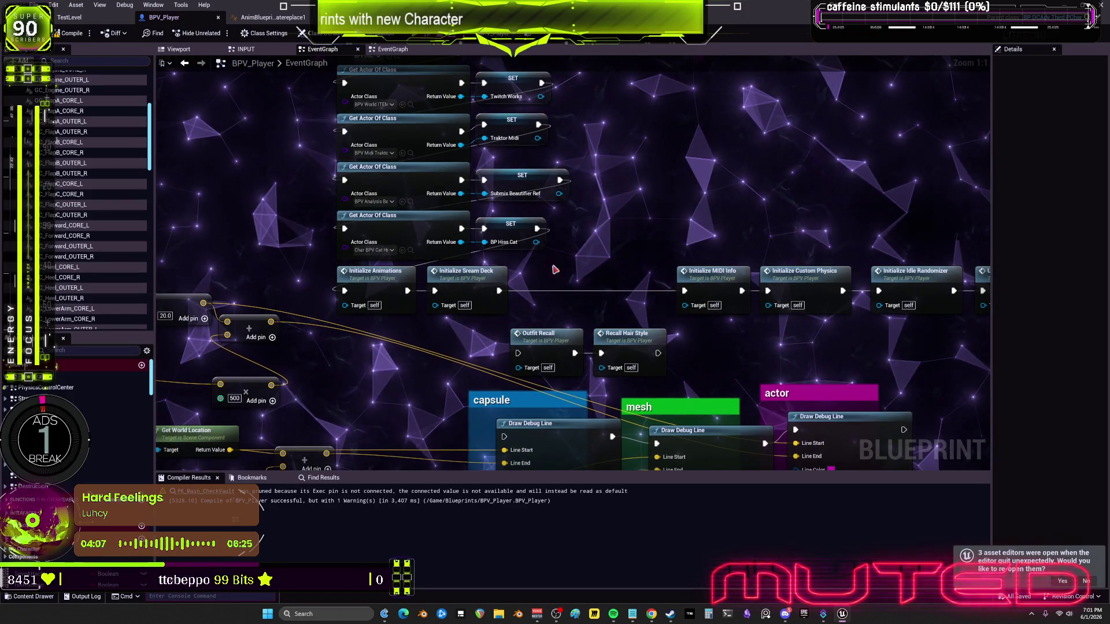
drag(524, 184, 704, 207)
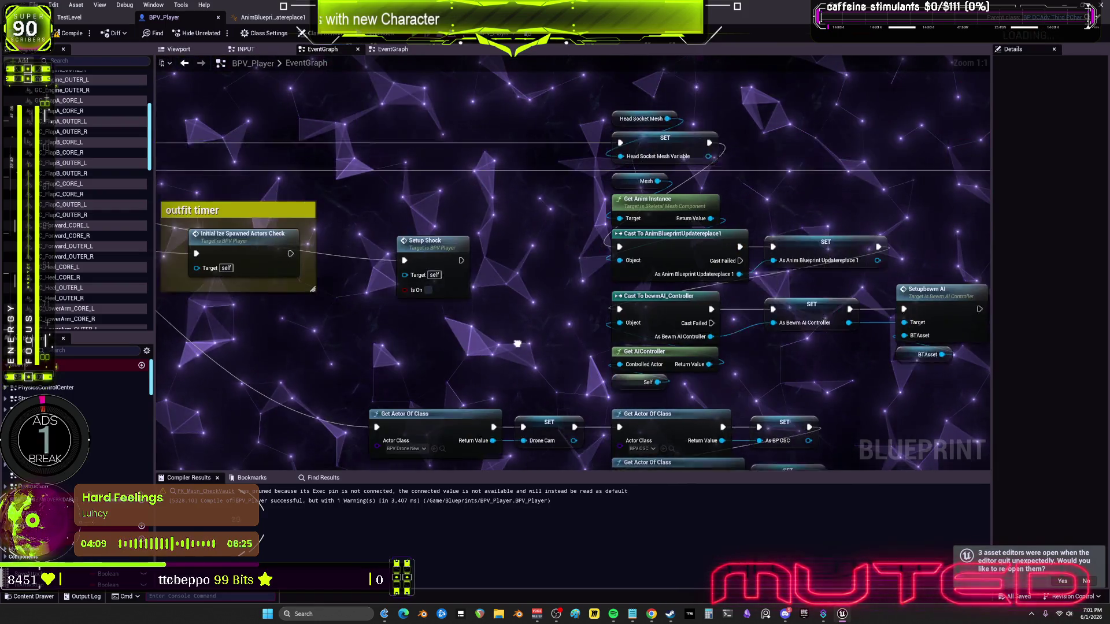
drag(485, 295, 762, 285)
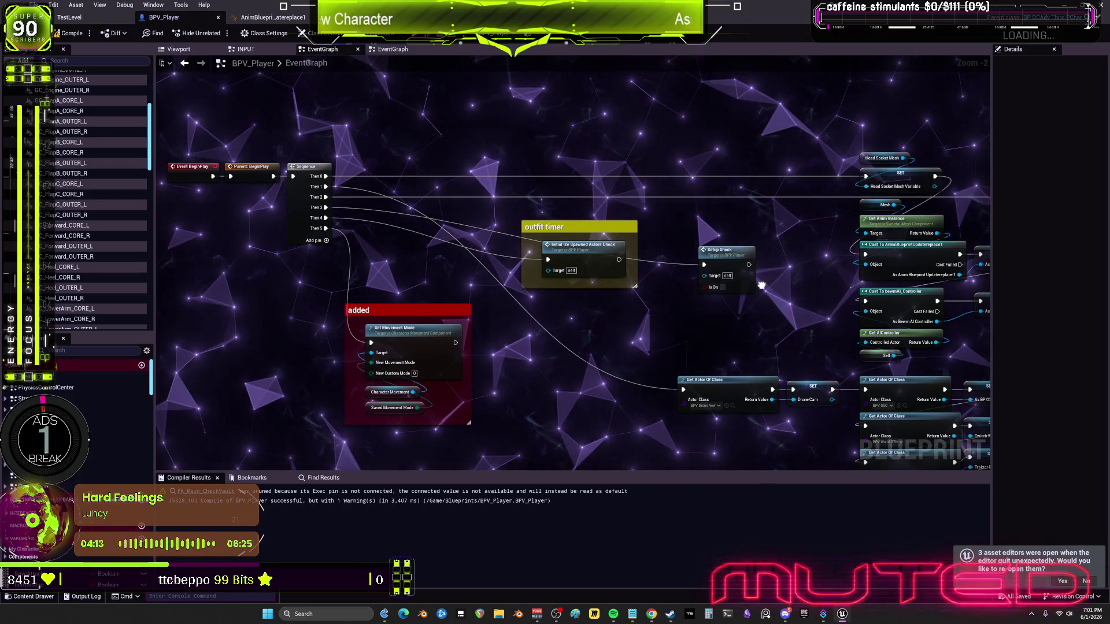
drag(975, 305, 341, 204)
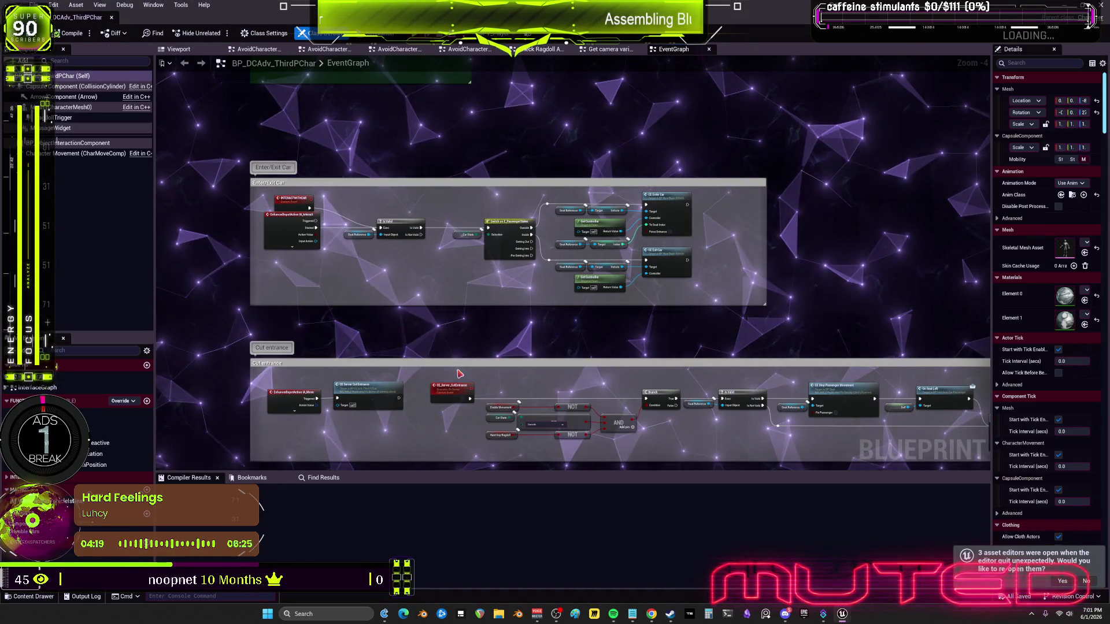
scroll(459, 374, down, 5)
scroll(420, 354, up, 9)
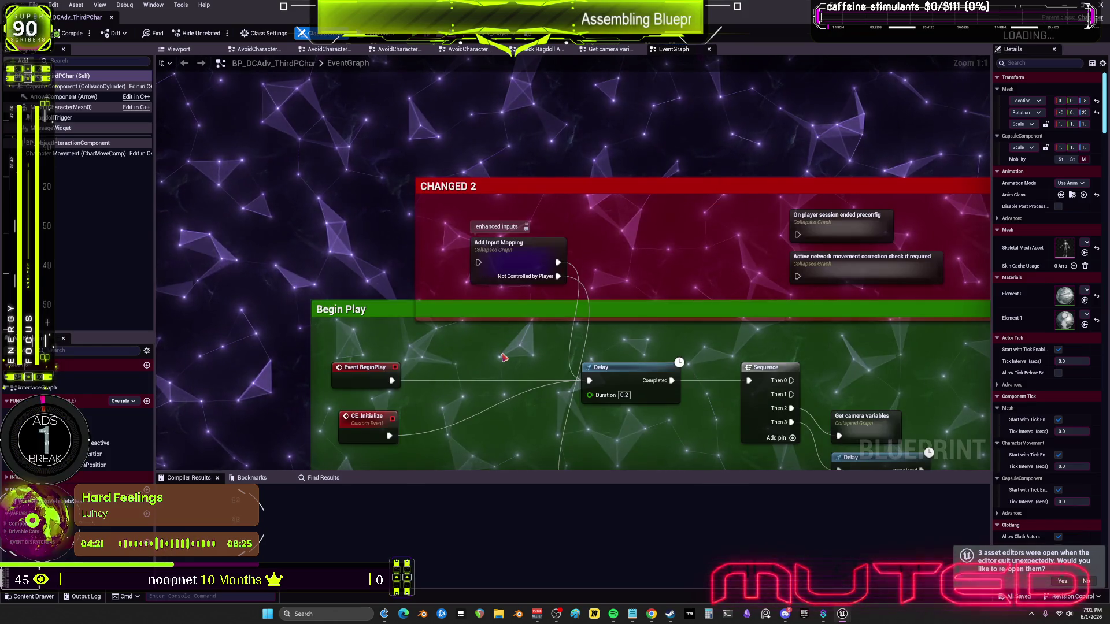
drag(556, 361, 463, 245)
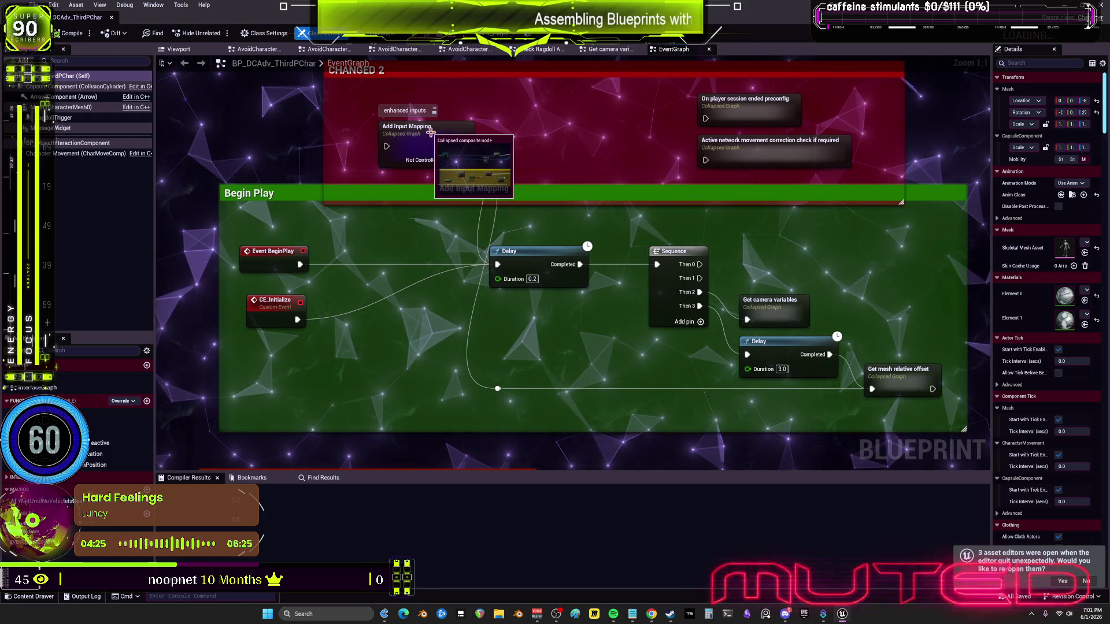
drag(782, 300, 677, 273)
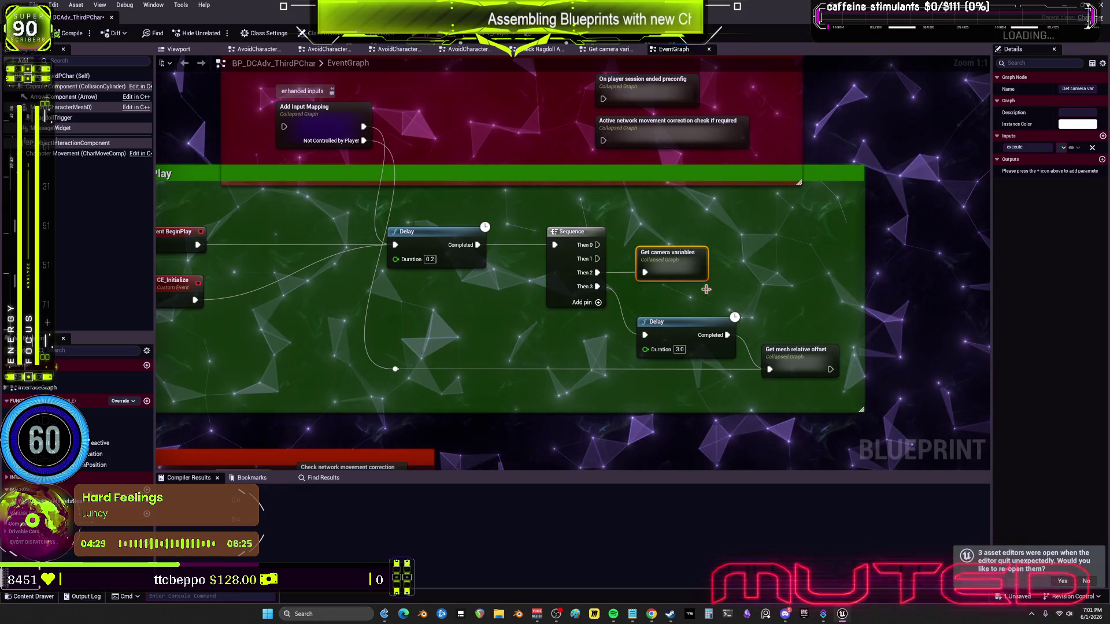
scroll(408, 347, down, 2)
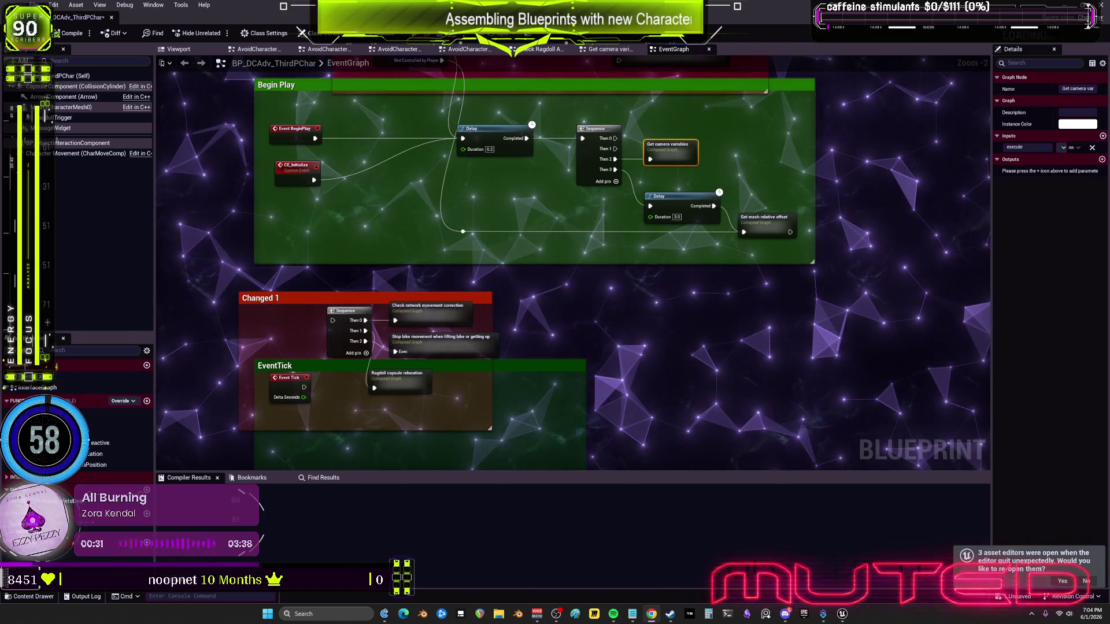
Open the Add Input Mapping collapsed graph, view Add Mapping Context and Outputs, then go back
scroll(493, 235, down, 3)
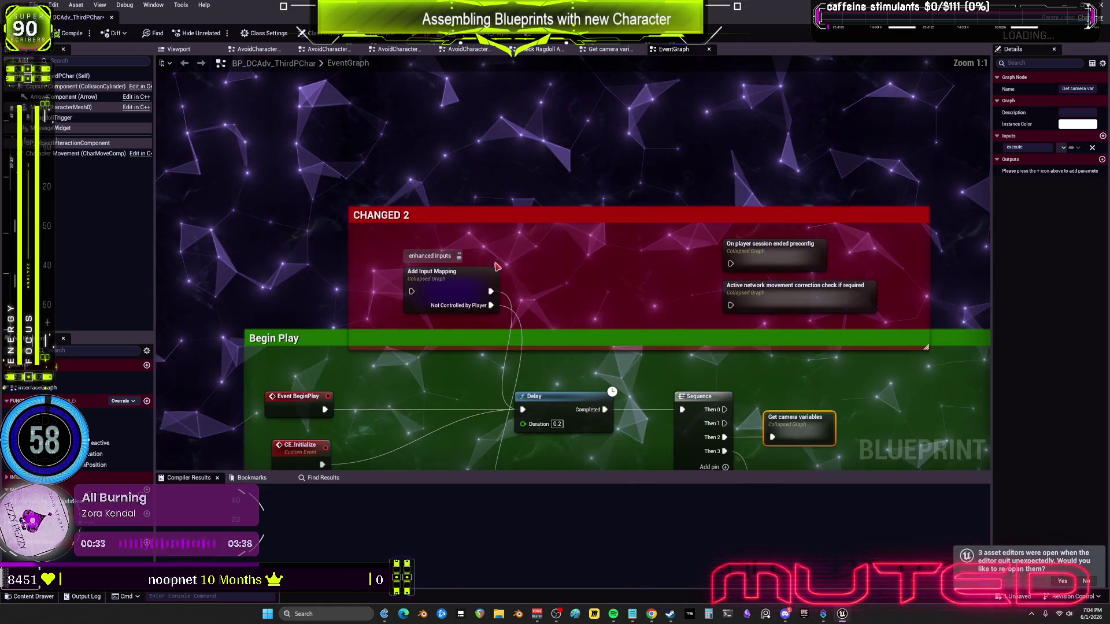
click(465, 280)
double_click(465, 280)
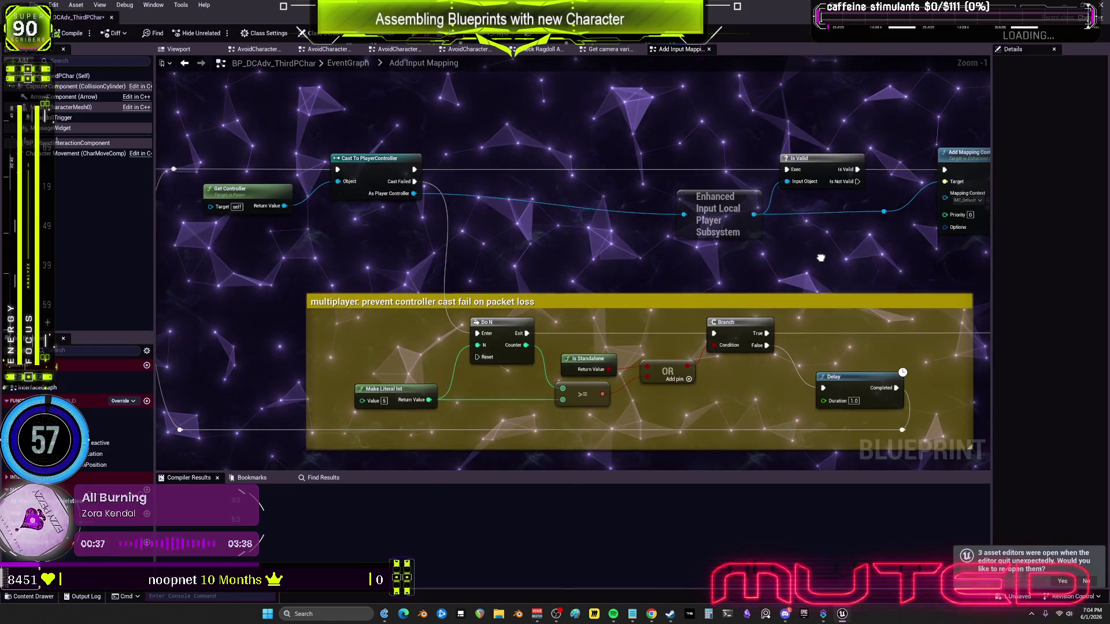
drag(818, 257, 496, 274)
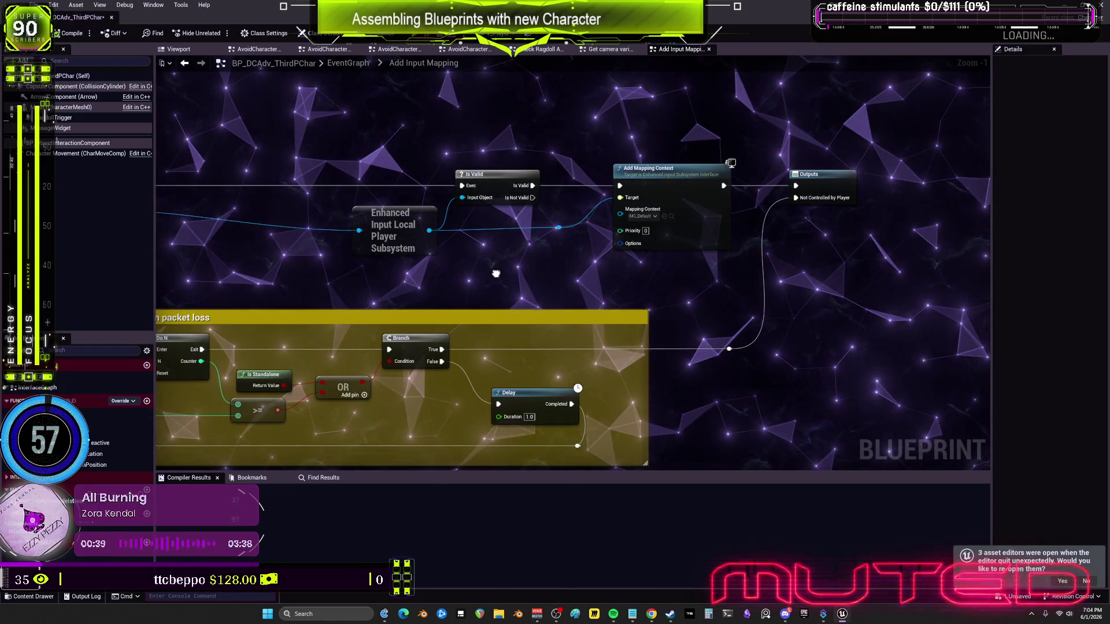
click(185, 64)
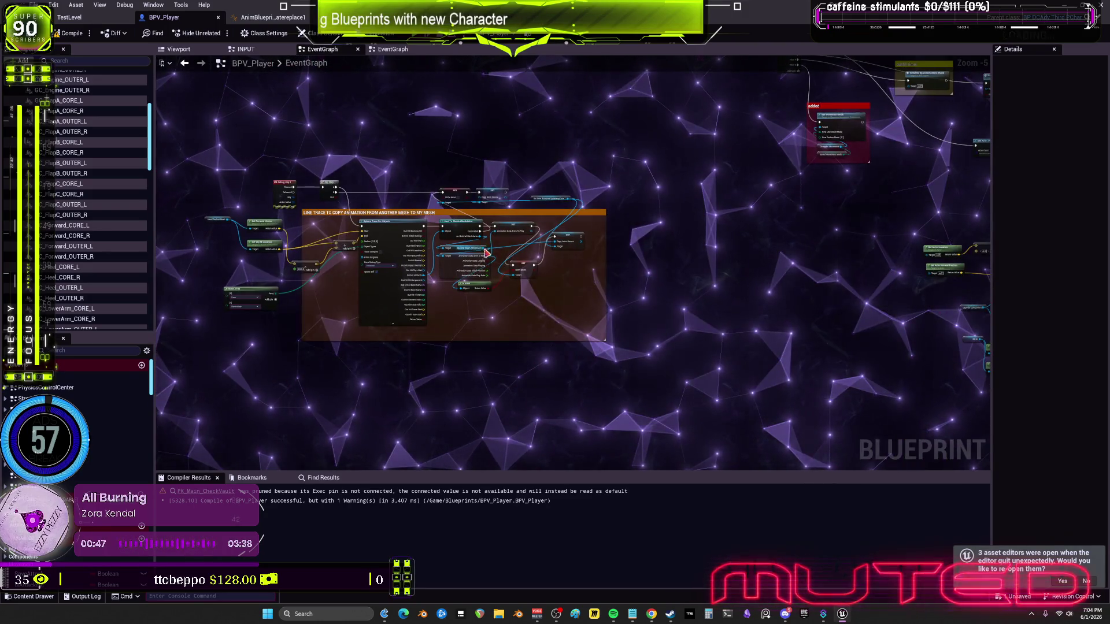
Search Find Results for 'input', enlarge the panel, and jump to the Mapping Context result
click(322, 479)
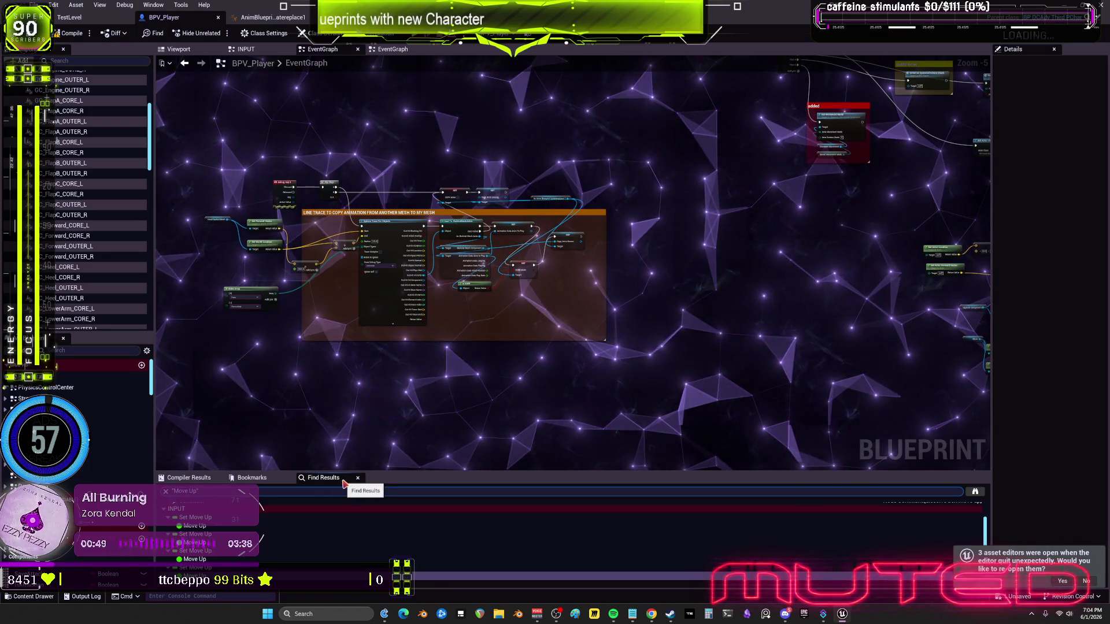
text(input)
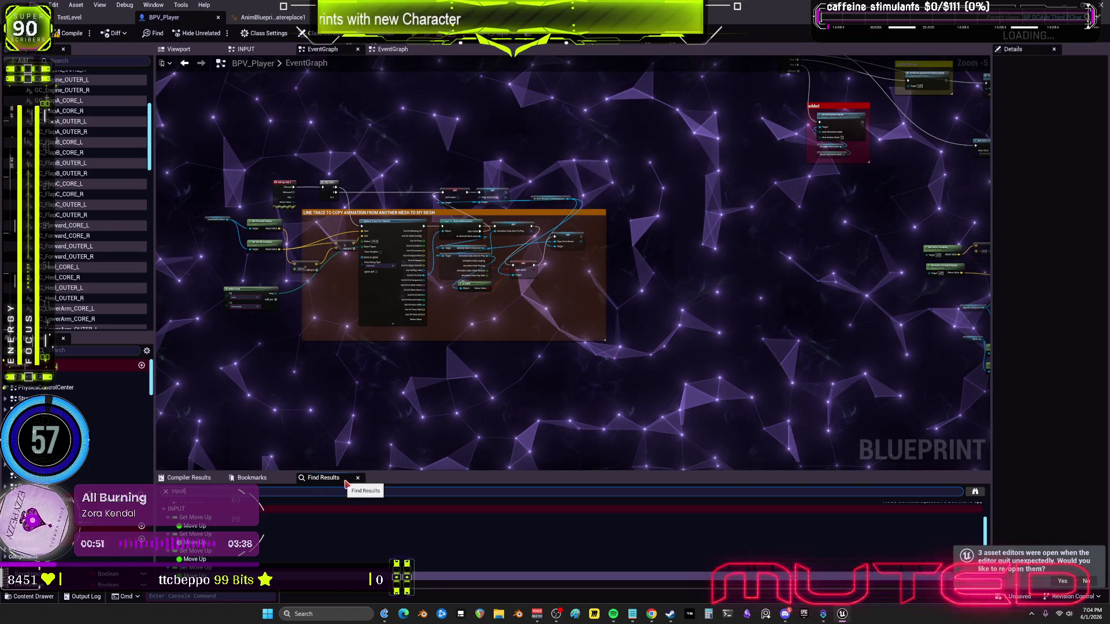
drag(278, 473, 274, 337)
scroll(273, 433, down, 3)
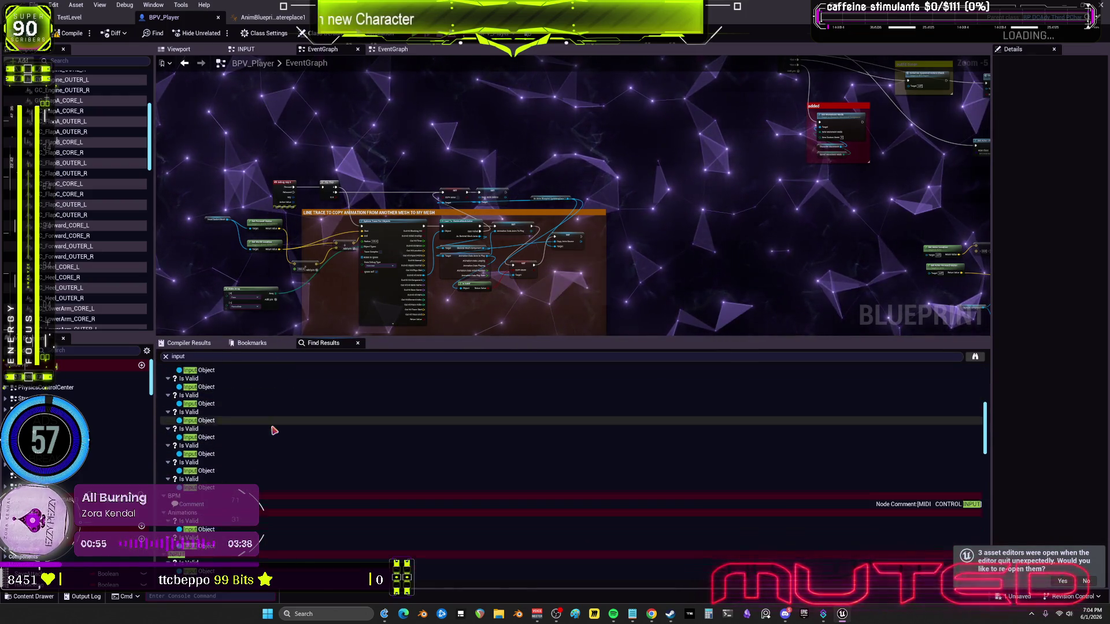
scroll(273, 433, down, 10)
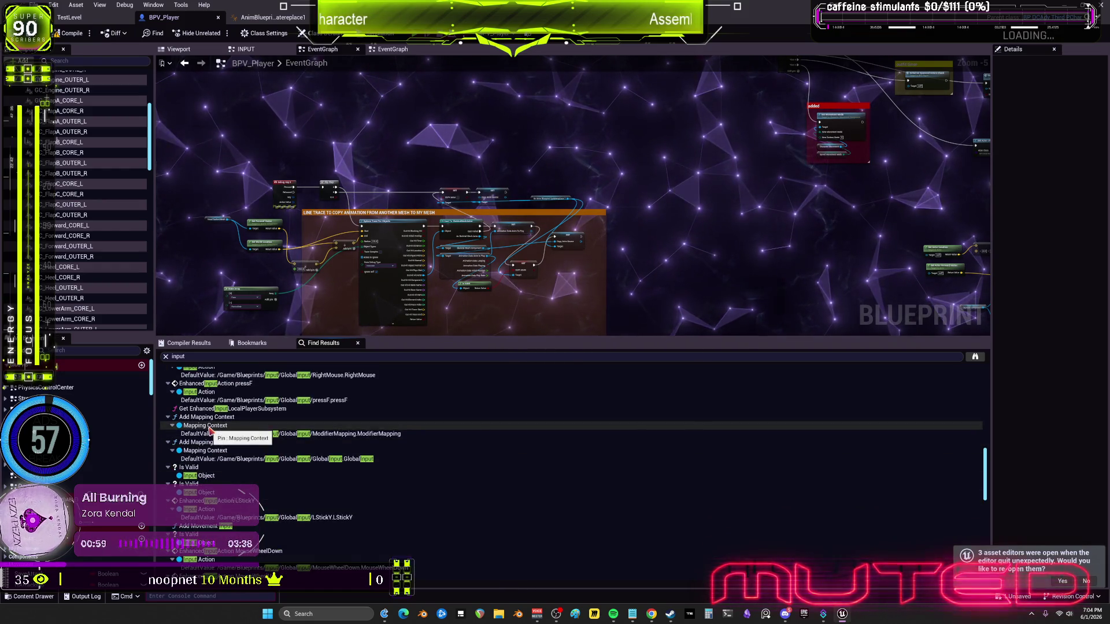
double_click(210, 429)
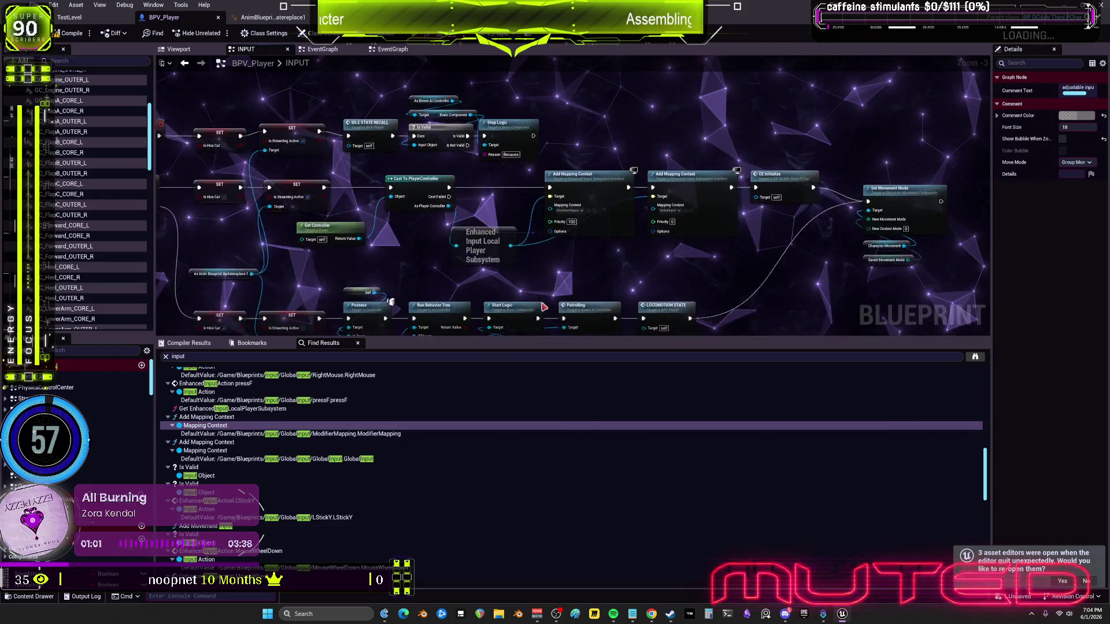
Zoom and pan around the Add Mapping Context nodes and upstream SET and Cast nodes
scroll(528, 297, down, 2)
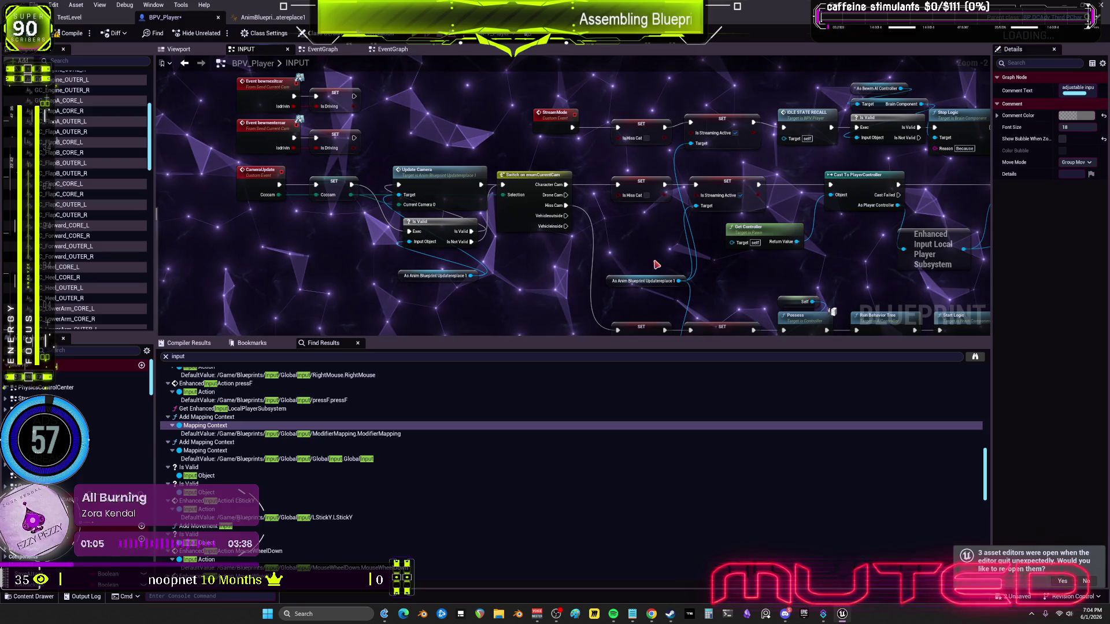
drag(652, 257, 442, 248)
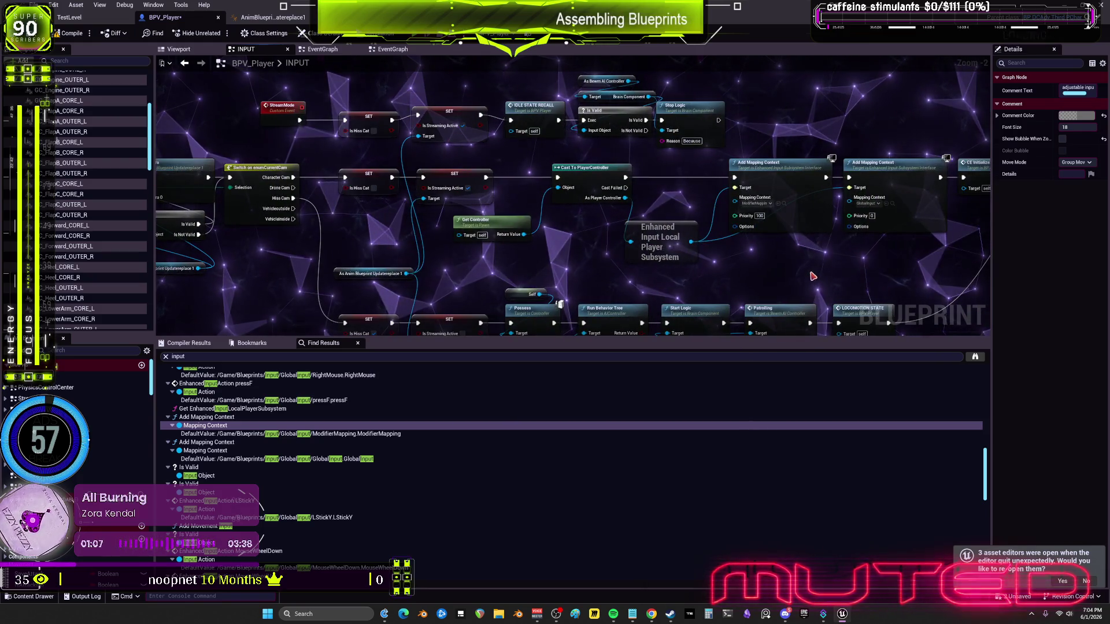
scroll(813, 277, up, 2)
drag(814, 276, 617, 266)
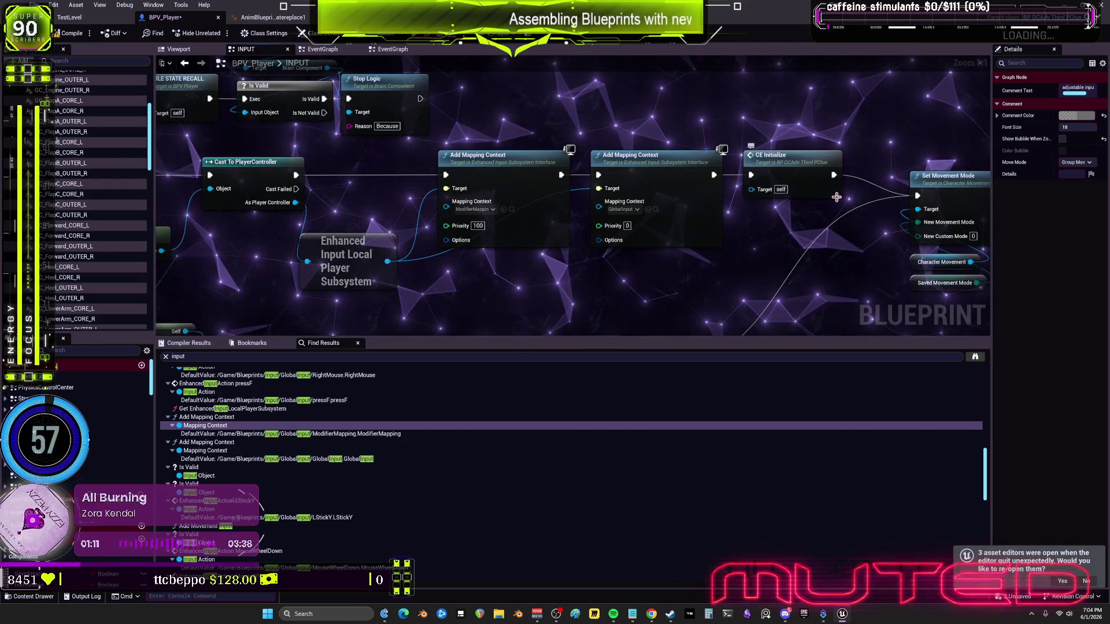
scroll(440, 242, down, 3)
drag(439, 249, 655, 202)
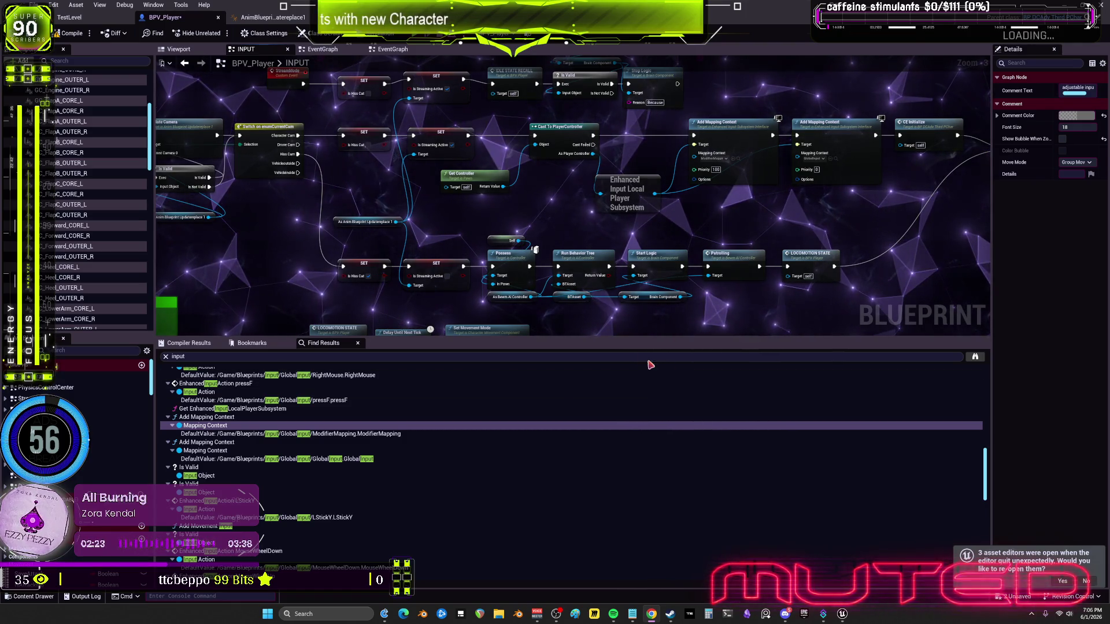
Shrink the Find Results panel, compile BPV_Player with F7, and zoom onto the Cam Length group
drag(598, 337, 598, 409)
scroll(598, 385, down, 2)
scroll(446, 250, up, 3)
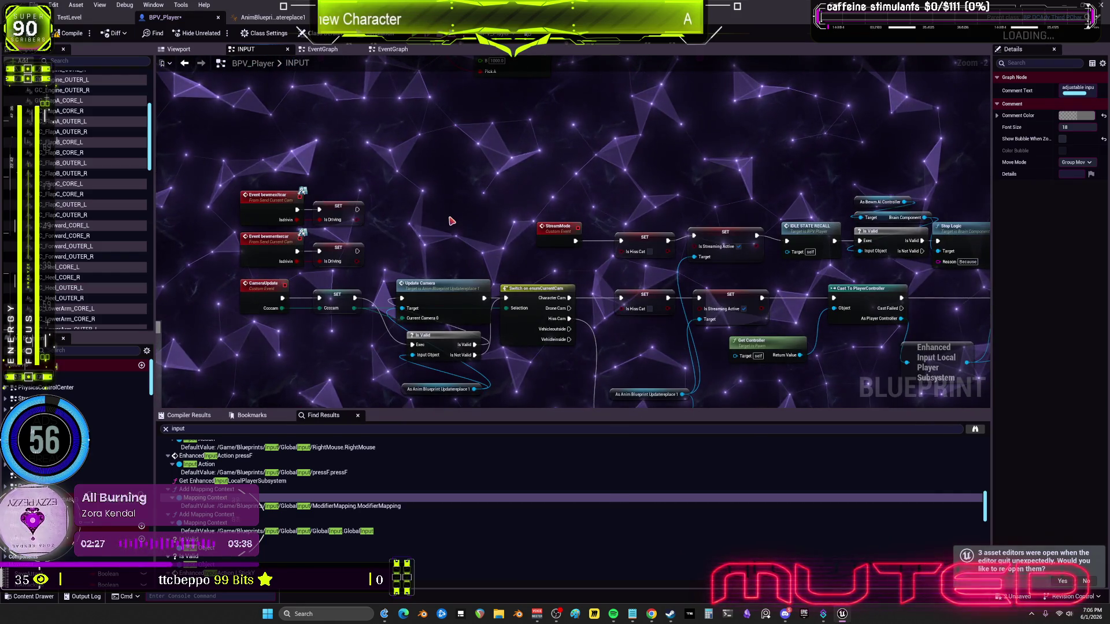
key(F7)
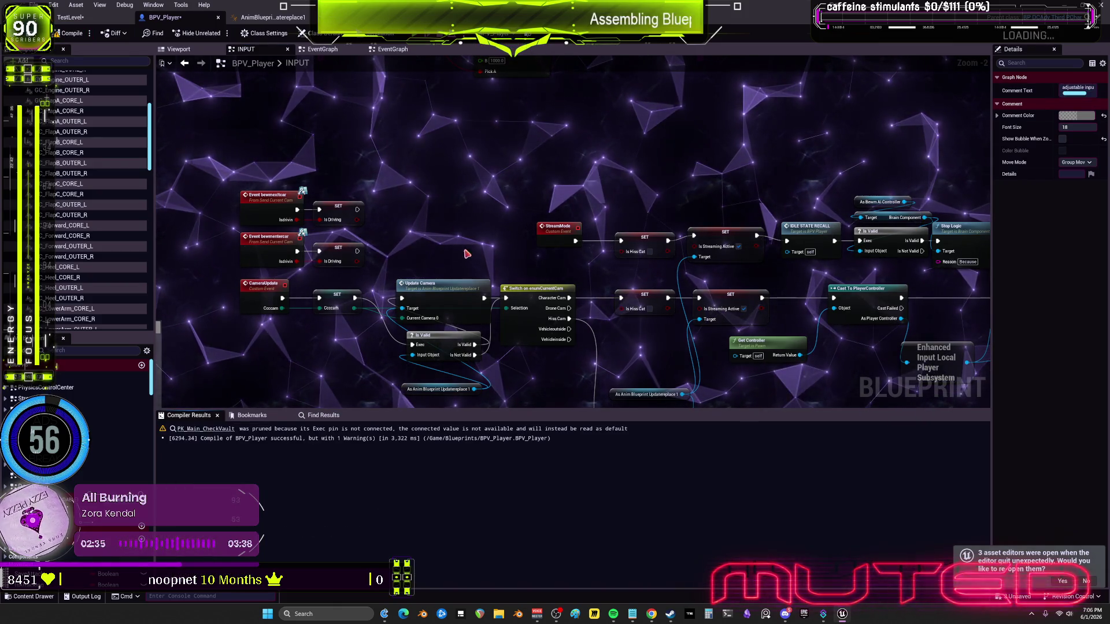
scroll(651, 339, down, 5)
scroll(572, 161, up, 4)
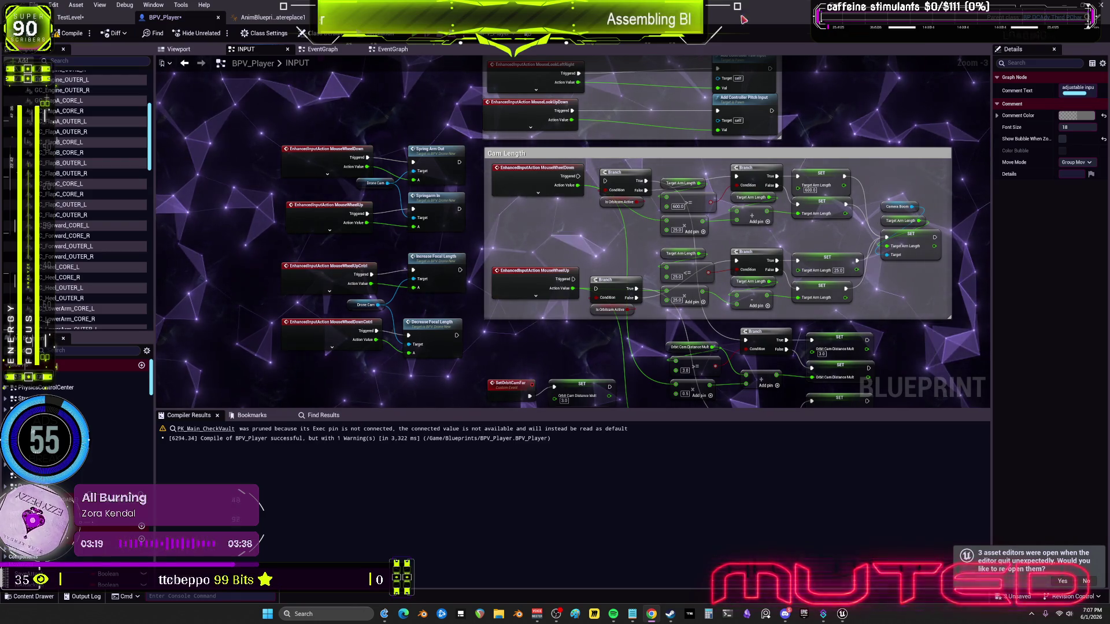
Zoom to the PressWS logic and move the lower Move Forward SET node further down
scroll(636, 203, down, 2)
scroll(626, 169, up, 3)
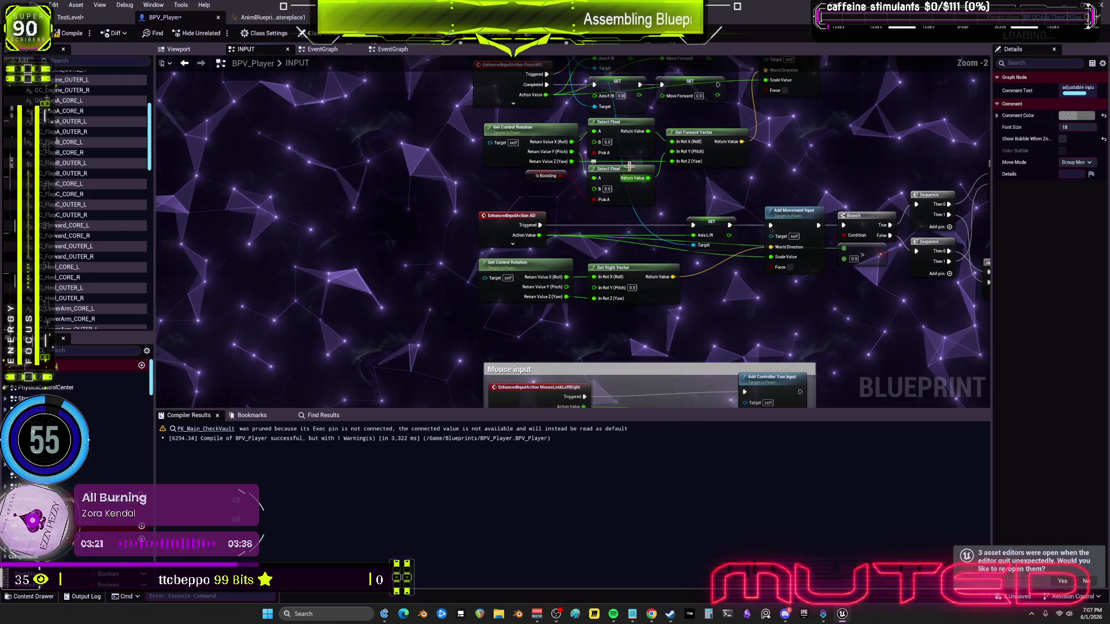
scroll(626, 168, up, 2)
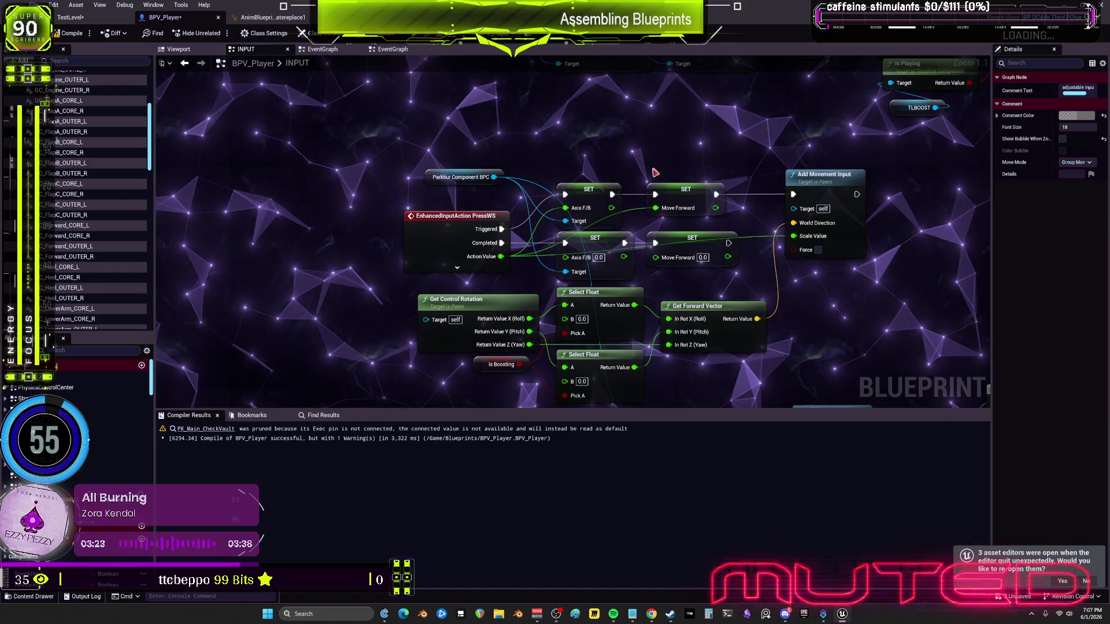
scroll(669, 161, down, 1)
scroll(669, 161, up, 1)
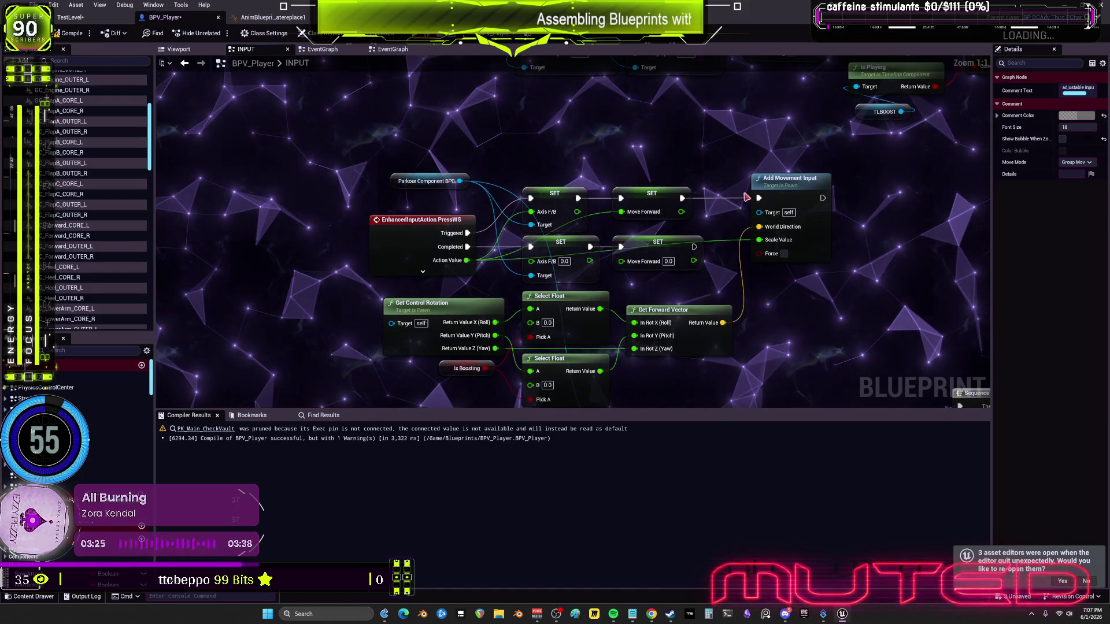
drag(658, 243, 651, 292)
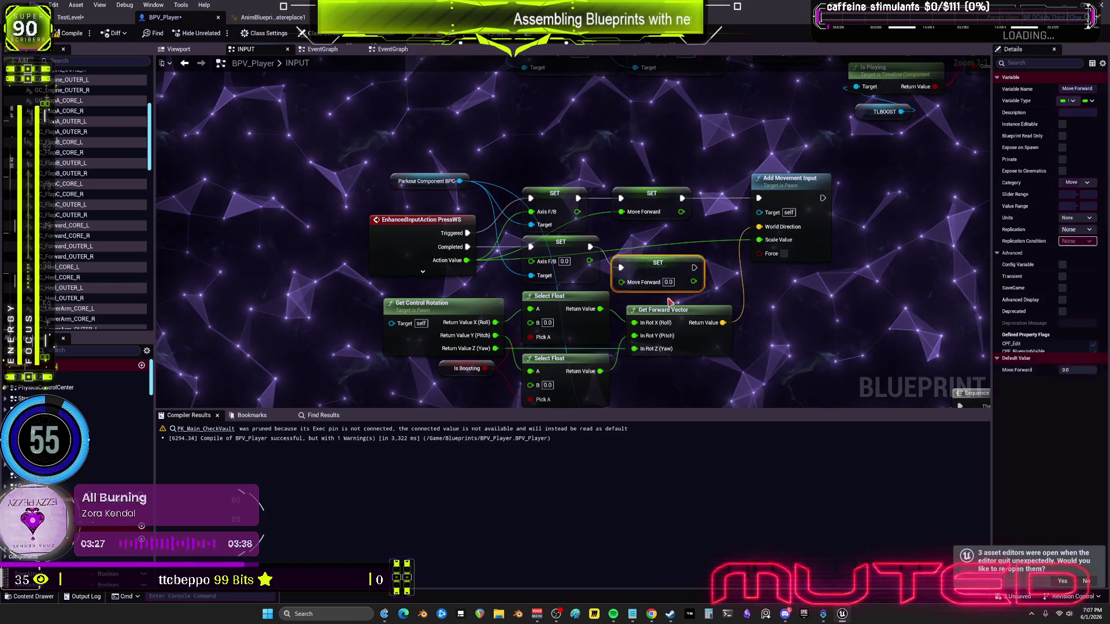
drag(675, 240, 669, 247)
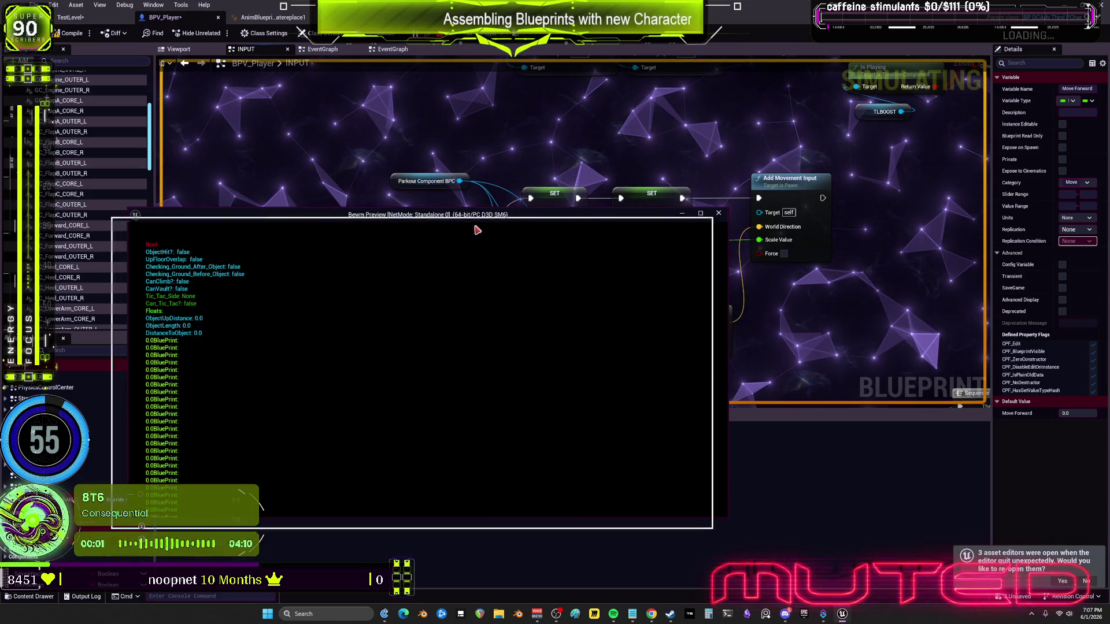
Move the preview window aside, return to the TestLevel editor, and open BPV_WorldITEMSpawner for editing
drag(428, 214, 363, 275)
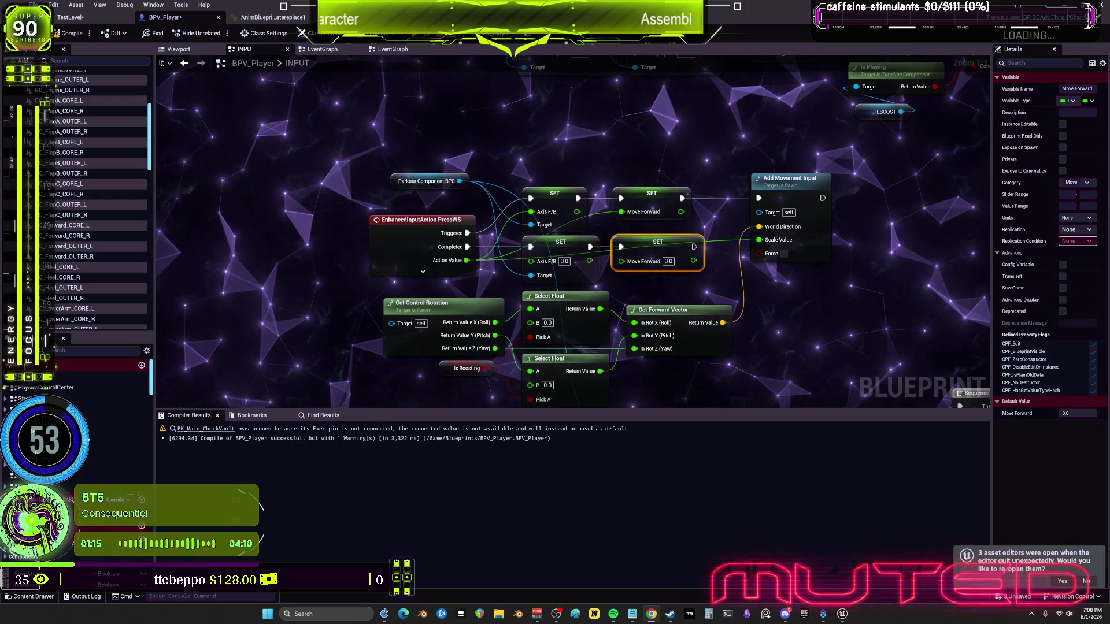
click(70, 16)
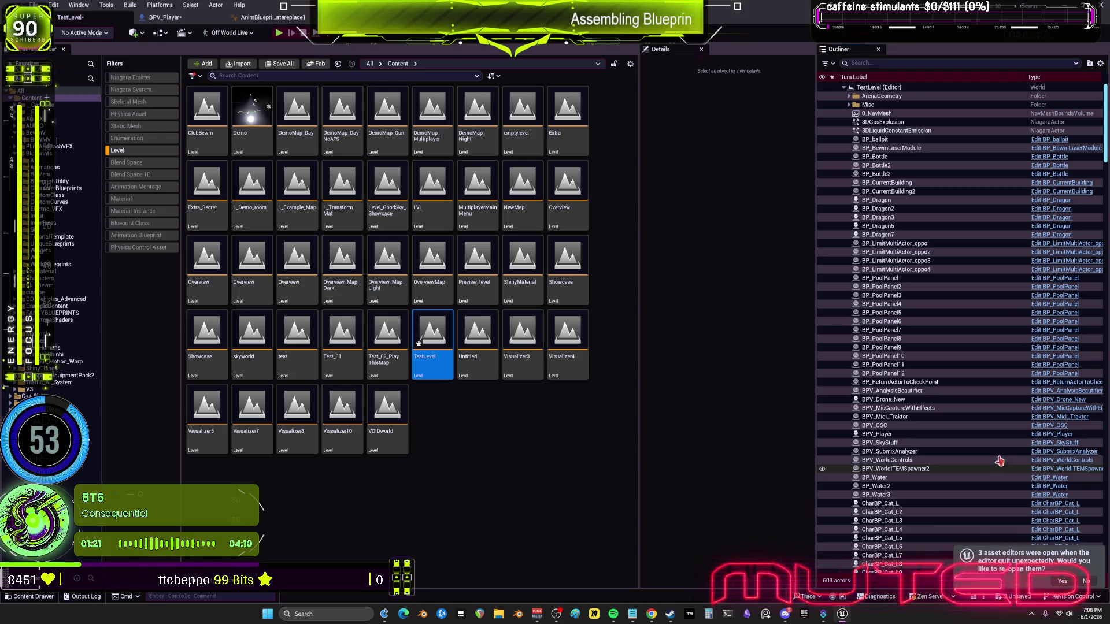
click(1000, 466)
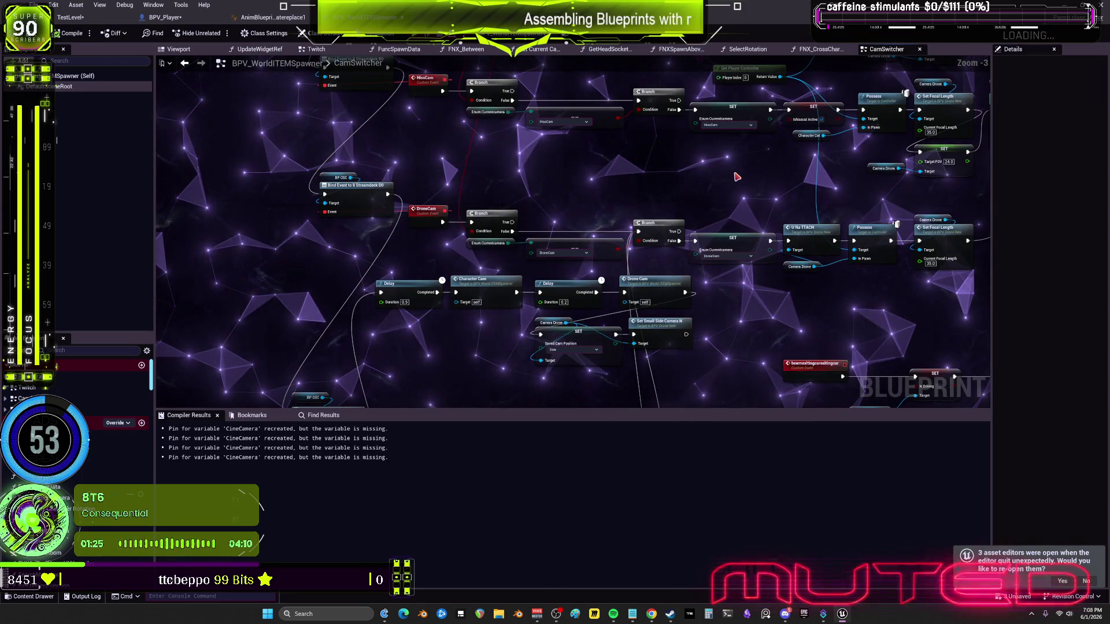
drag(734, 176, 409, 263)
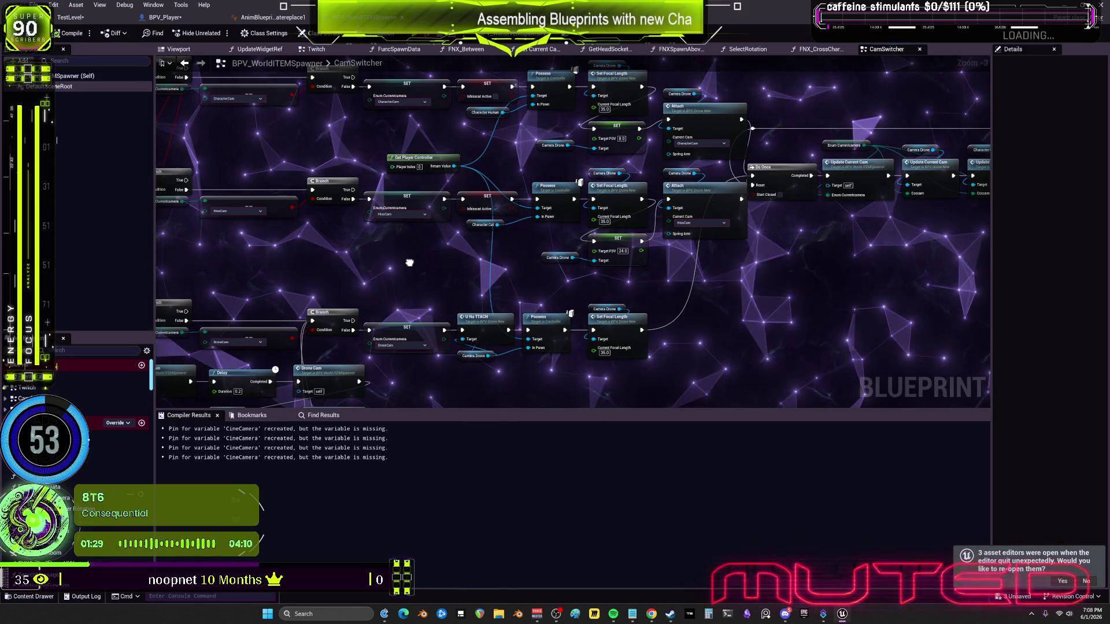
mouse_move(409, 263)
mouse_down()
mouse_move(407, 298)
mouse_move(164, 320)
mouse_up()
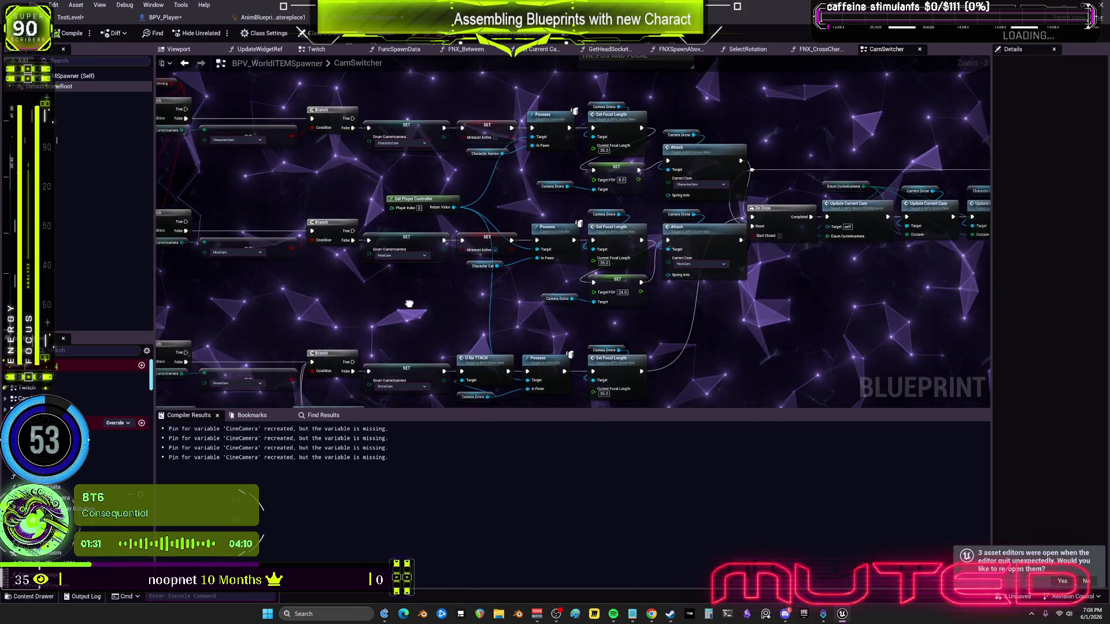
drag(466, 335, 672, 318)
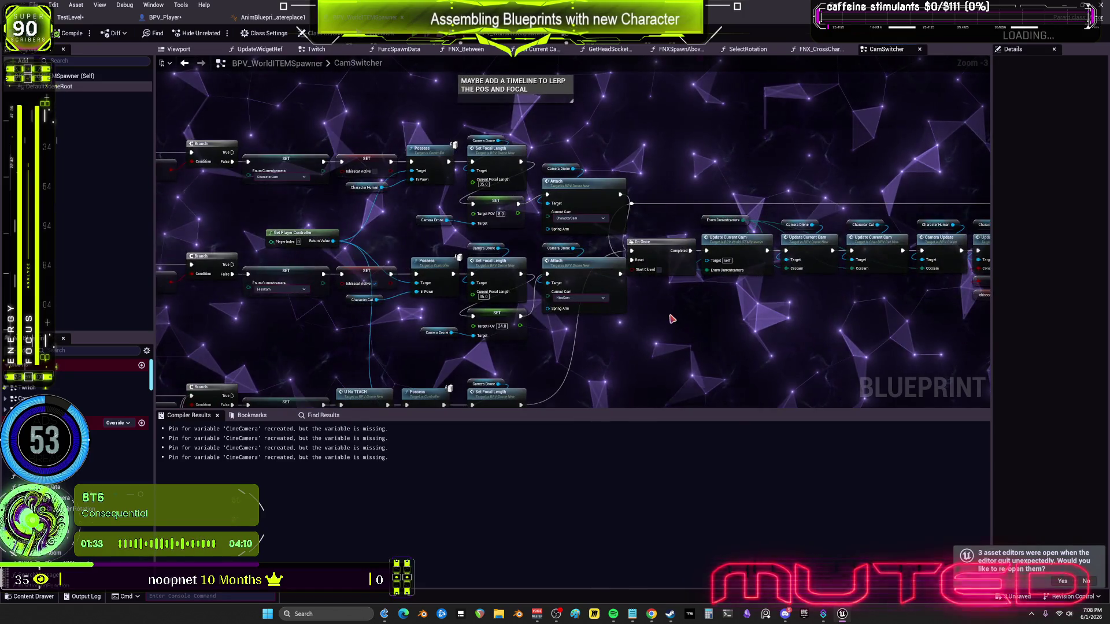
mouse_move(162, 350)
mouse_down()
mouse_move(507, 328)
mouse_move(730, 366)
mouse_move(740, 406)
mouse_move(829, 243)
mouse_move(829, 404)
mouse_up()
click(539, 96)
scroll(677, 309, down, 2)
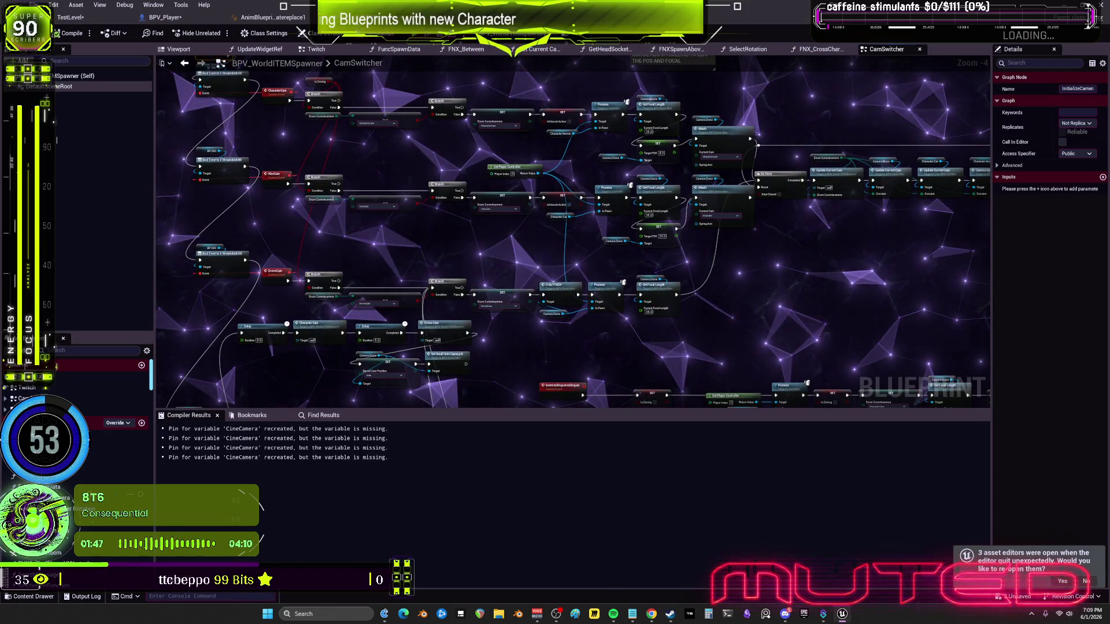
key(alt+p)
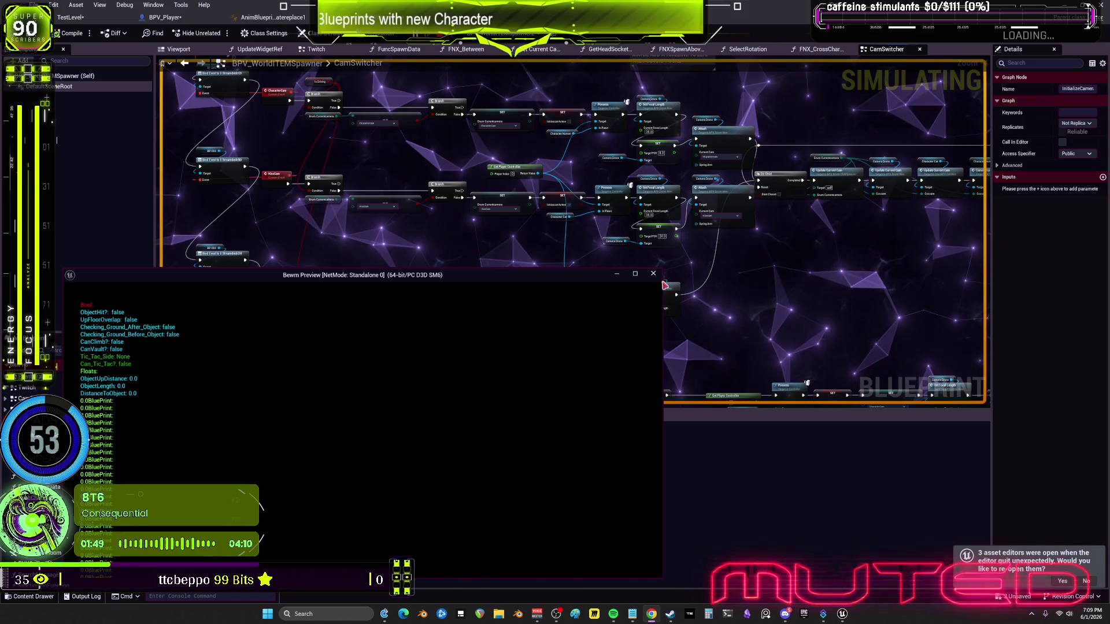
mouse_move(539, 288)
mouse_down()
mouse_move(527, 365)
mouse_move(580, 396)
mouse_up()
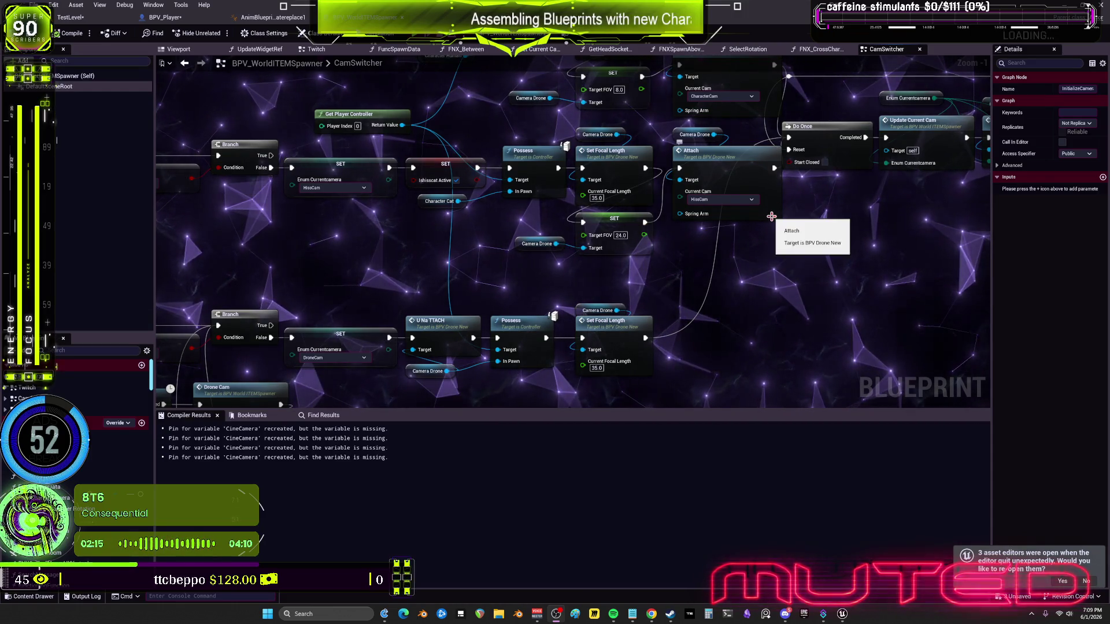
Review the CamSwitcher Do Once to Update chain, then BPV_Player's COMBOSHIFT input nodes
mouse_move(774, 216)
mouse_down()
mouse_move(595, 308)
mouse_move(376, 327)
mouse_move(381, 351)
mouse_move(495, 317)
mouse_move(712, 303)
mouse_move(468, 305)
mouse_up()
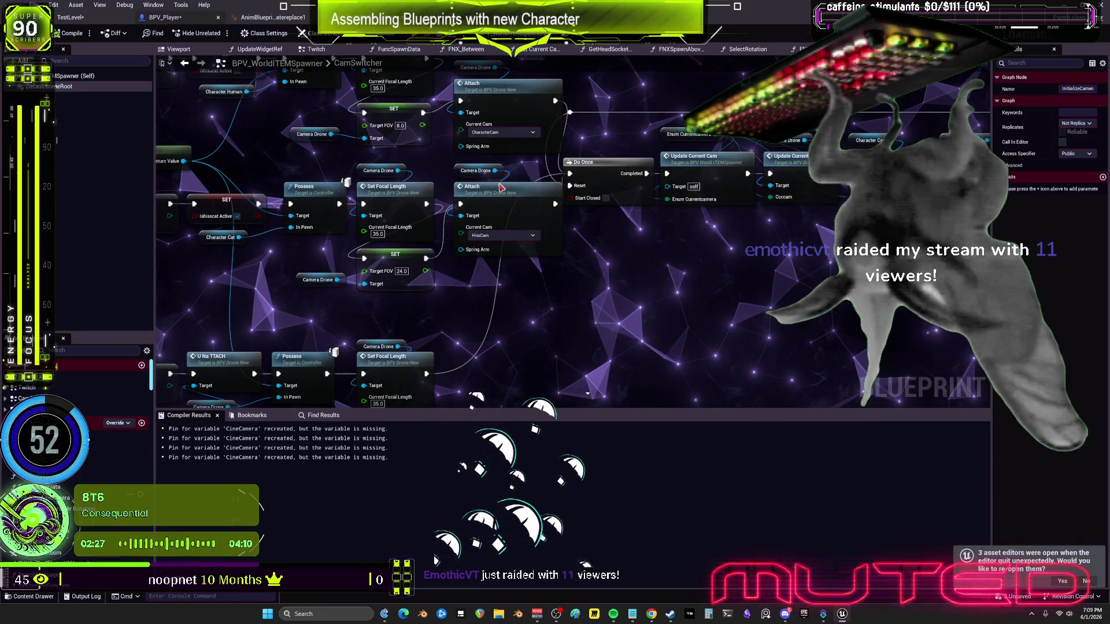
click(165, 16)
scroll(439, 197, down, 3)
mouse_move(509, 173)
mouse_down()
mouse_move(649, 280)
mouse_move(636, 370)
mouse_up()
scroll(649, 280, up, 2)
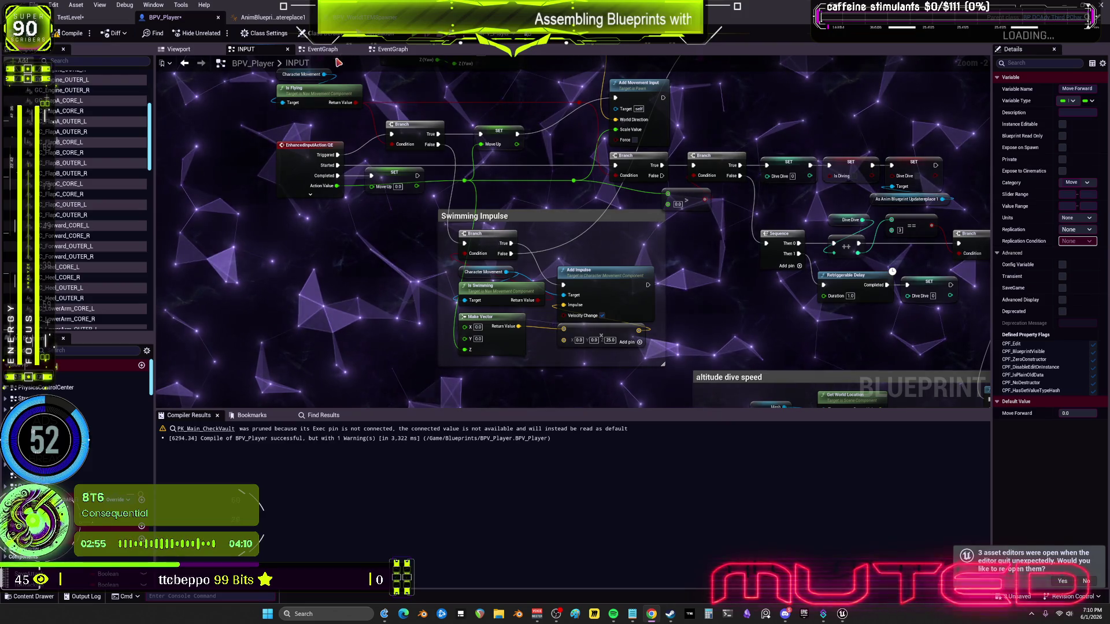
click(334, 51)
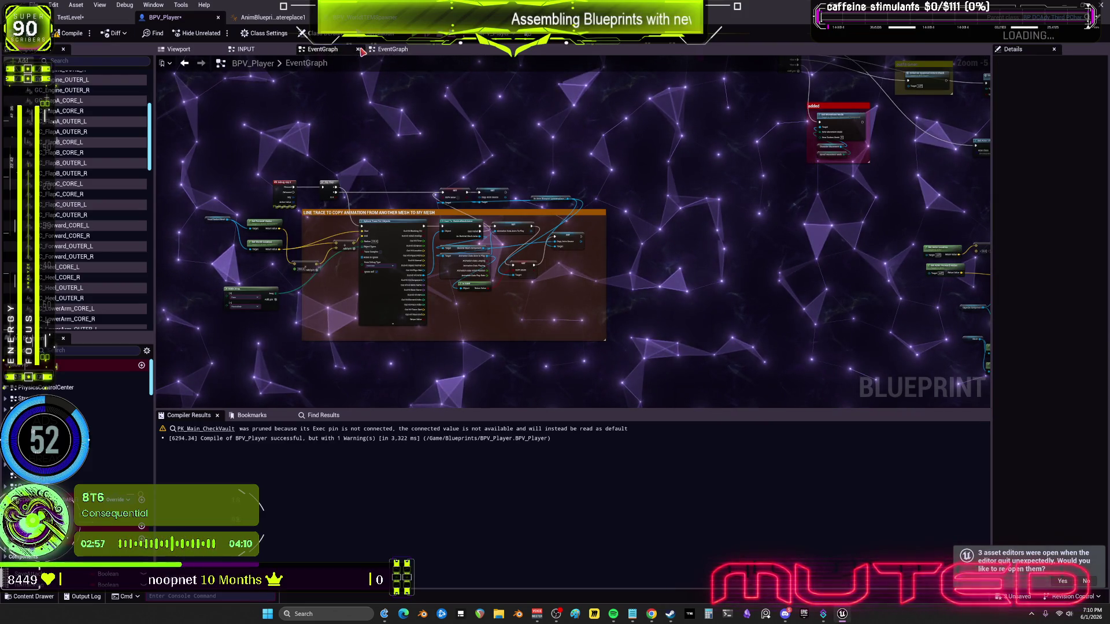
Recheck the CamSwitcher branch, delay and Update Current Cam nodes, then return to BPV_Player's EventGraph
click(334, 51)
scroll(501, 237, down, 5)
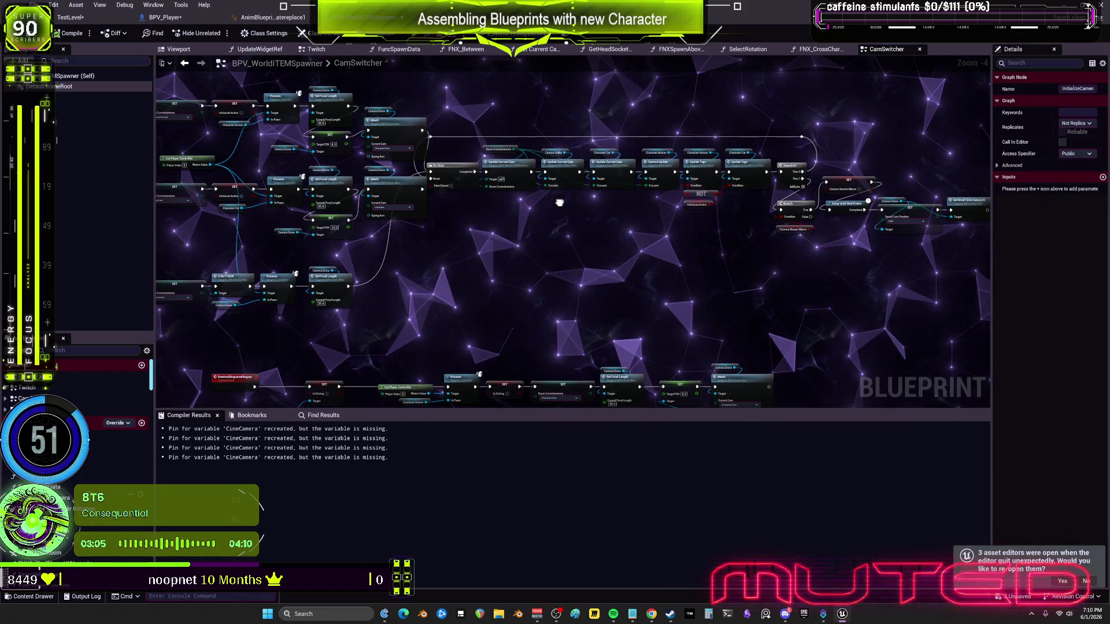
drag(560, 203, 655, 226)
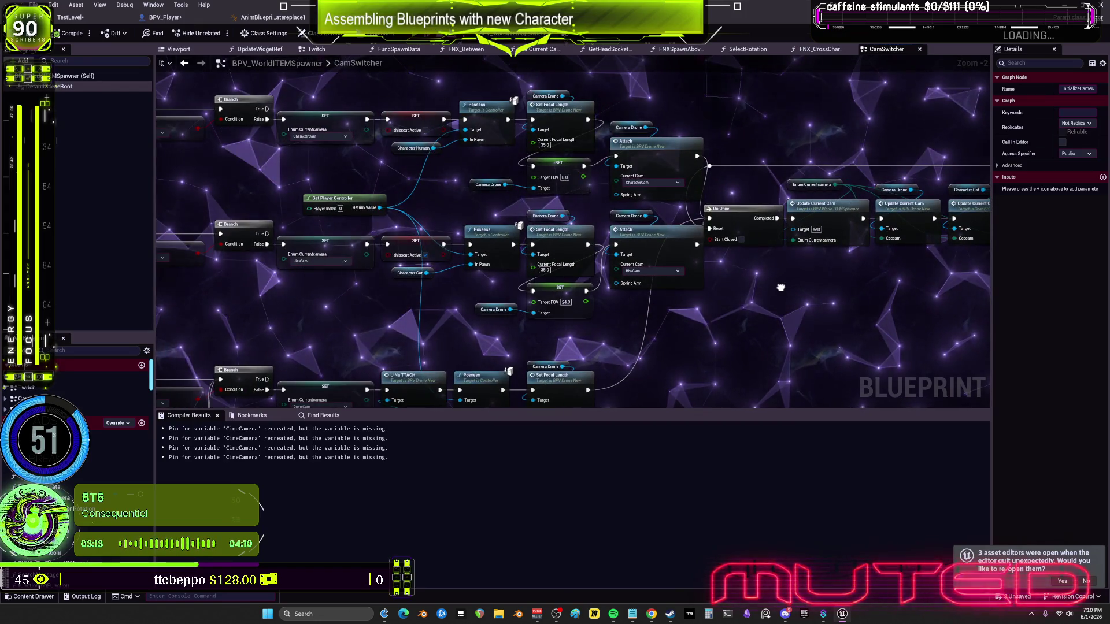
drag(780, 288, 341, 307)
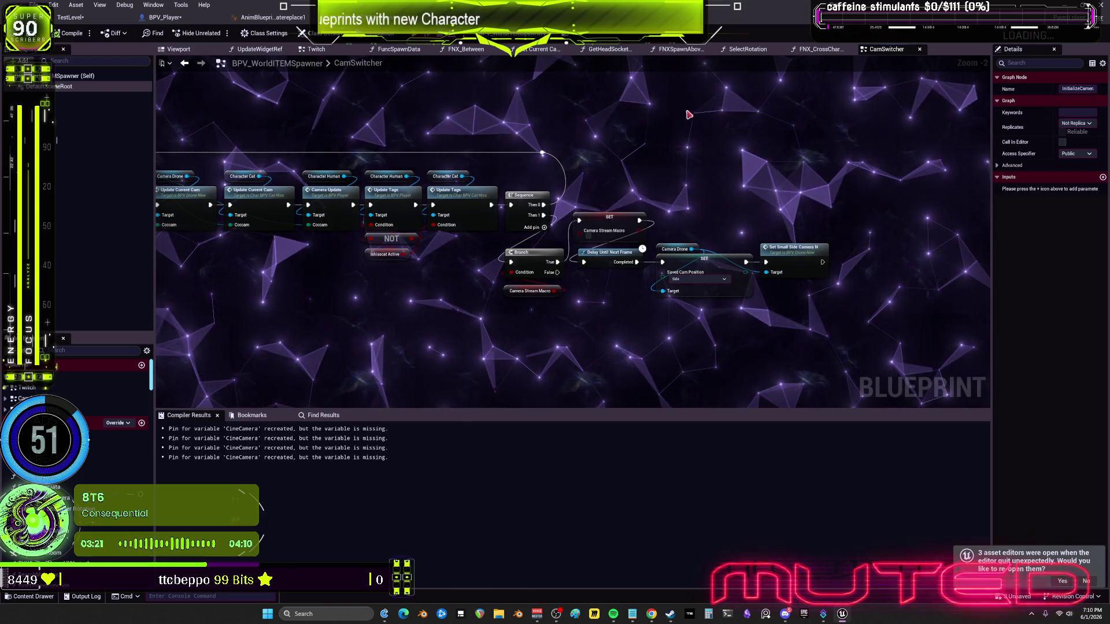
click(165, 17)
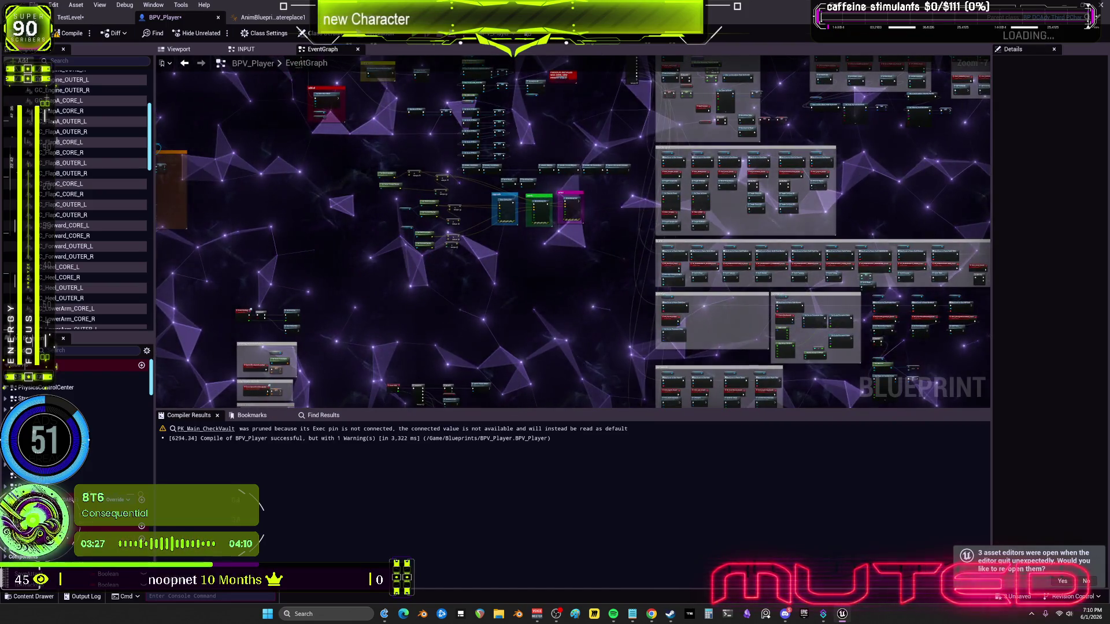
mouse_move(538, 307)
mouse_down()
mouse_move(509, 185)
mouse_move(579, 231)
mouse_move(665, 144)
mouse_move(926, 174)
mouse_up()
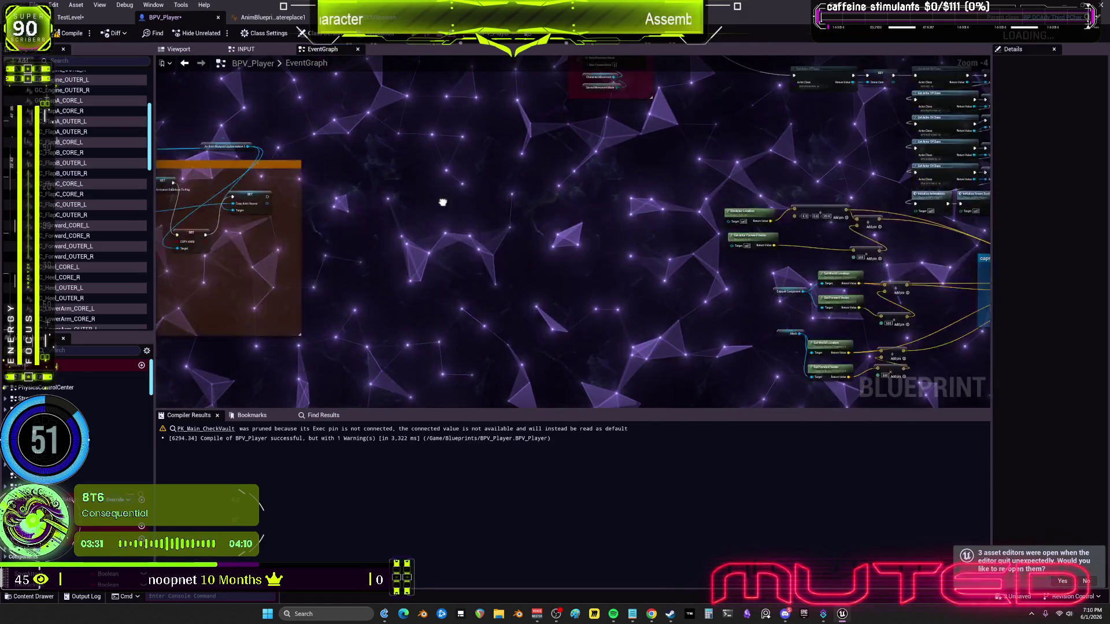
scroll(595, 238, down, 3)
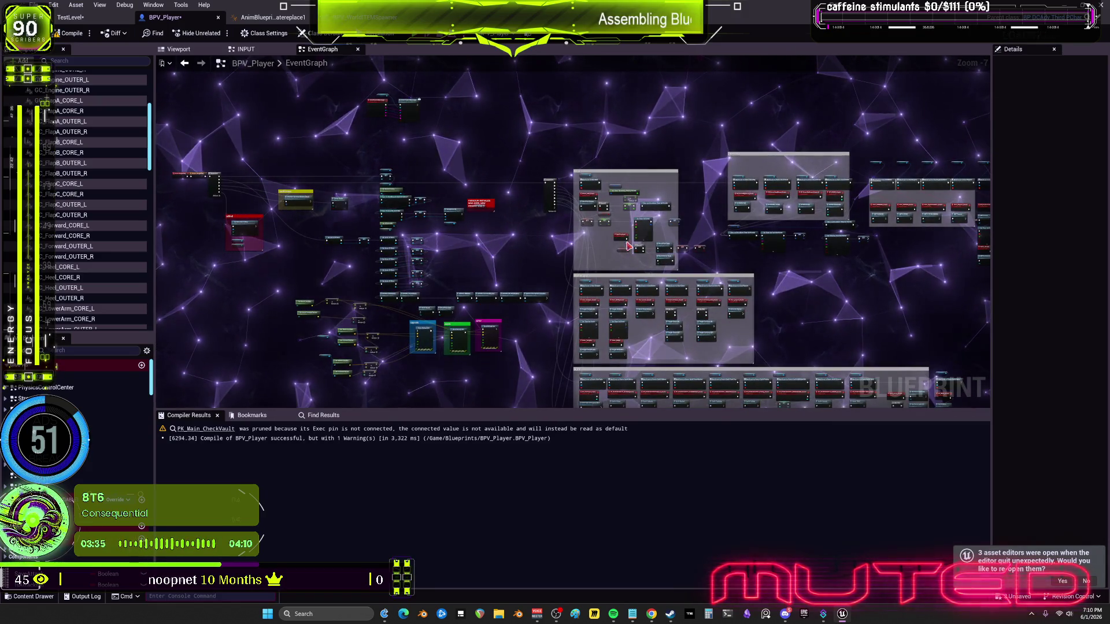
drag(603, 284, 566, 159)
drag(482, 237, 812, 252)
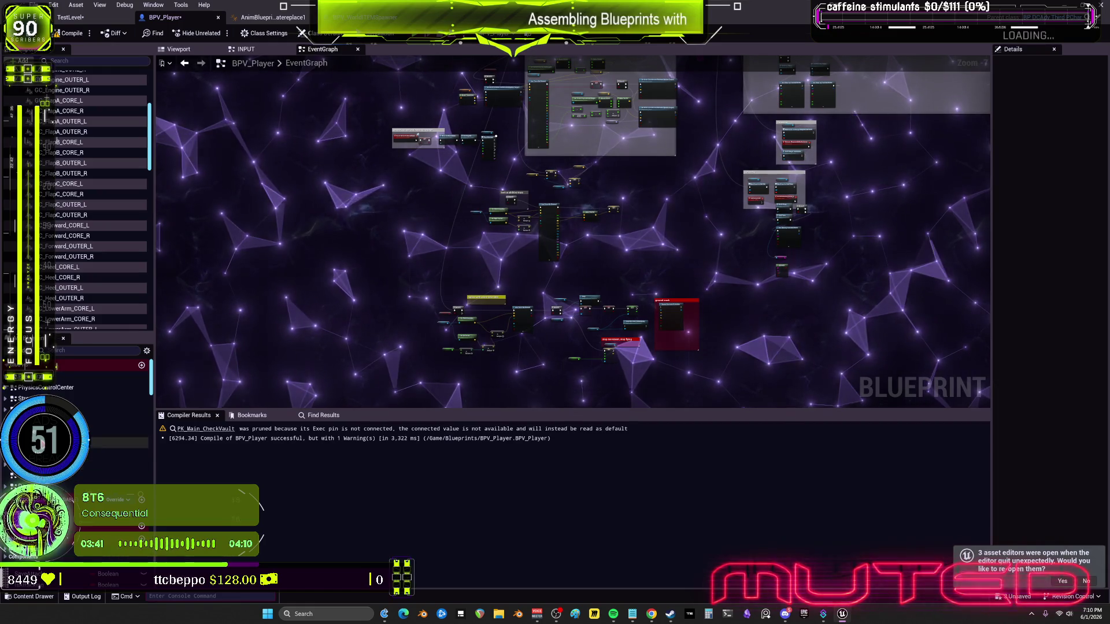
click(104, 464)
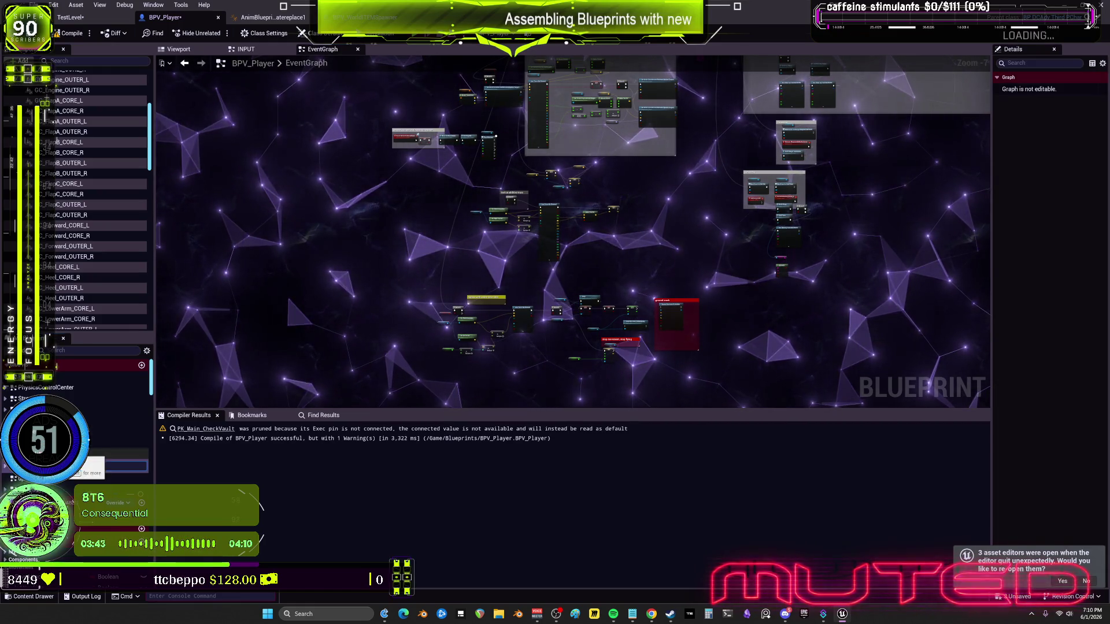
click(93, 453)
double_click(93, 454)
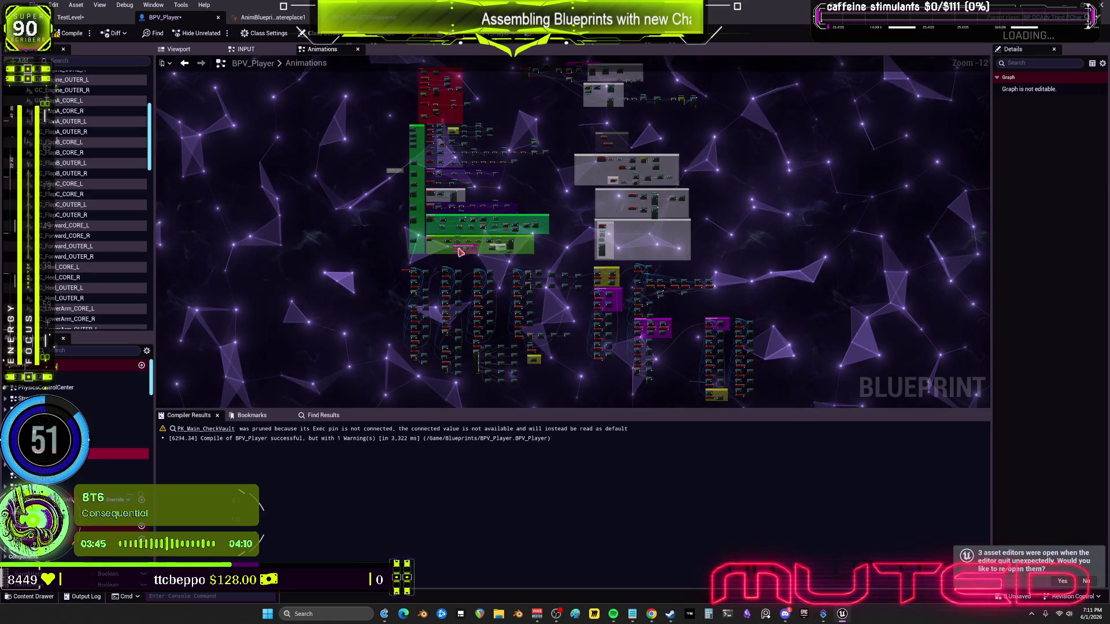
scroll(469, 220, up, 10)
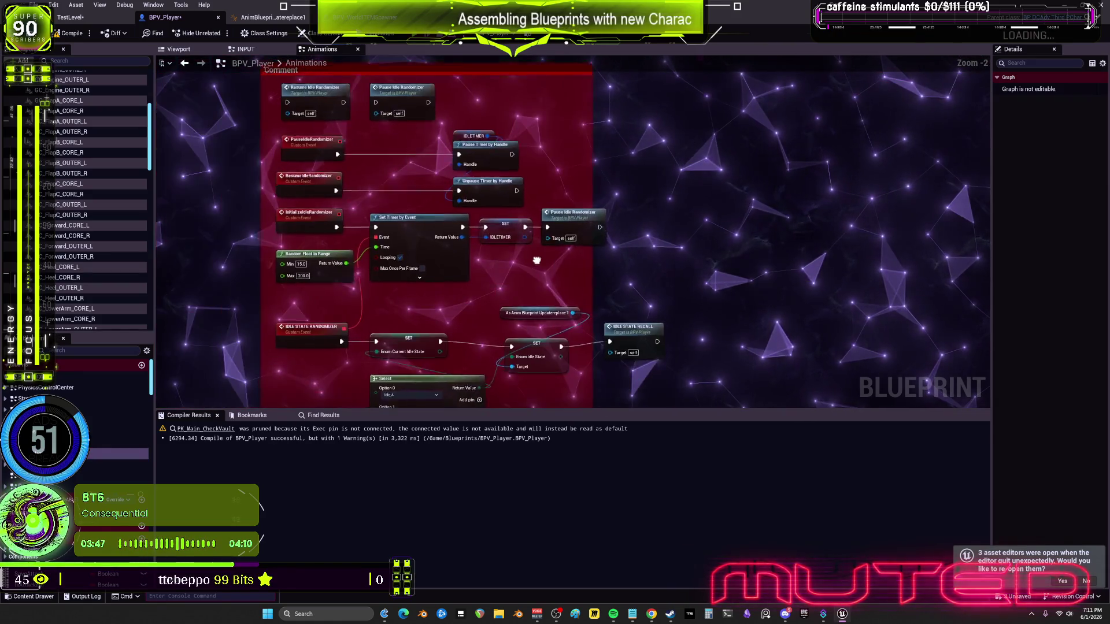
drag(977, 264, 446, 213)
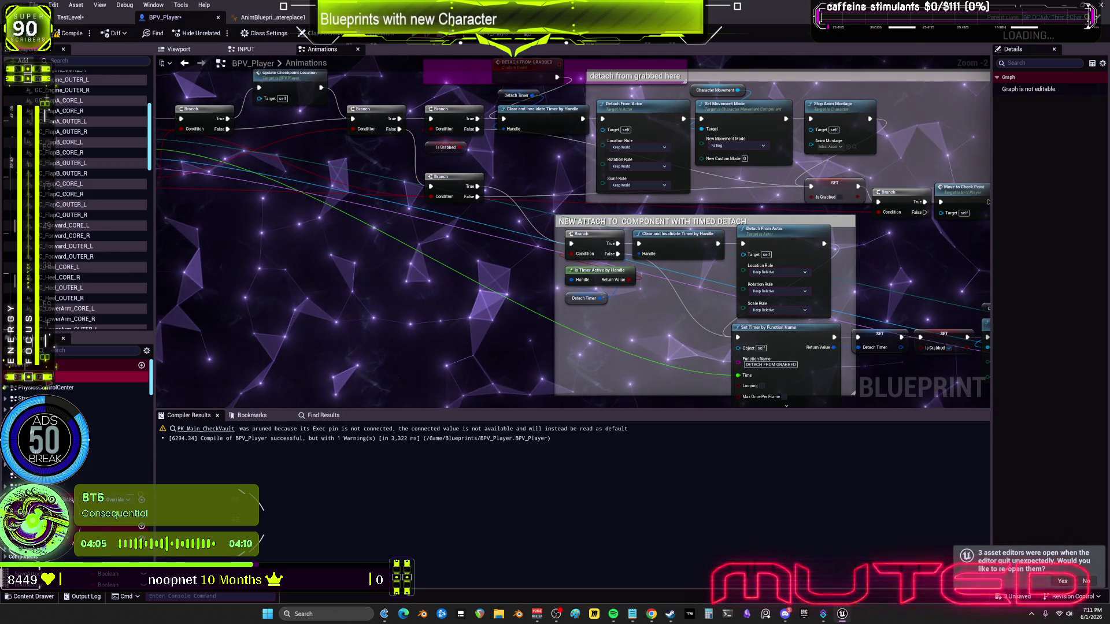
scroll(405, 249, down, 3)
key(alt+Left)
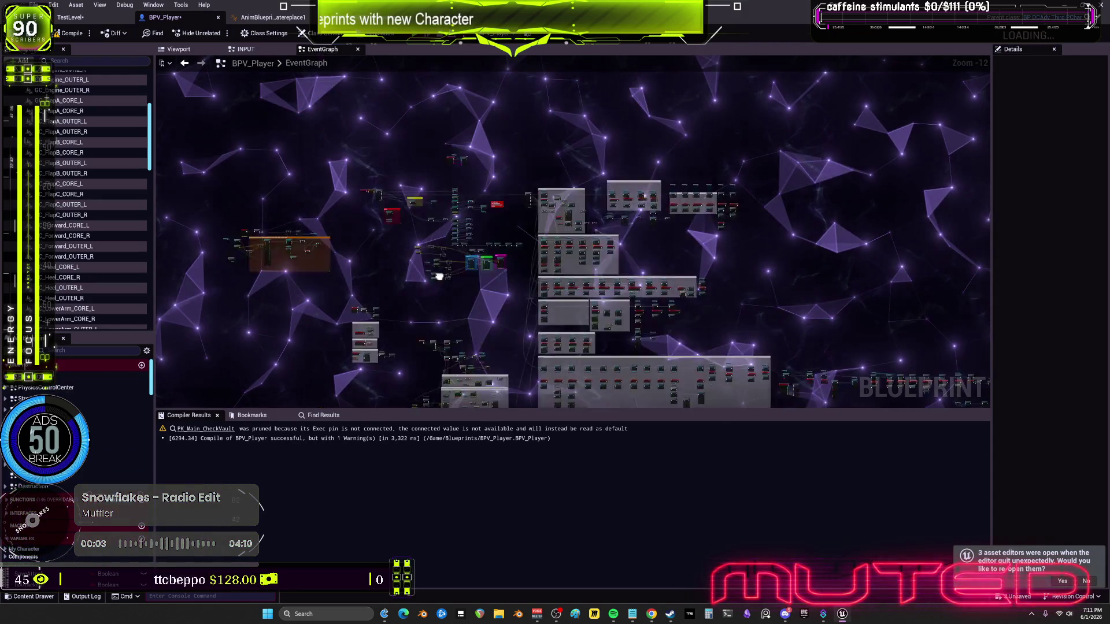
Pan the EventGraph across Get Actor Of Class, Cast To bewmAI_Controller, Setupbewm AI and Setup Shock nodes
drag(739, 259, 226, 353)
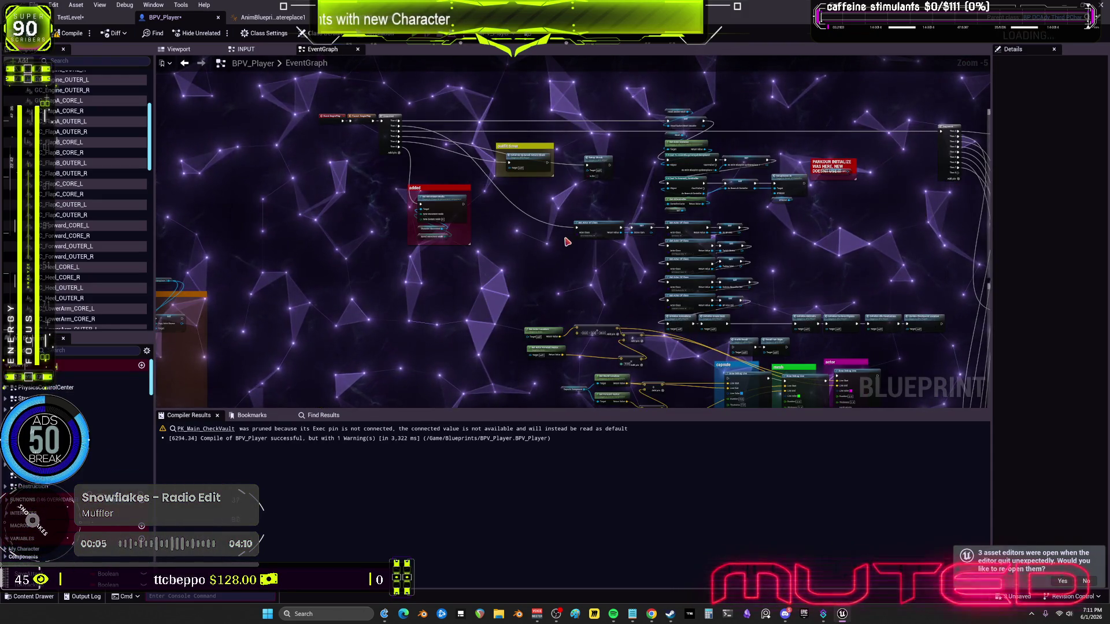
mouse_move(778, 241)
mouse_down()
mouse_move(671, 171)
mouse_move(596, 160)
mouse_move(458, 247)
mouse_up()
scroll(595, 159, up, 5)
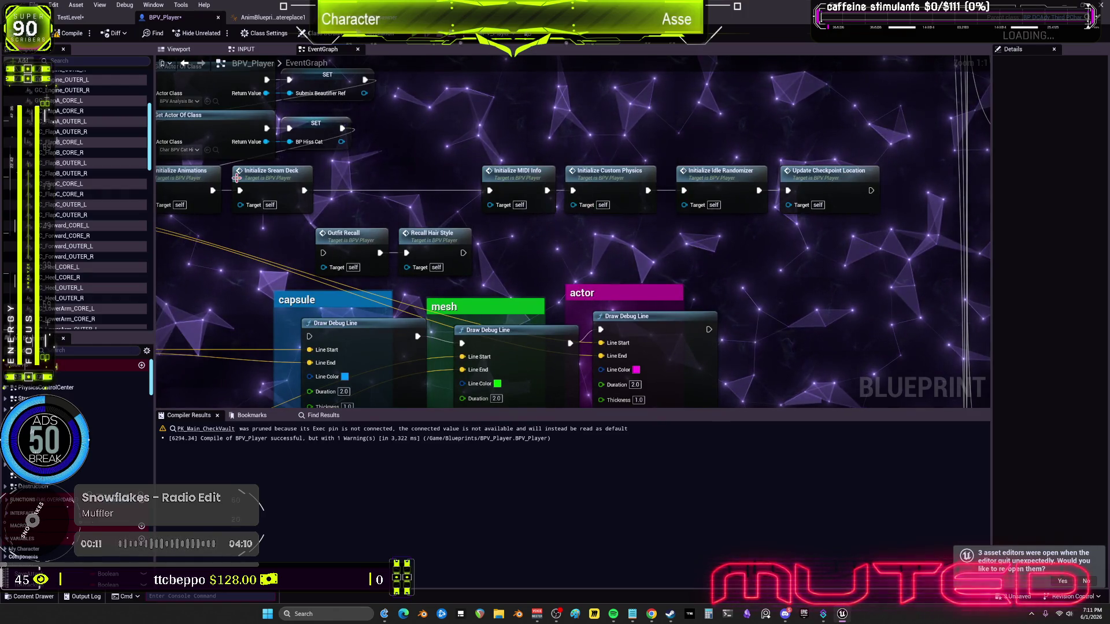
drag(236, 178, 429, 398)
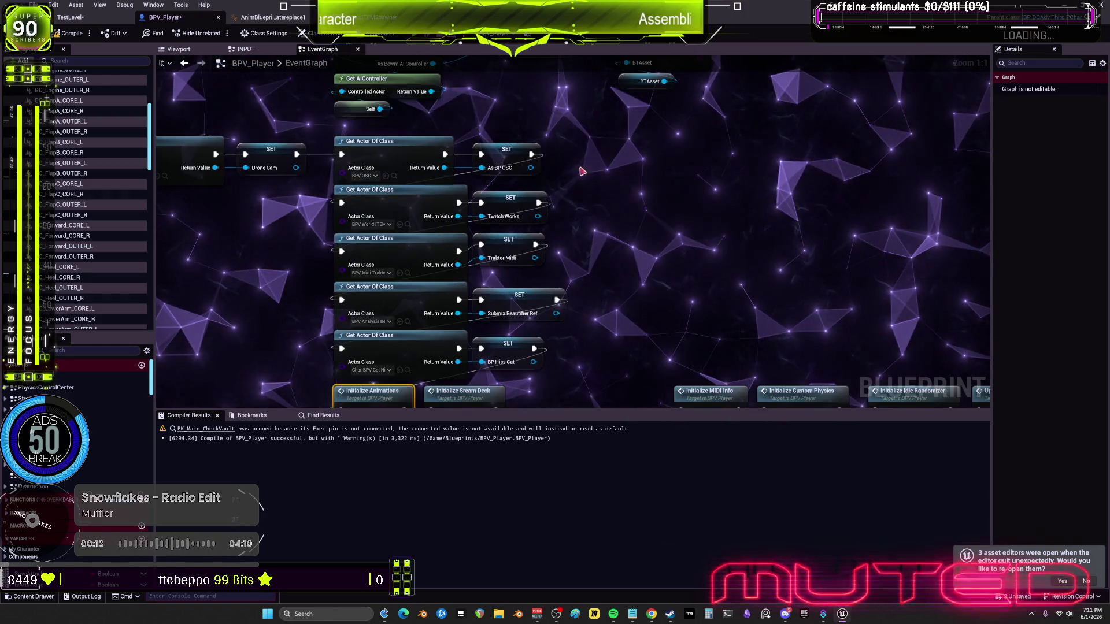
drag(581, 178, 599, 242)
drag(429, 243, 587, 239)
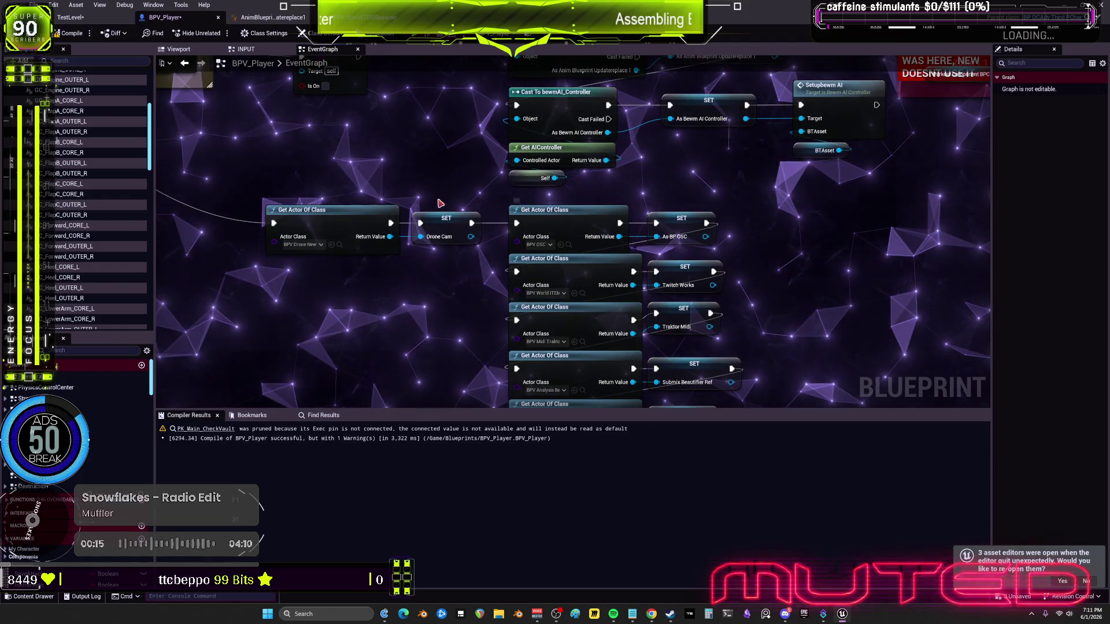
drag(421, 179, 418, 242)
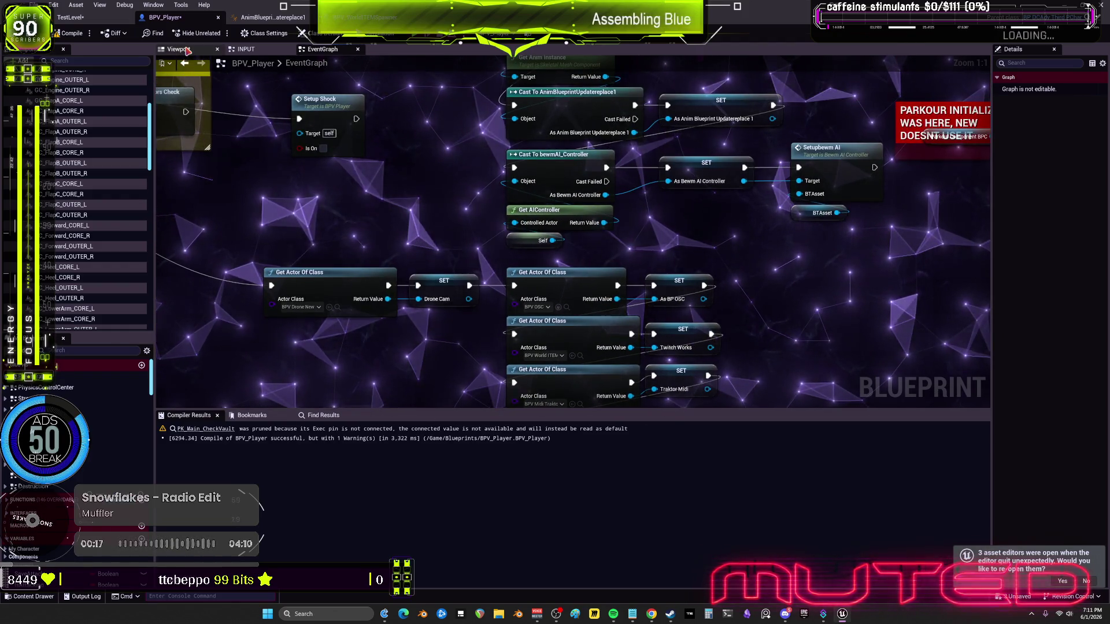
Check the character in the Viewport, return to the graph, and reopen the 'input' Find Results
click(186, 51)
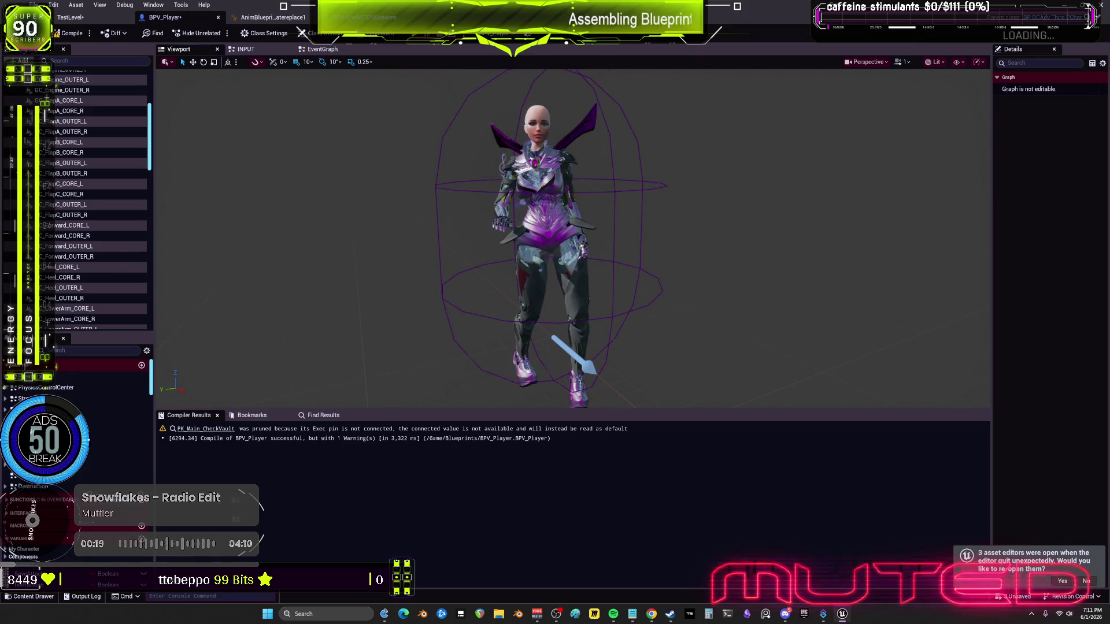
click(324, 50)
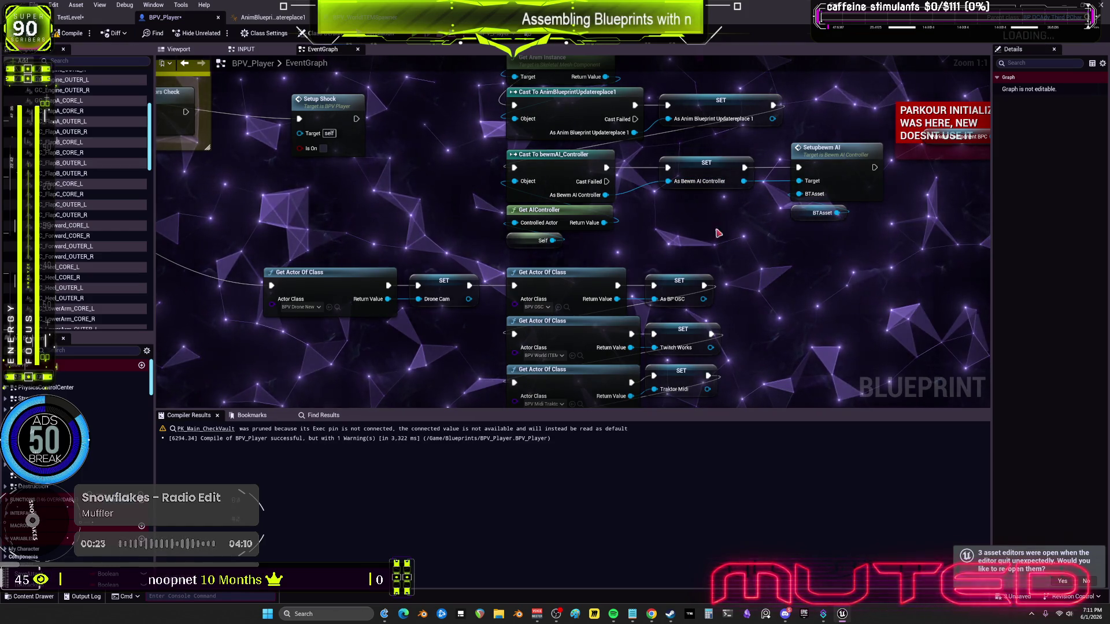
click(323, 416)
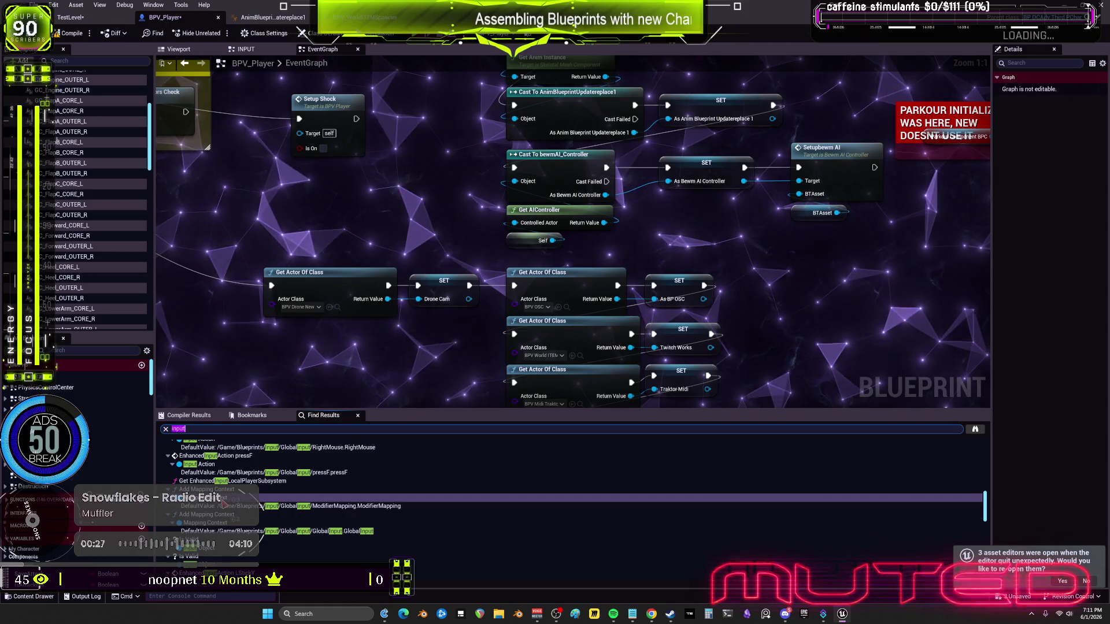
Jump to Add Mapping Context in INPUT and pan across camera-switch and Cast To PlayerController nodes
double_click(341, 507)
scroll(351, 341, up, 2)
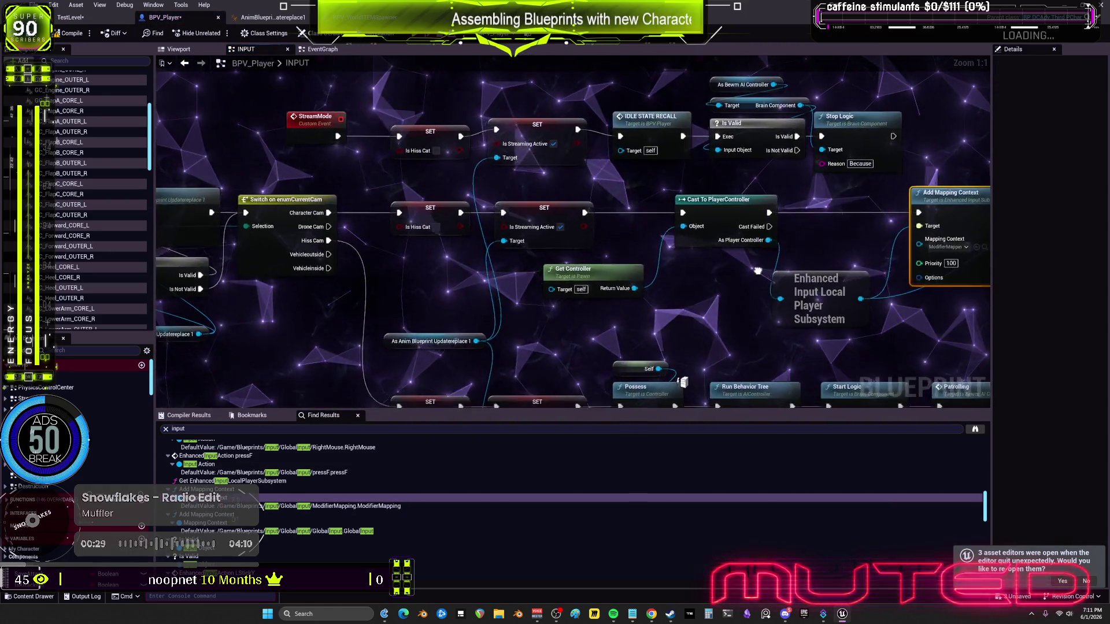
drag(352, 341, 619, 341)
mouse_move(983, 277)
mouse_down()
mouse_move(525, 322)
mouse_move(625, 221)
mouse_move(539, 282)
mouse_up()
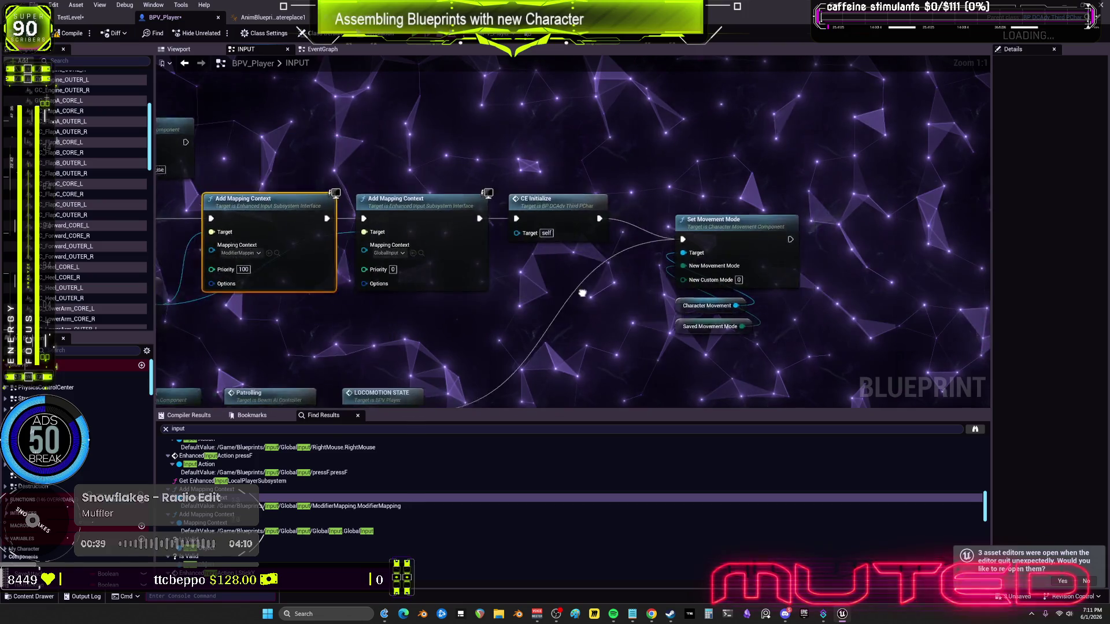
scroll(587, 293, down, 3)
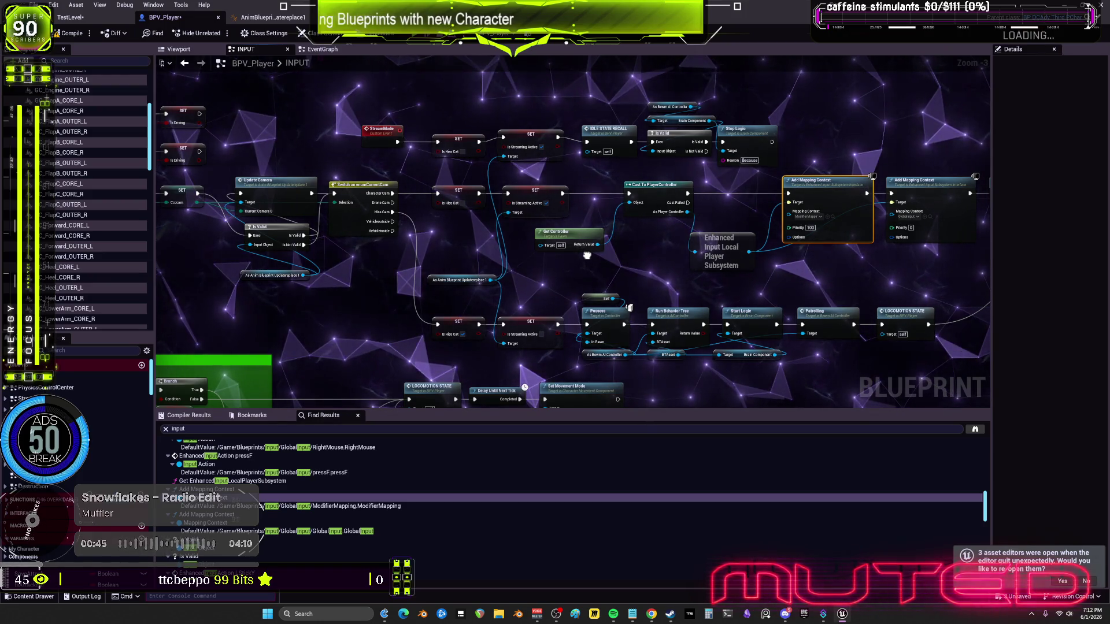
drag(587, 255, 500, 250)
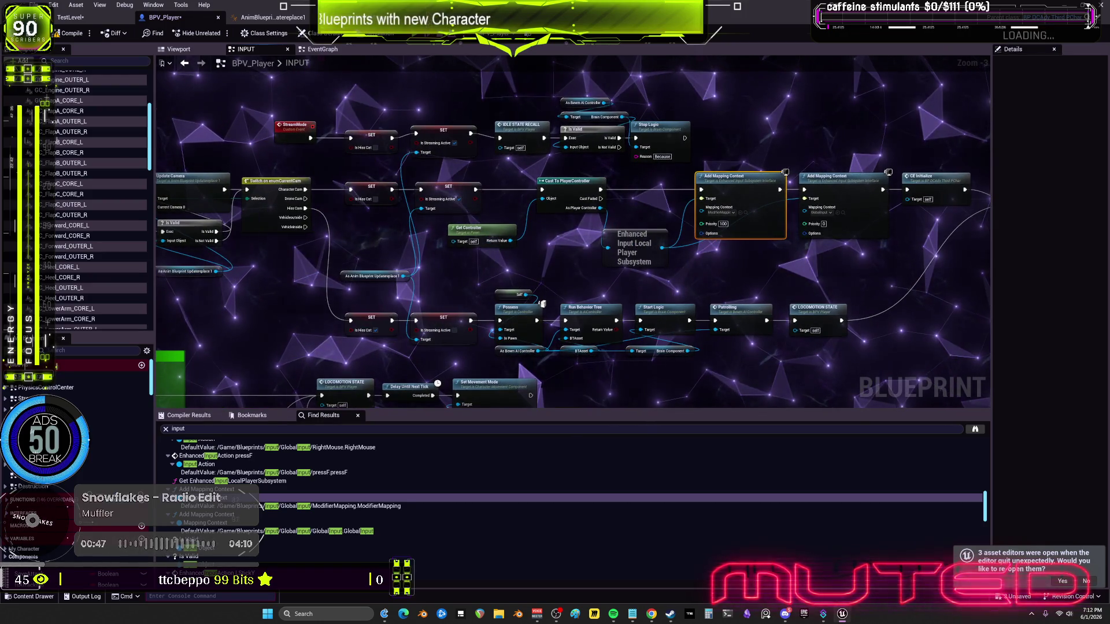
mouse_move(403, 276)
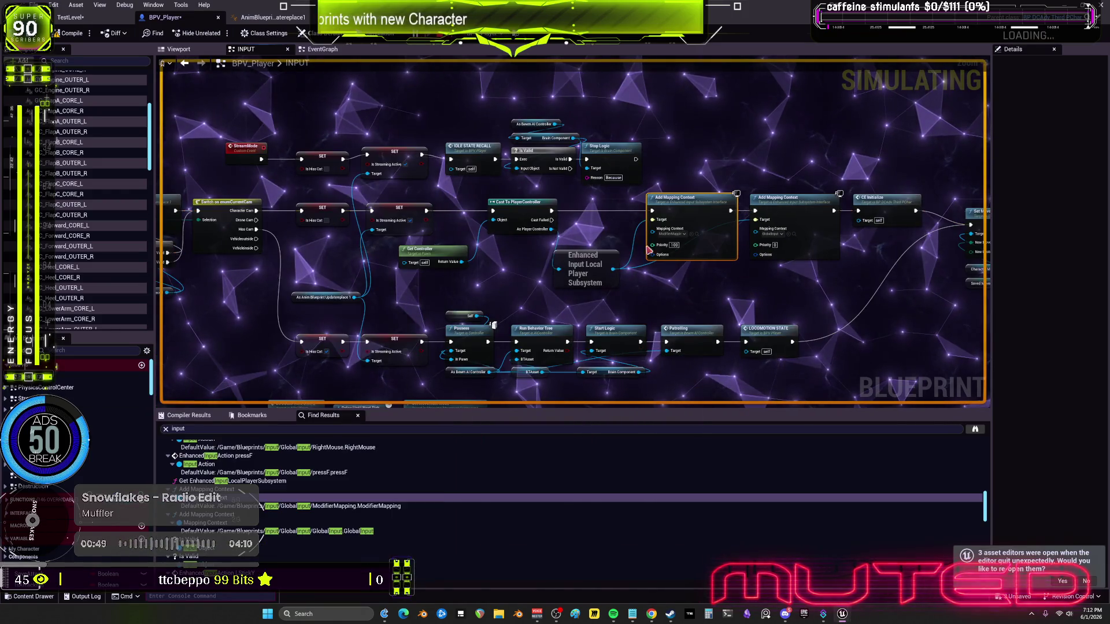
drag(652, 269, 636, 266)
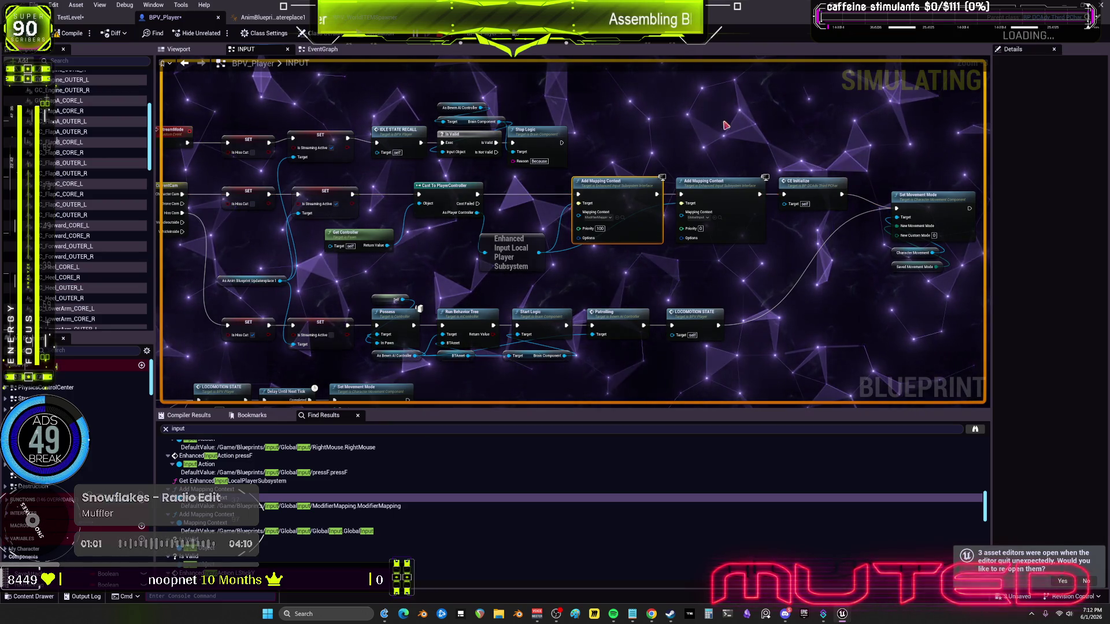
Inspect CE_Initialize in BP_DCAdv_ThirdPChar's Begin Play, then stop play and return to BPV_Player
double_click(803, 193)
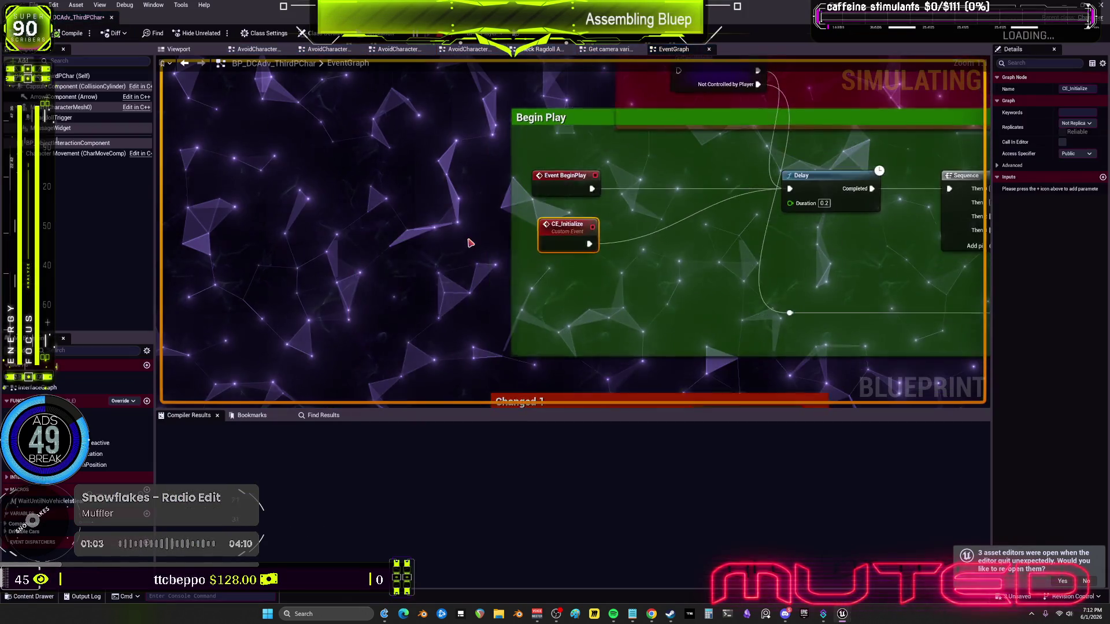
drag(584, 259, 533, 268)
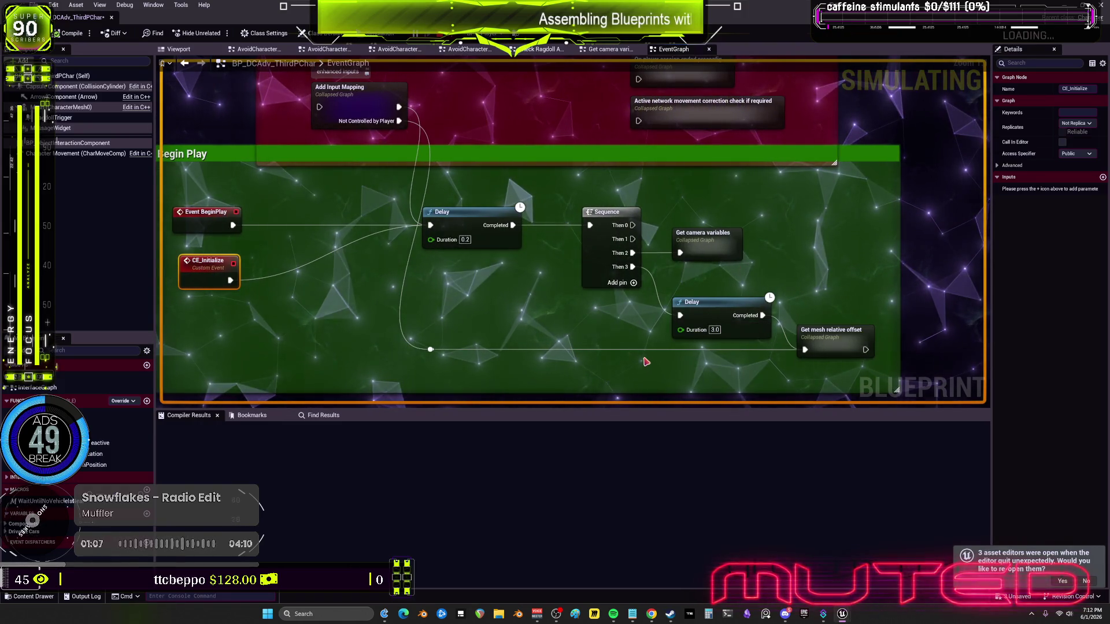
drag(376, 206, 421, 242)
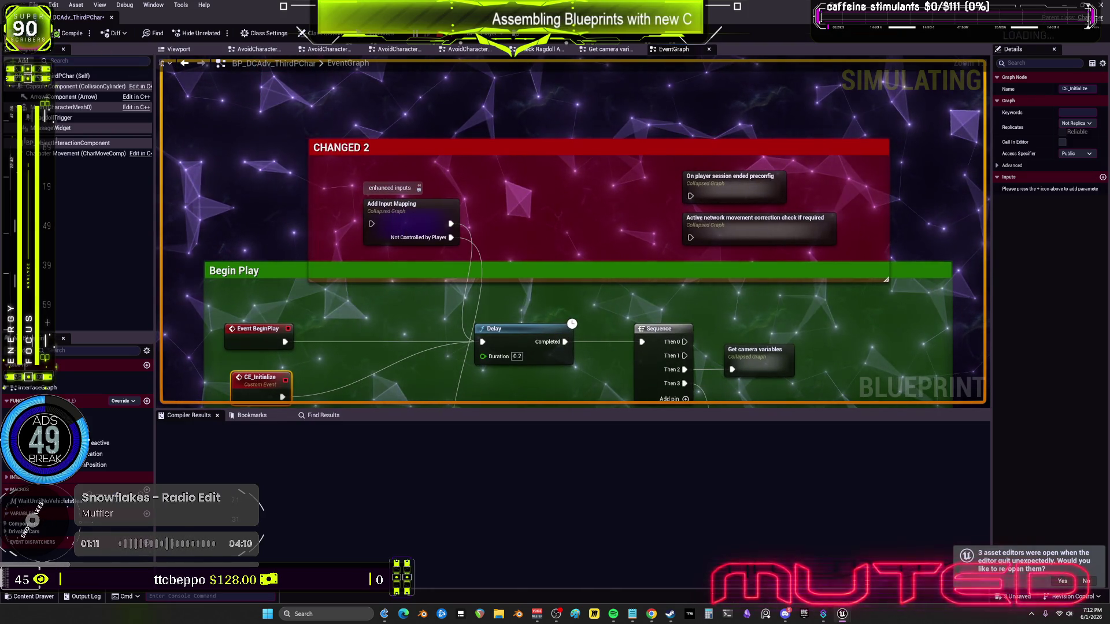
key(alt+Left)
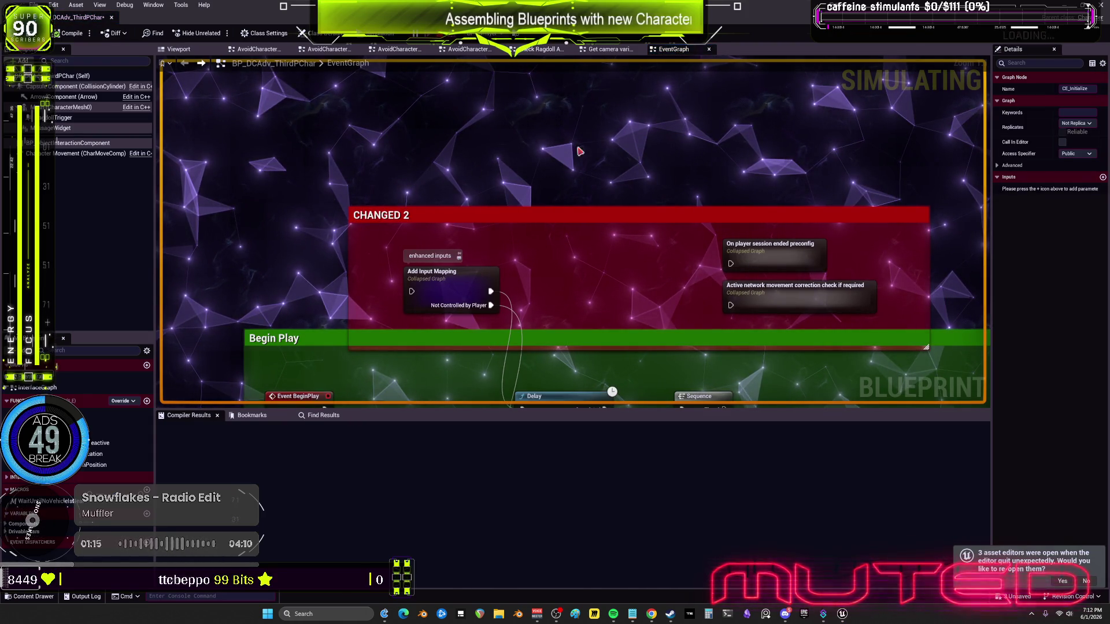
key(Escape)
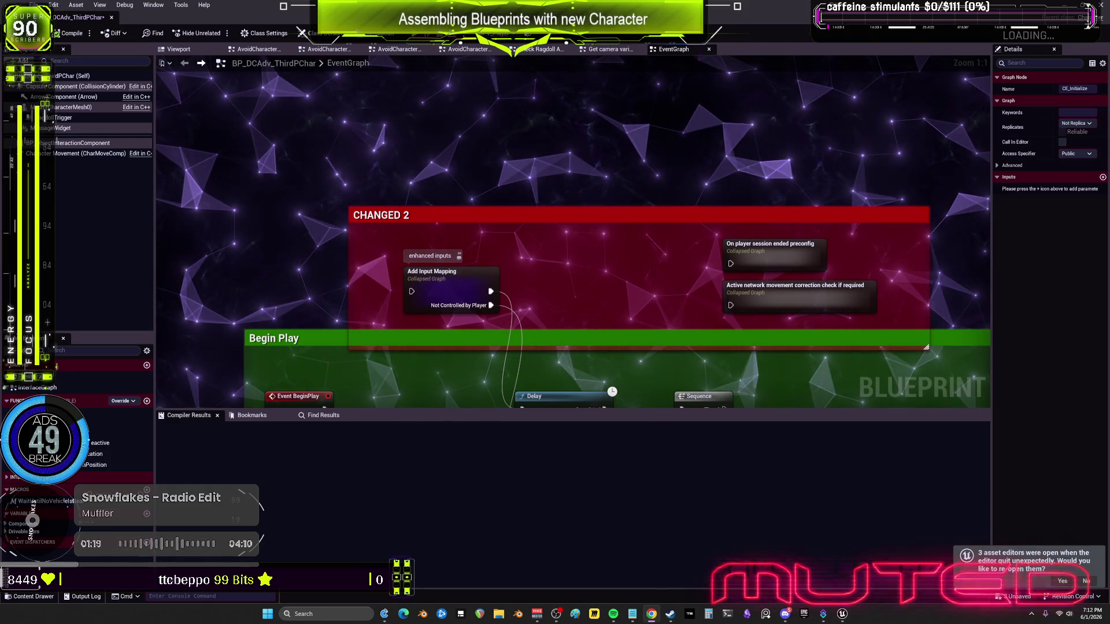
key(alt+Tab)
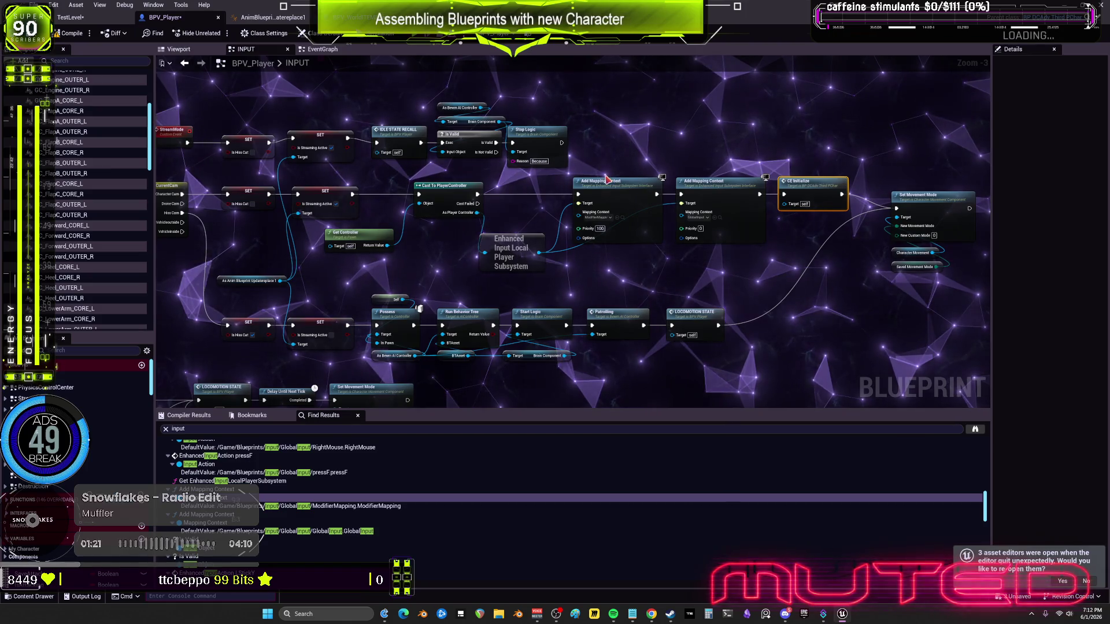
Zoom in on Add Mapping Context and locate its ModifierMapping asset in the GlobalInput folder
scroll(604, 222, up, 3)
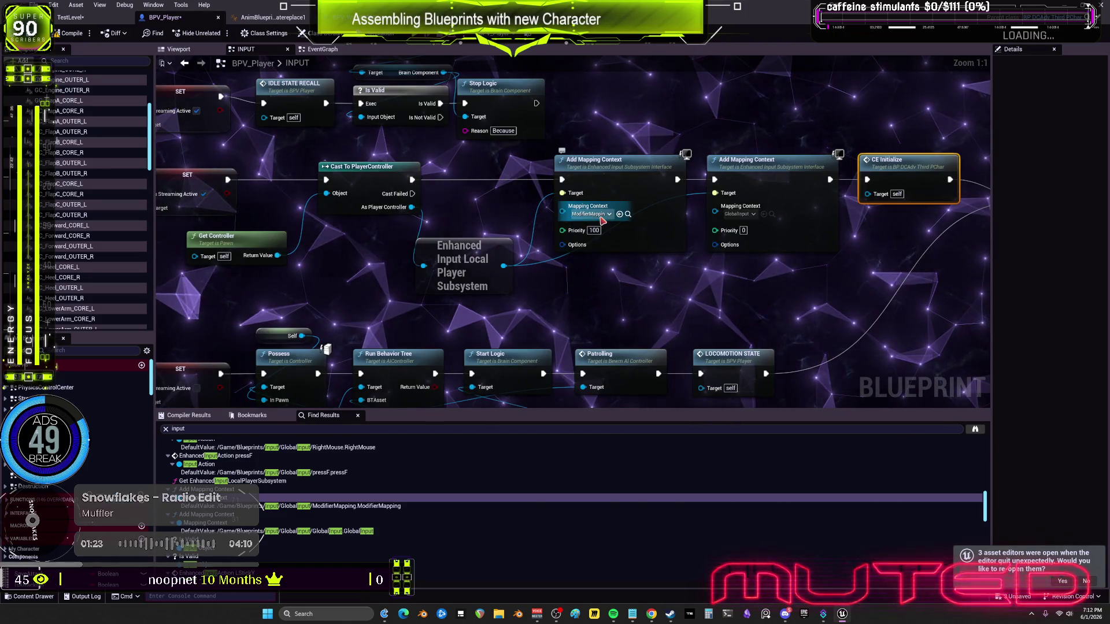
click(628, 214)
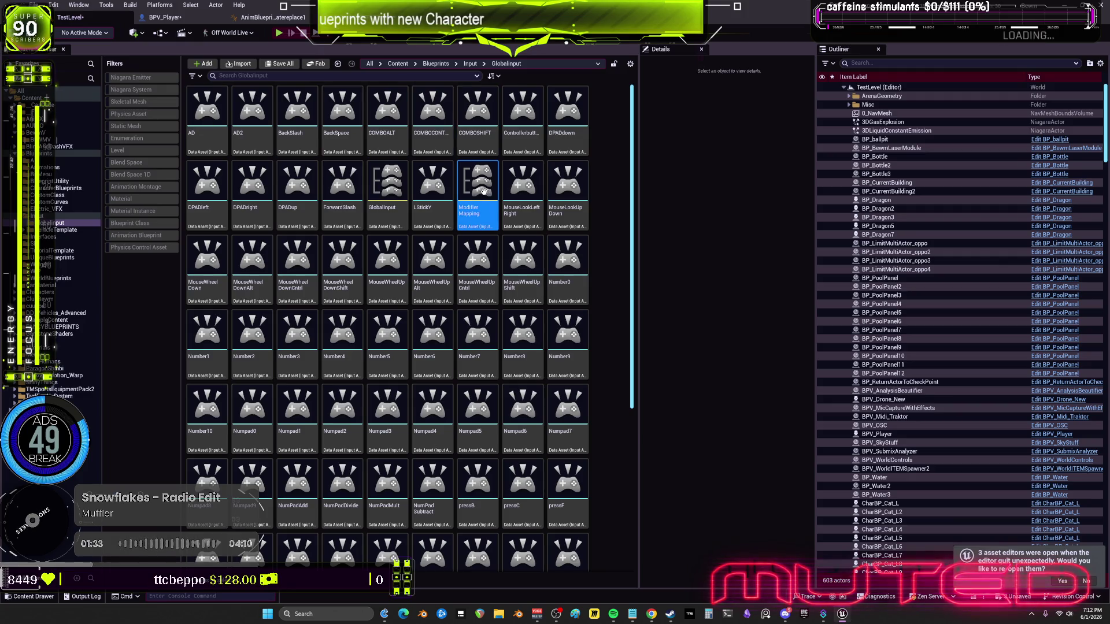
In the level editor's Content Browser, search the project assets for 'global'
click(164, 17)
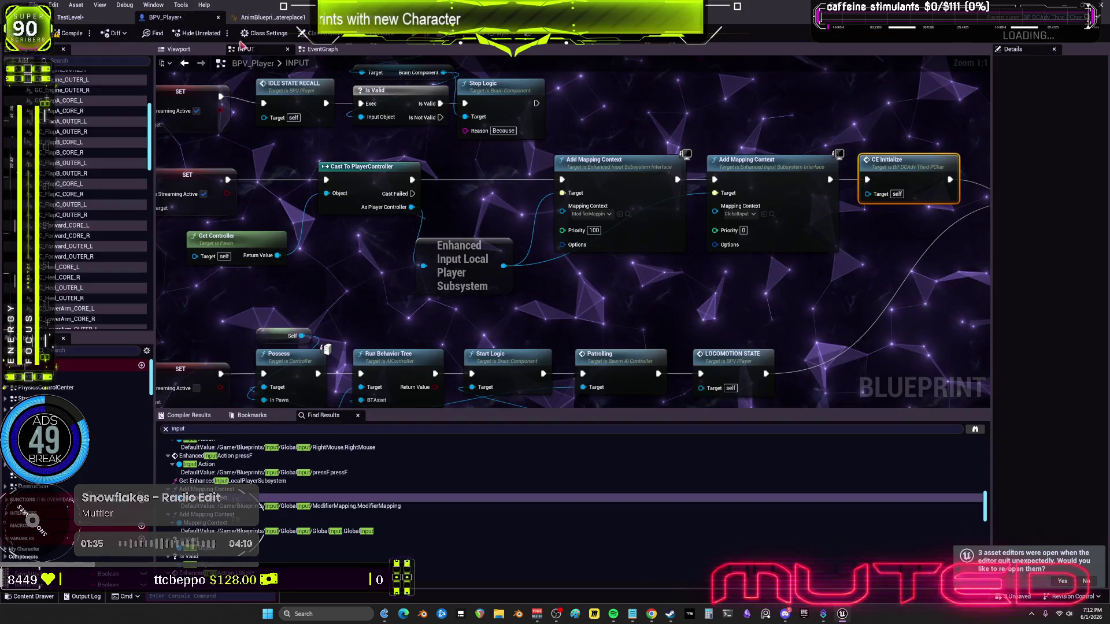
key(ctrl+Tab)
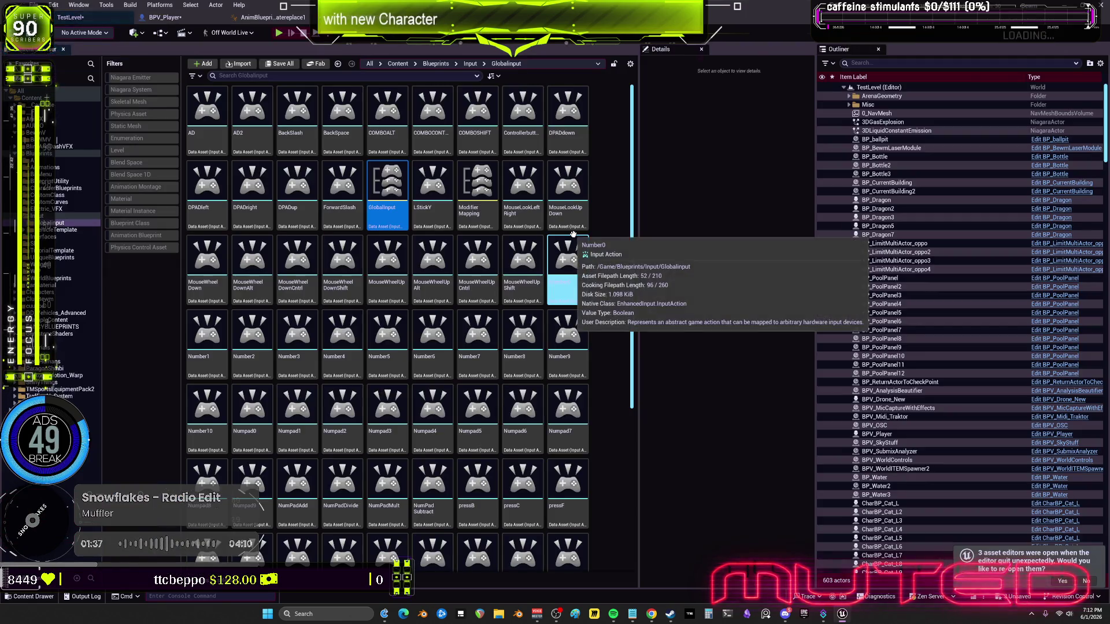
click(242, 76)
text(global)
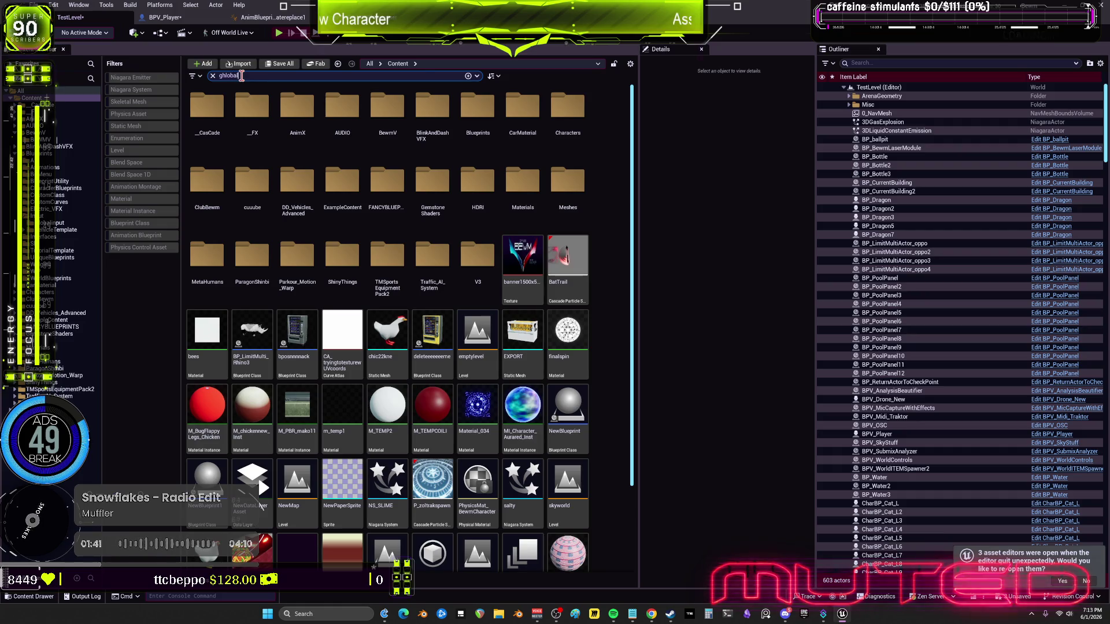
key(ctrl+BackSpace)
text(global)
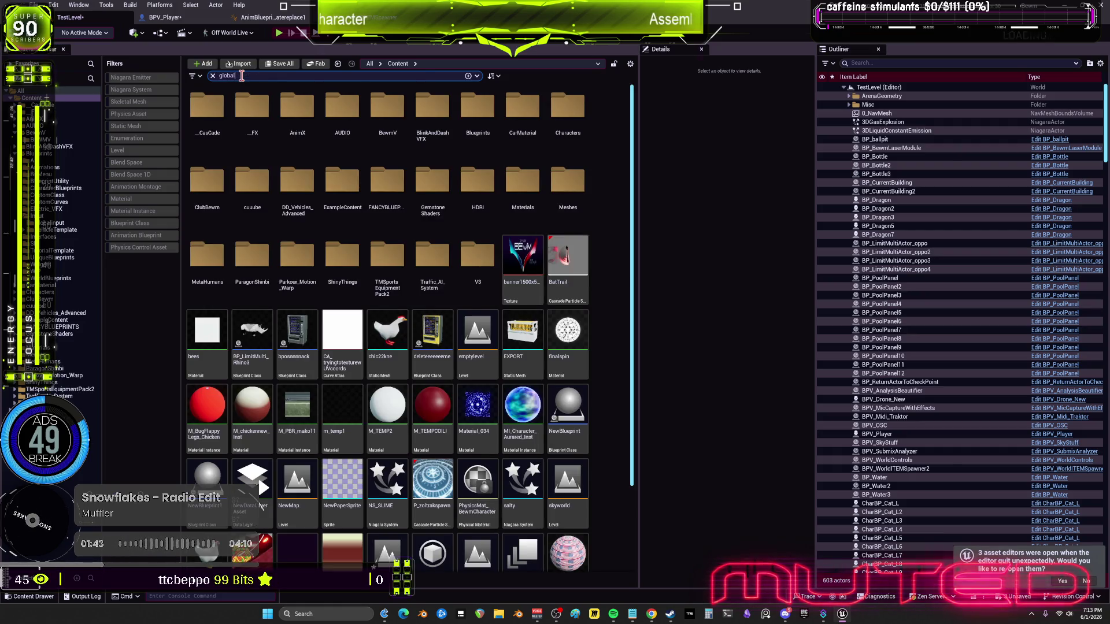
text(inpu)
key(BackSpace)
key(BackSpace)
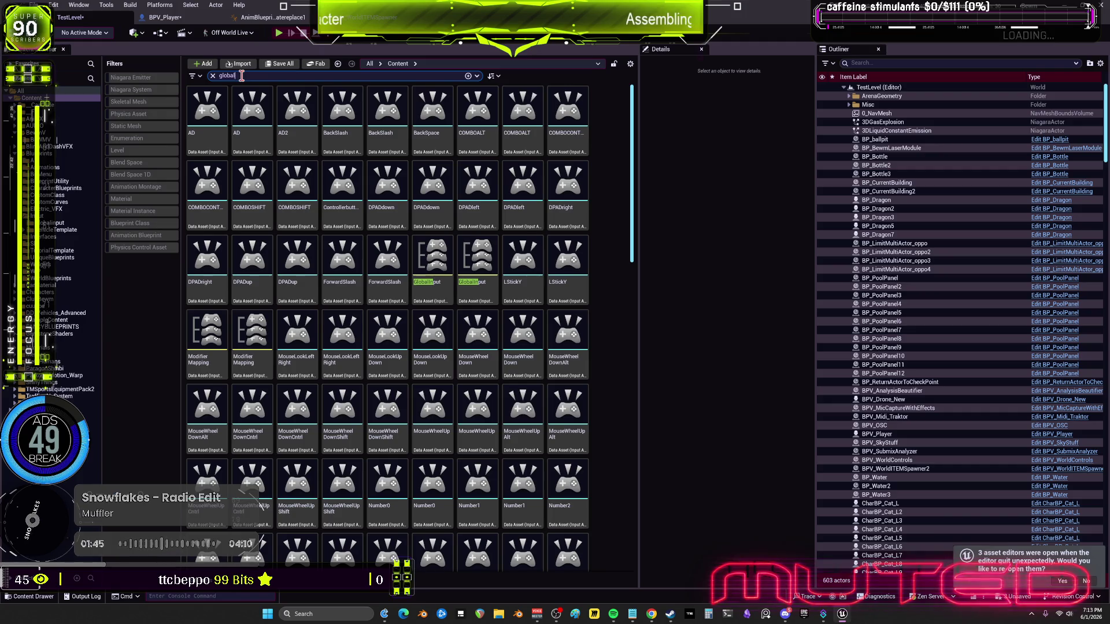
Compare the two GlobalInput assets and open the GlobalInput mapping context
click(575, 255)
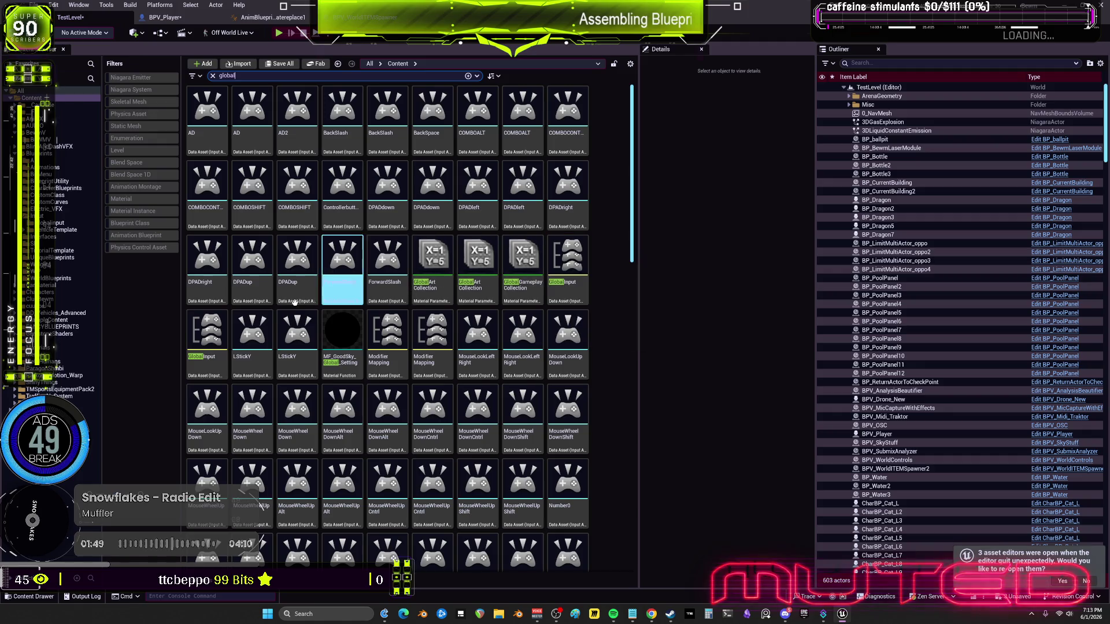
click(207, 347)
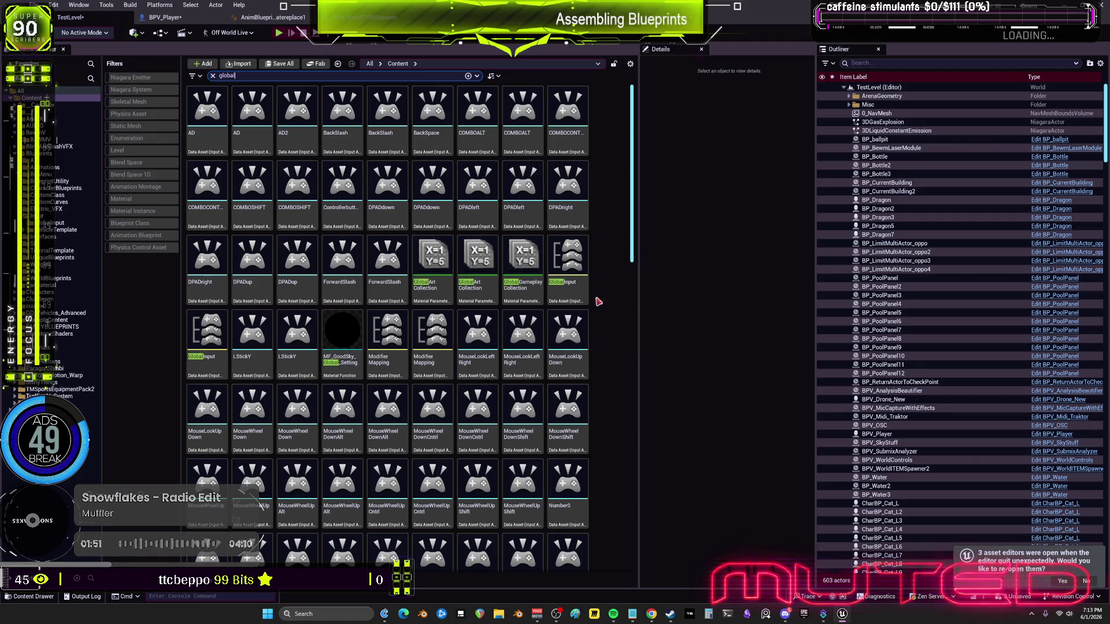
scroll(434, 352, down, 3)
mouse_move(632, 263)
mouse_down()
mouse_move(633, 480)
mouse_move(654, 104)
mouse_up()
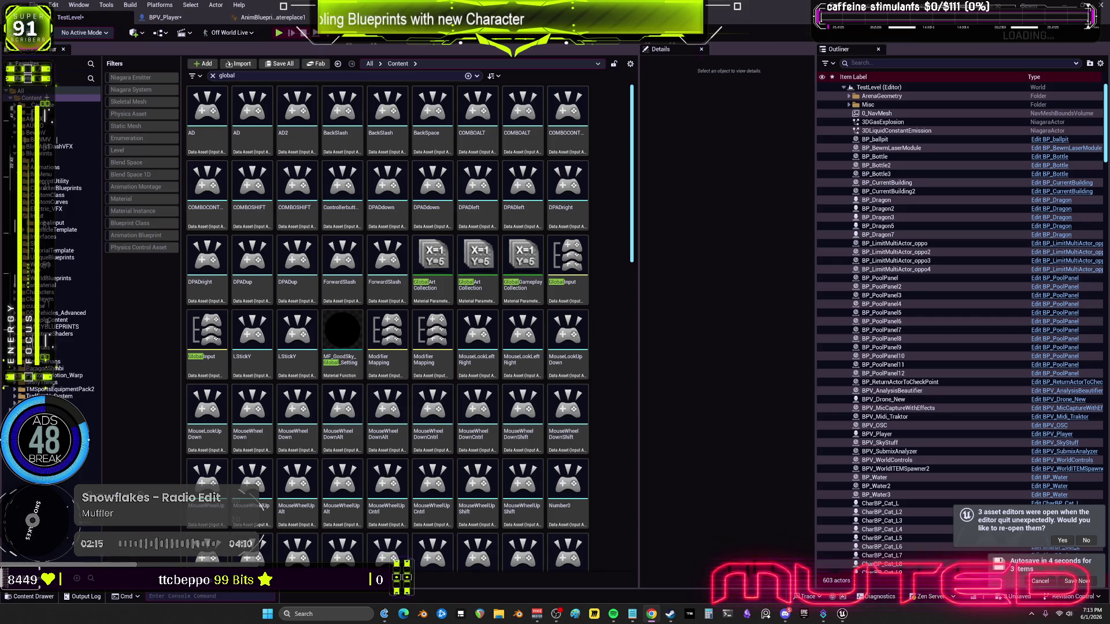
double_click(569, 255)
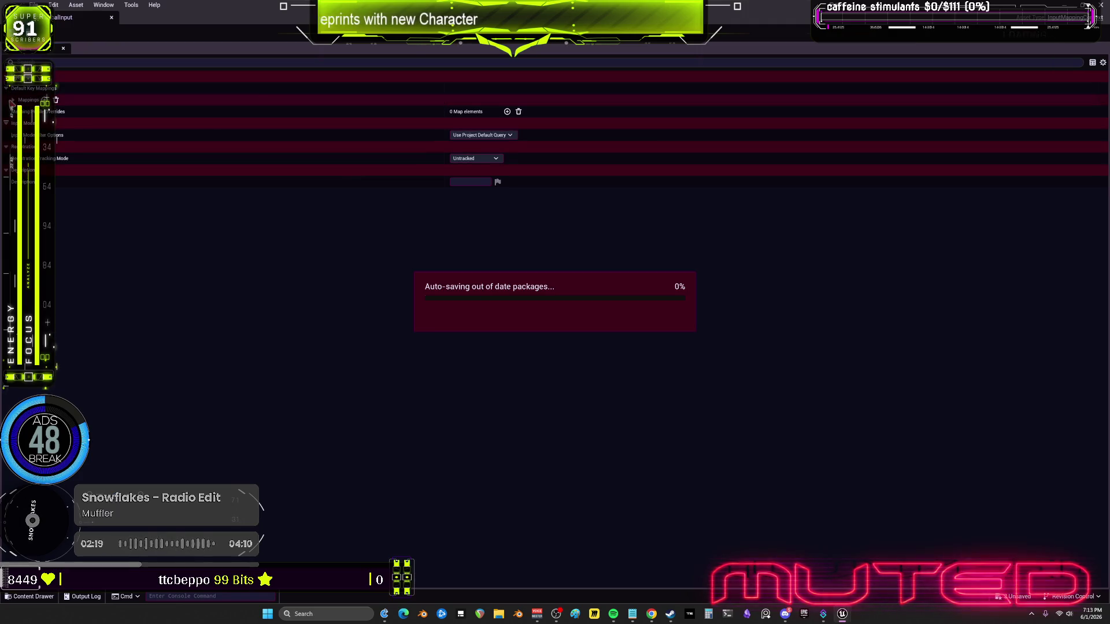
Expand the first GlobalInput's key mappings and float its editor as a smaller window
click(12, 100)
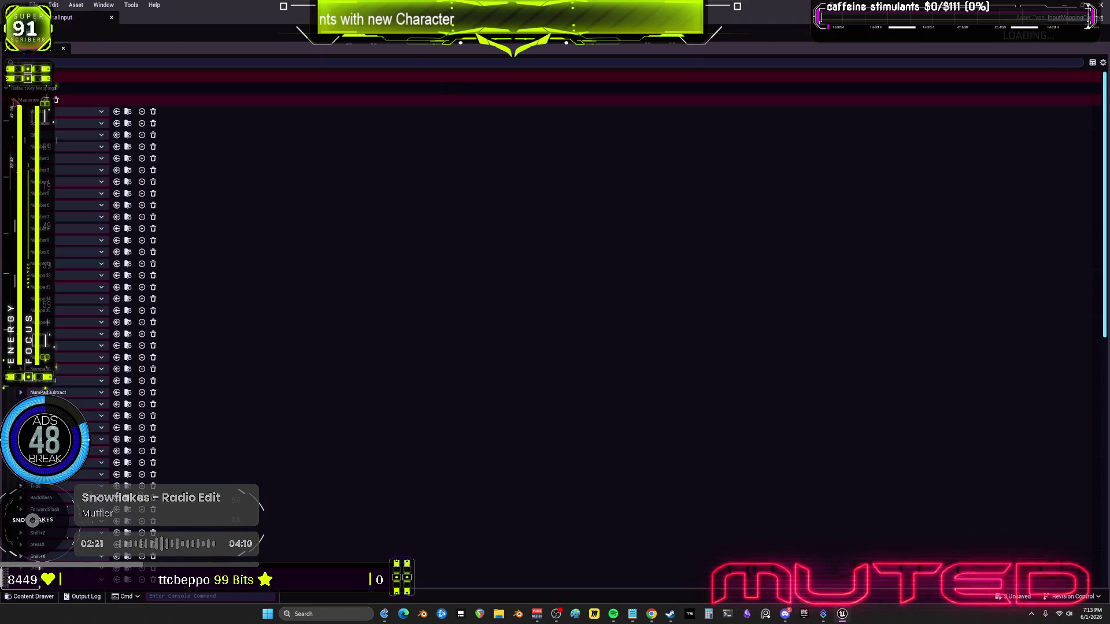
scroll(474, 342, down, 15)
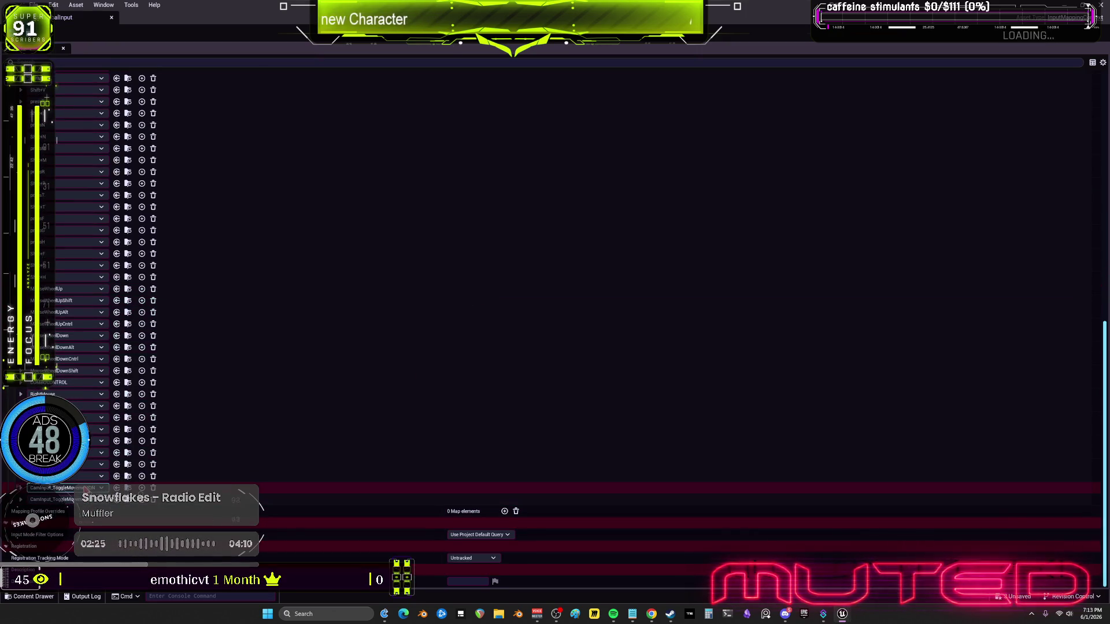
mouse_move(281, 17)
mouse_down()
mouse_move(639, 109)
mouse_move(772, 94)
mouse_up()
Open the second GlobalInput, expand Mappings > Default Key Mappings, and restore the window size
double_click(207, 334)
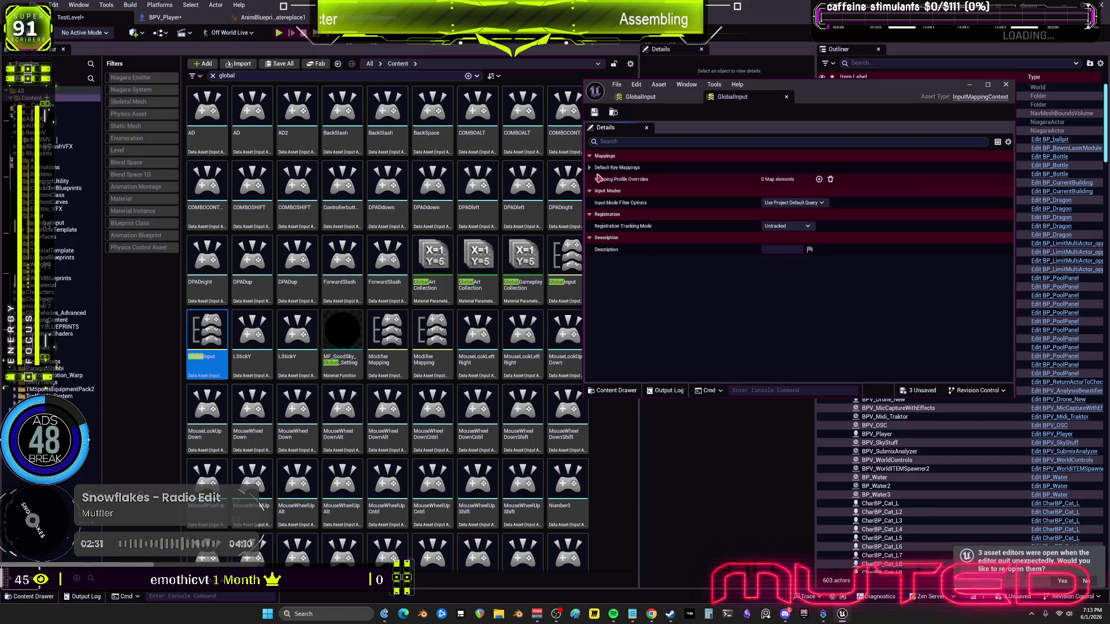
click(602, 168)
click(596, 179)
key(super+Up)
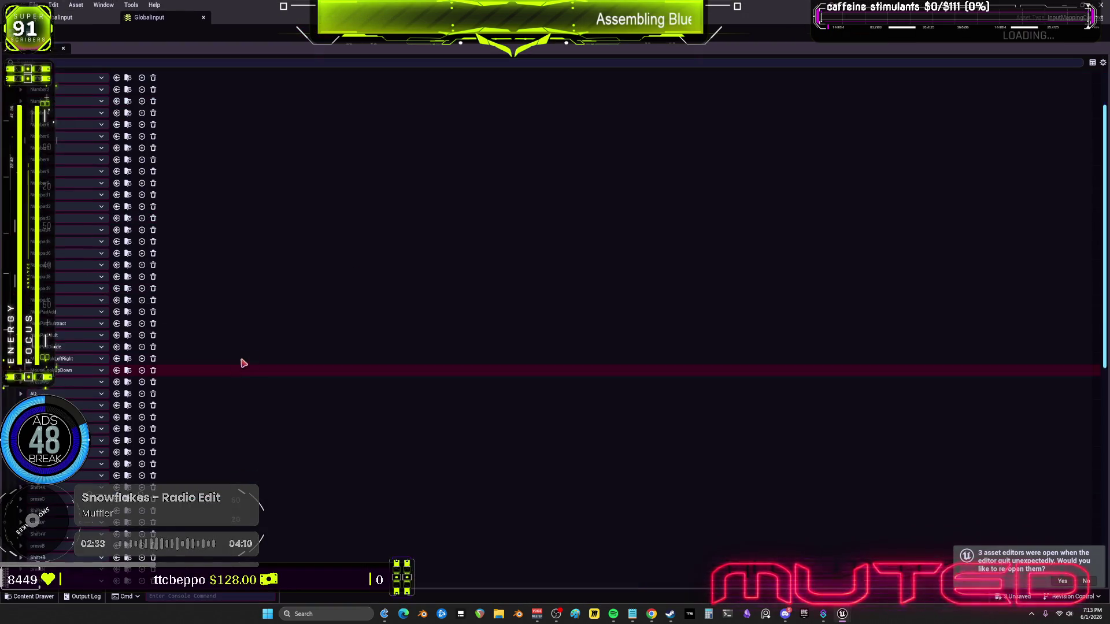
scroll(357, 360, down, 3)
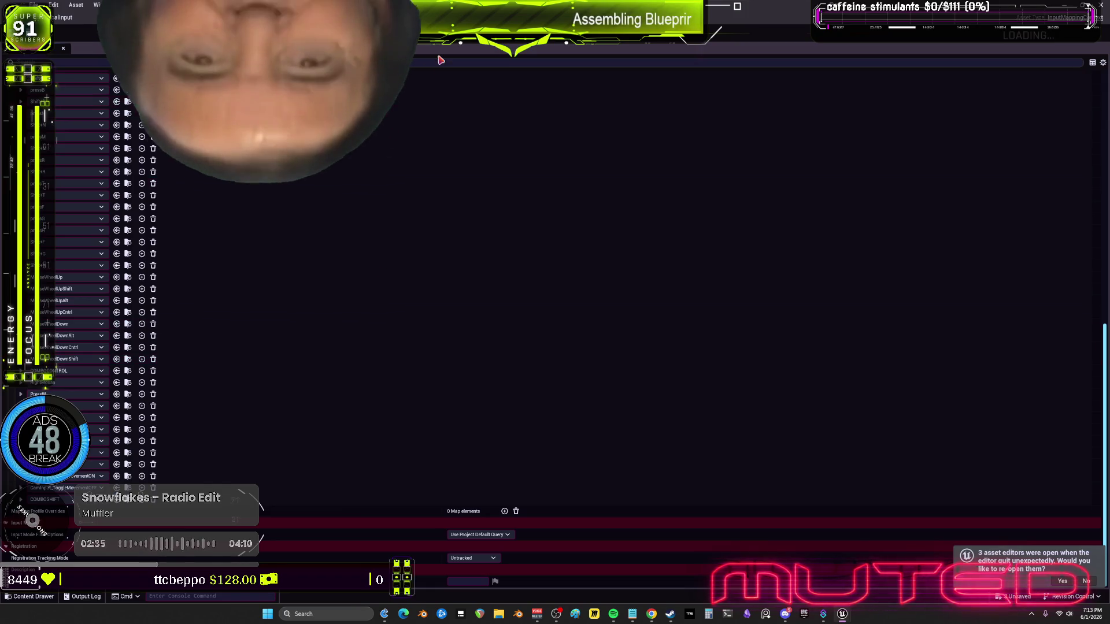
key(super+Down)
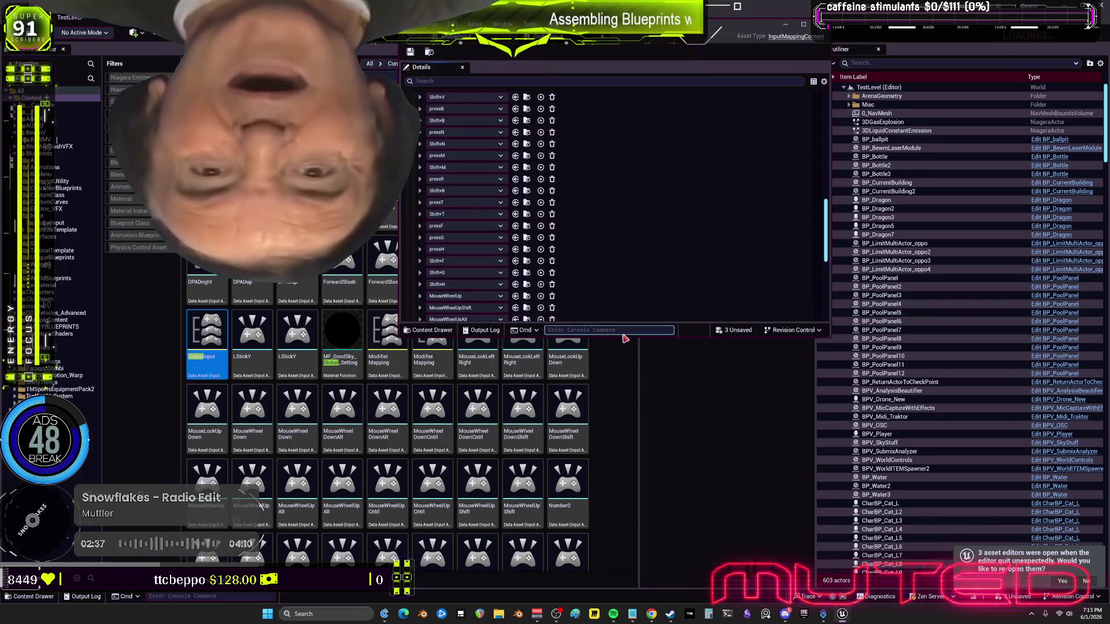
drag(622, 337, 648, 552)
Inspect the COMBOSHIFT mapping's Left Shift and Right Shift settings, then collapse it
scroll(664, 324, down, 2)
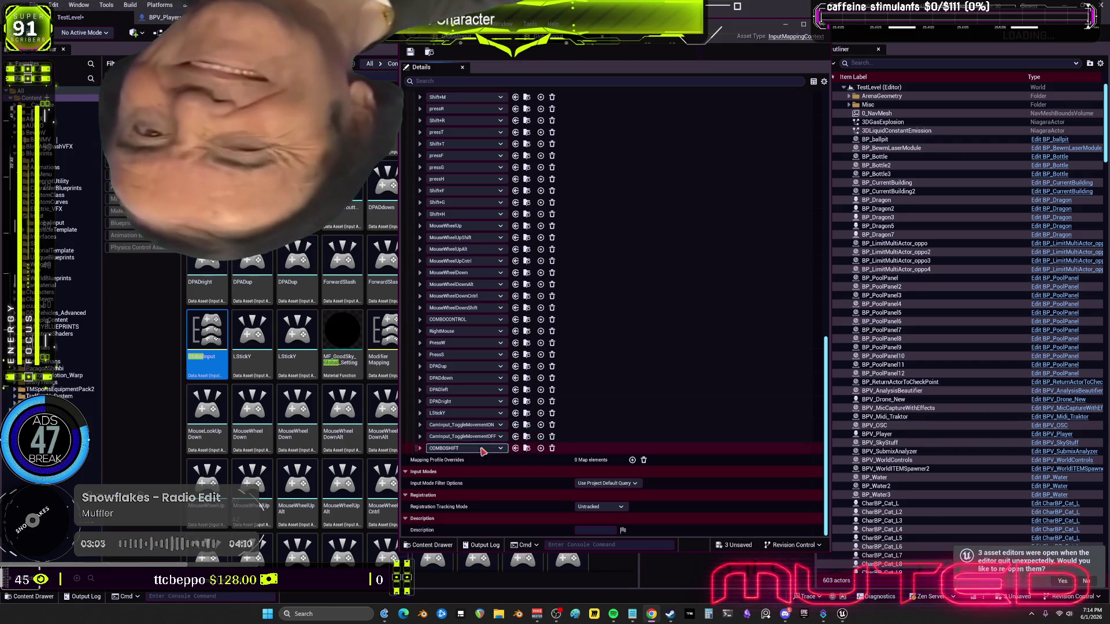
click(420, 448)
click(427, 460)
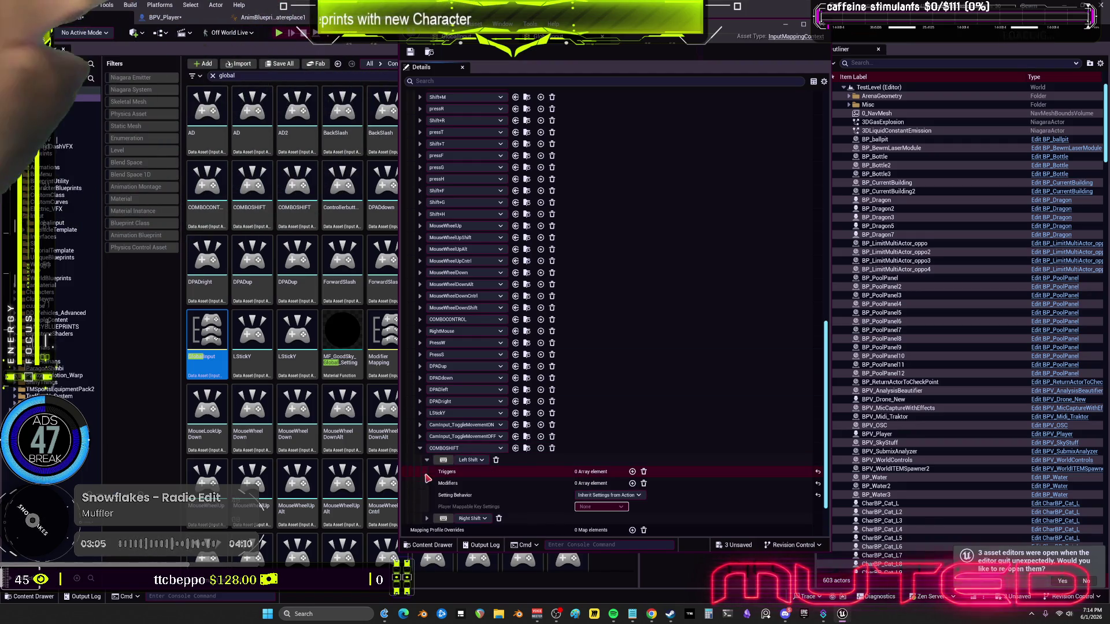
click(426, 519)
scroll(486, 476, down, 2)
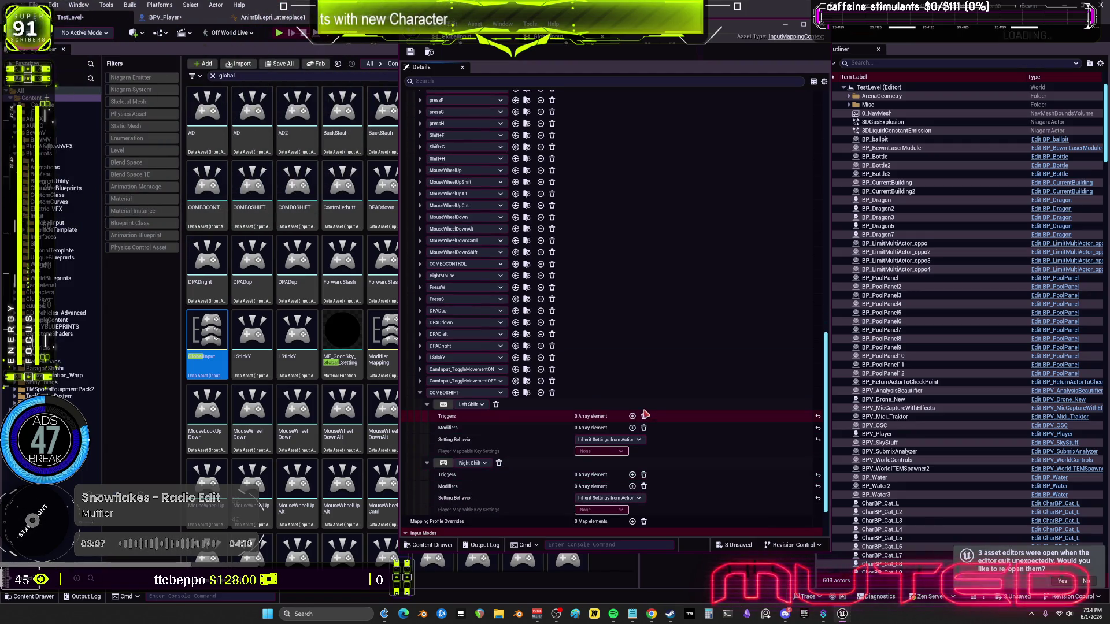
click(552, 393)
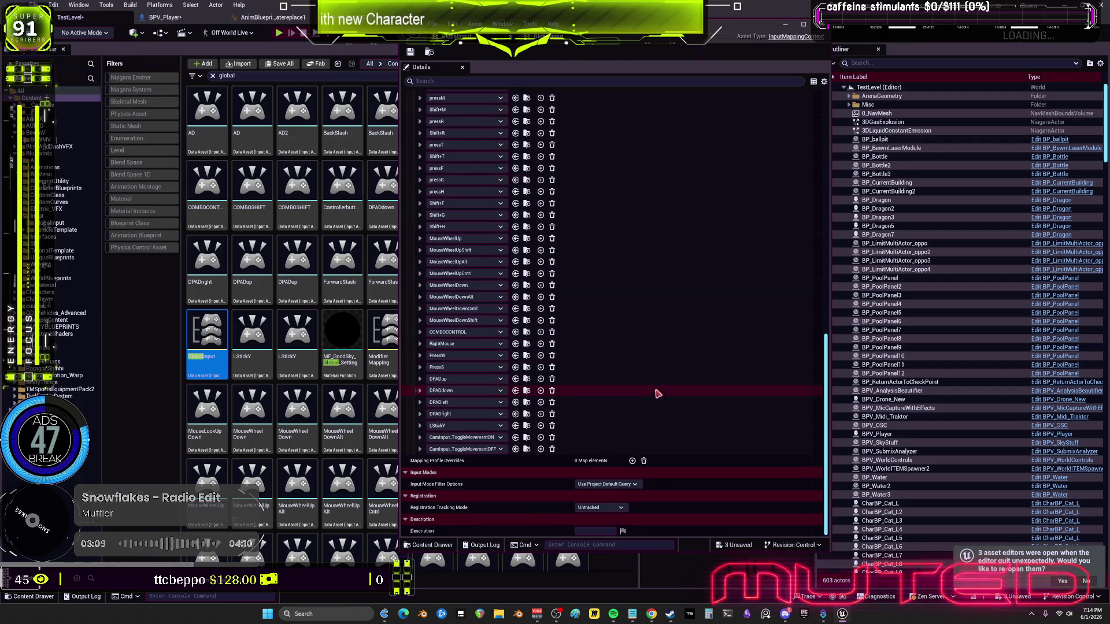
Review the CamInput_ToggleMovementOFF mapping and close the mapping context editor
click(420, 448)
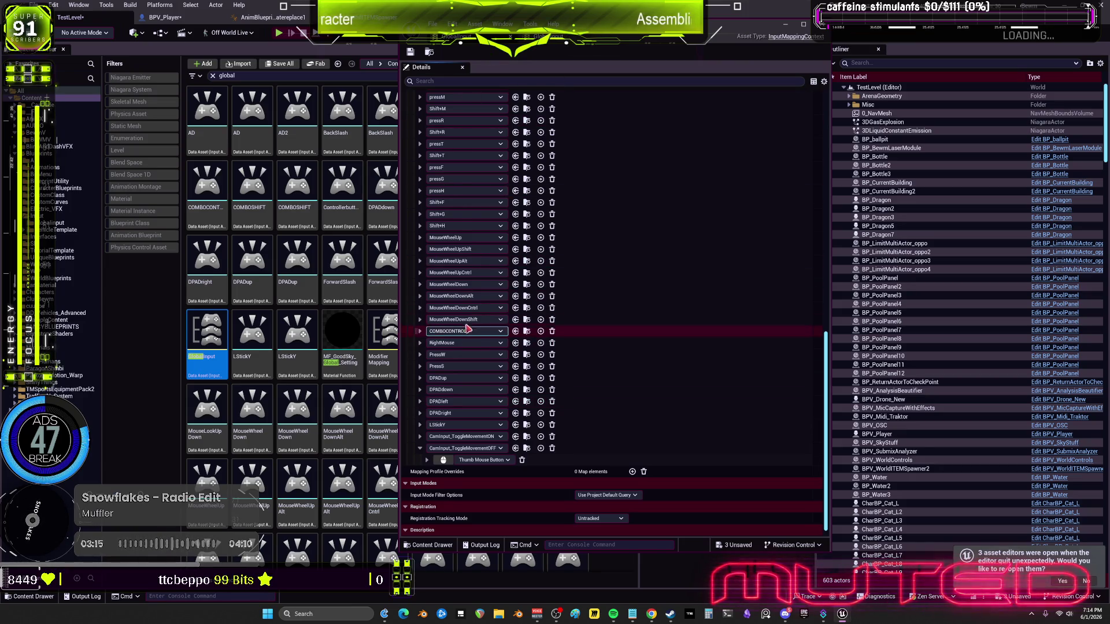
scroll(479, 278, up, 5)
scroll(483, 265, up, 5)
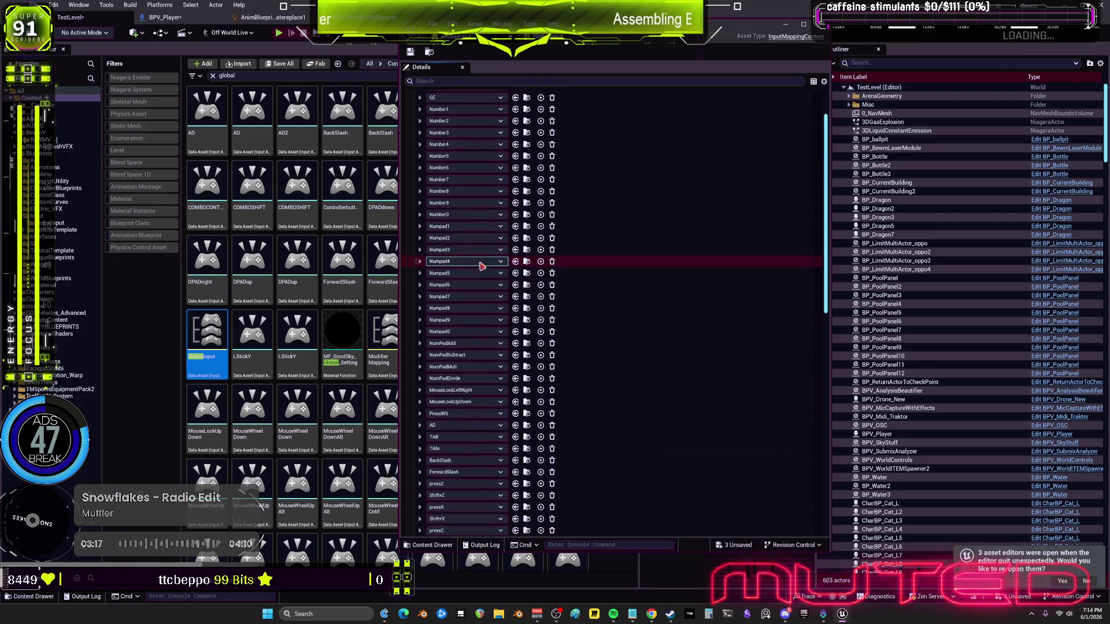
scroll(495, 354, down, 10)
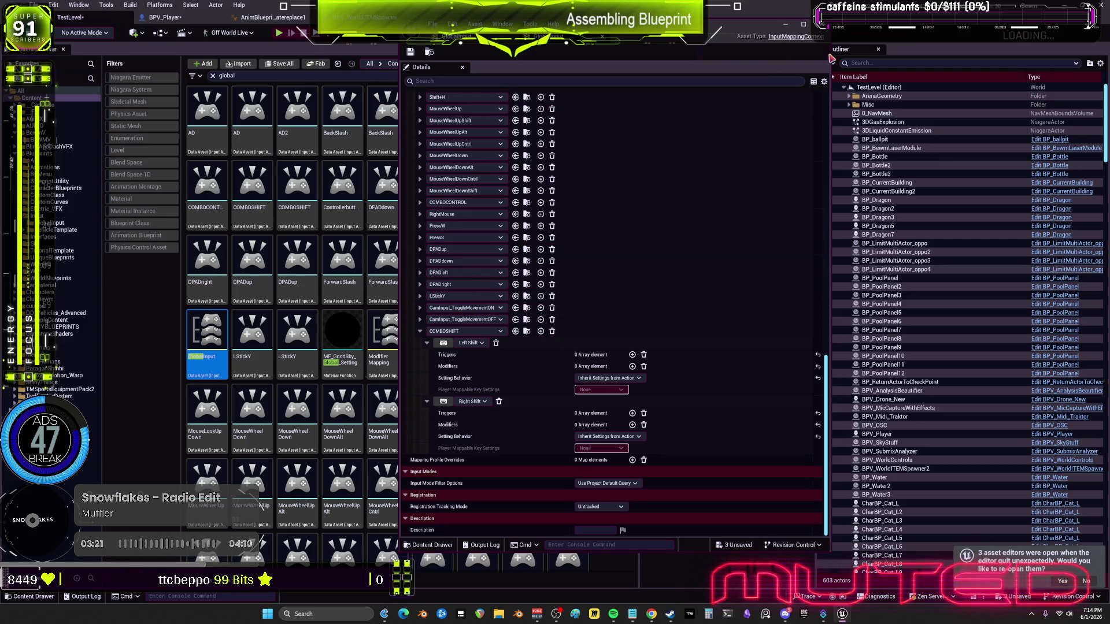
click(824, 25)
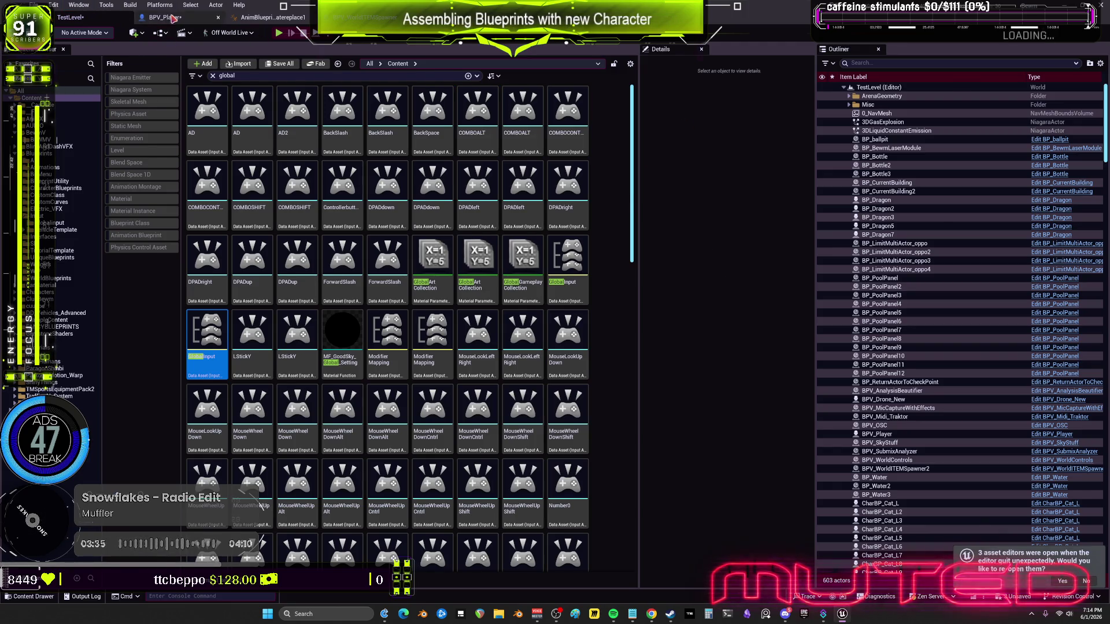
Return to BPV_Player's INPUT graph and box-select the Cast To PlayerController mapping-context nodes
key(ctrl+Tab)
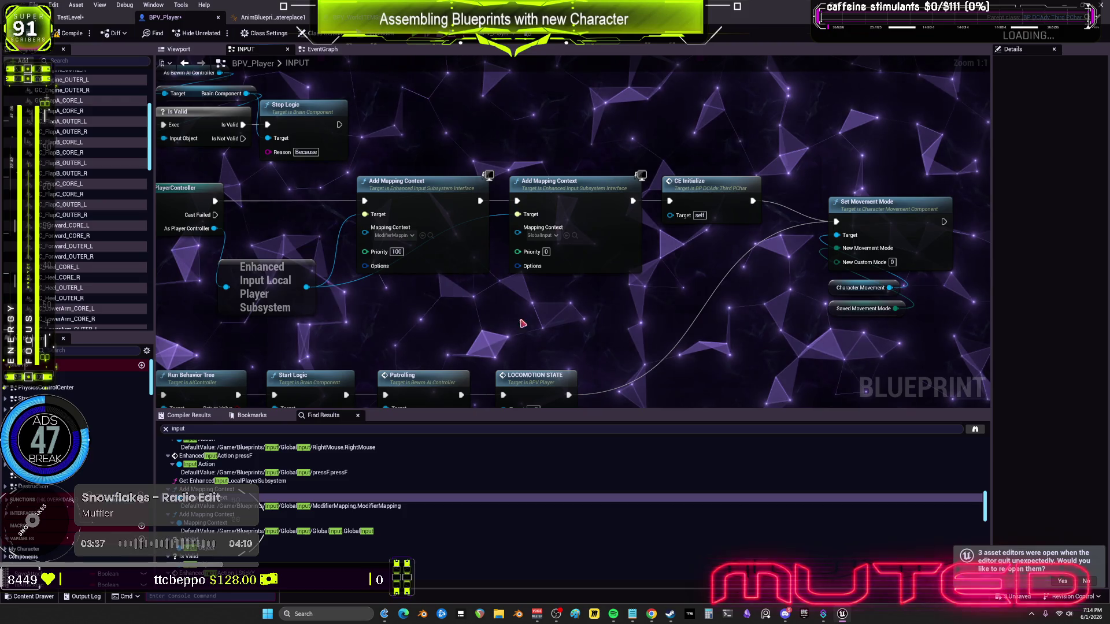
drag(405, 314, 507, 324)
scroll(507, 324, down, 2)
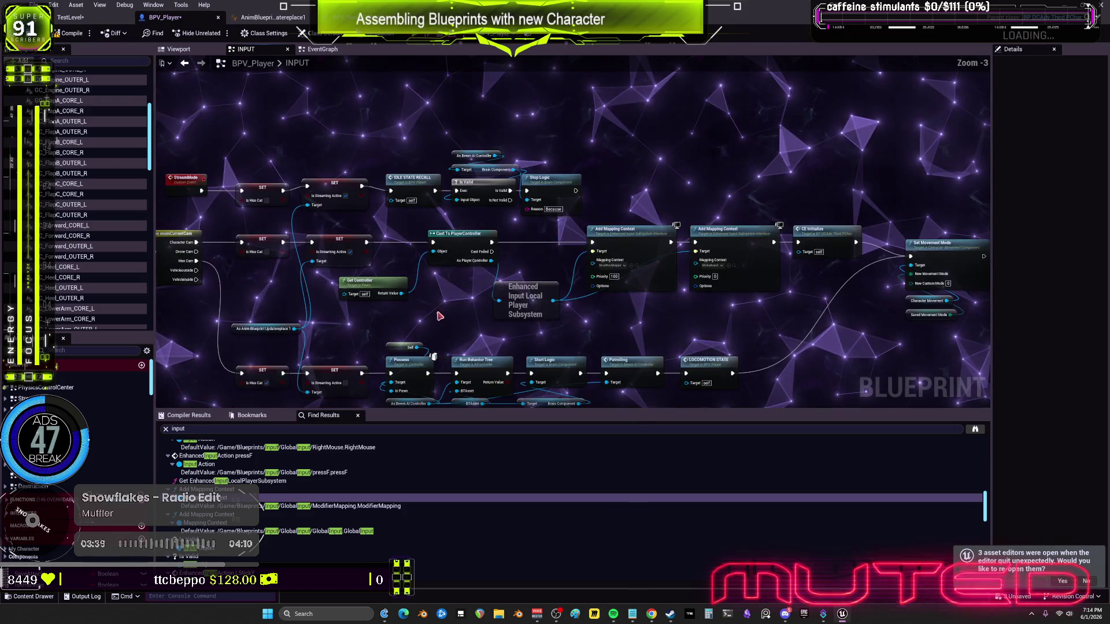
scroll(461, 279, down, 4)
scroll(462, 280, down, 1)
mouse_move(701, 332)
mouse_down()
mouse_move(306, 196)
mouse_move(250, 188)
mouse_up()
scroll(453, 244, up, 8)
Check the Add Mapping Context node's actions and compile BPV_Player, getting one warning
right_click(612, 206)
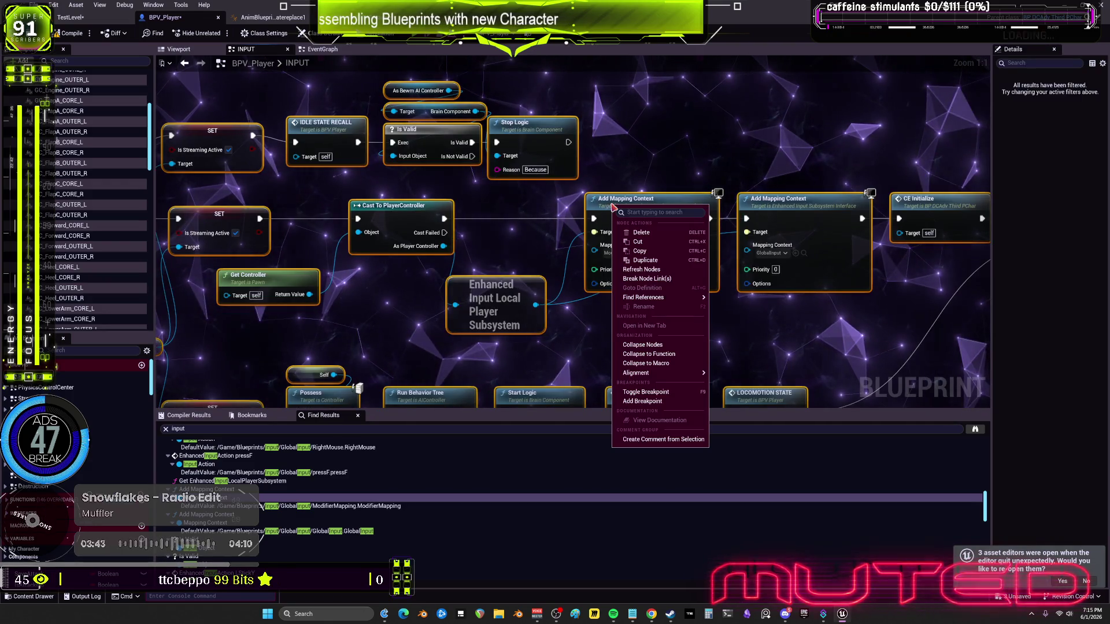
click(666, 278)
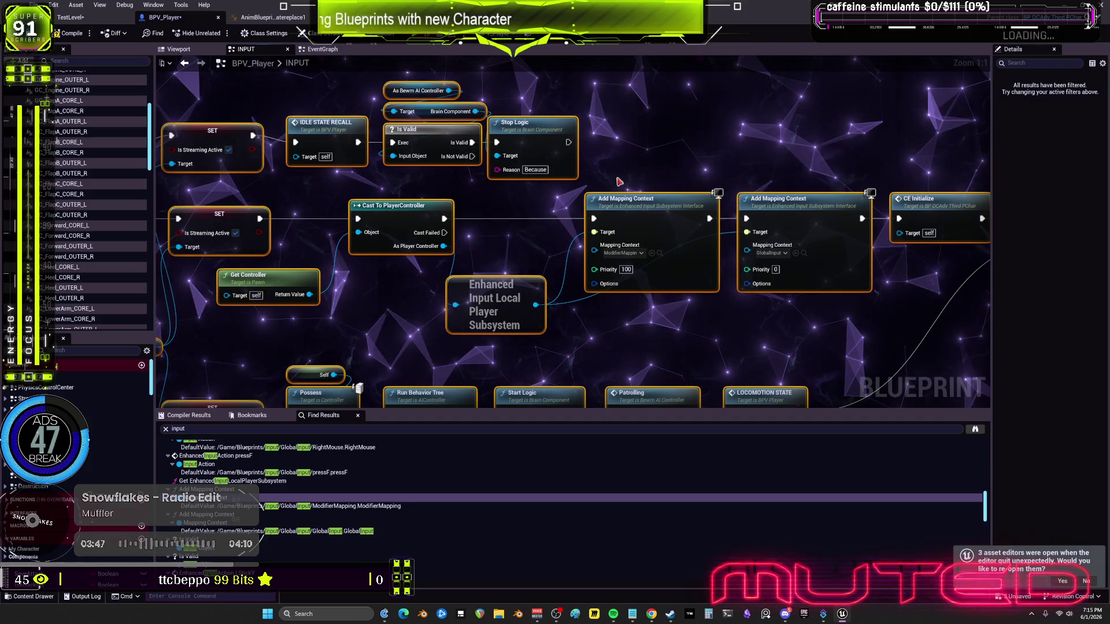
key(F7)
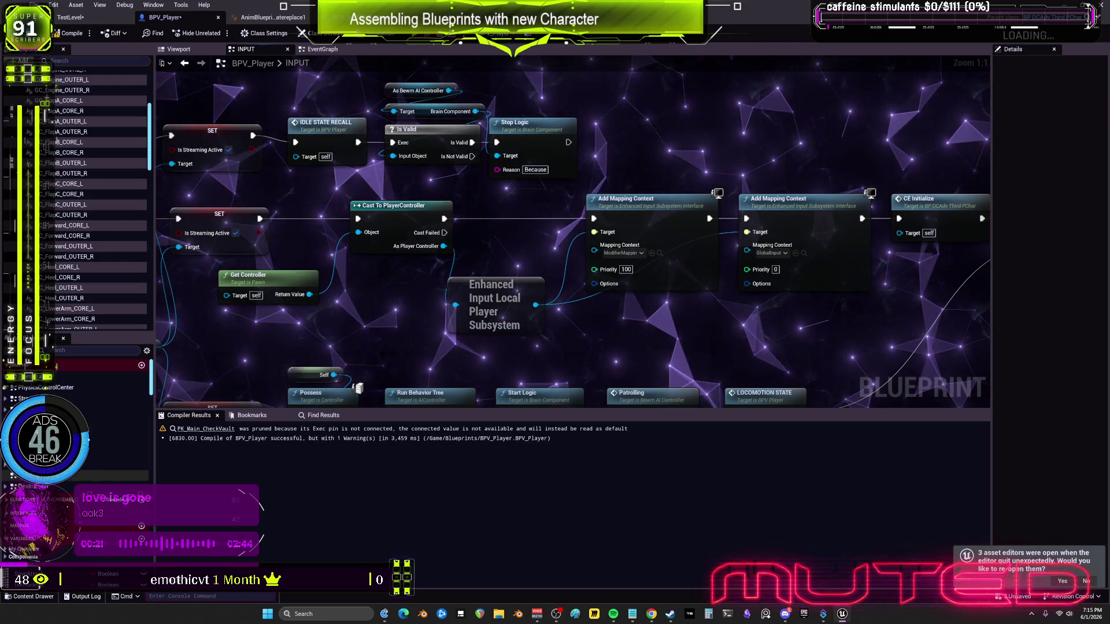
Browse the updateB and EventGraph graphs, then return to the INPUT graph
double_click(116, 471)
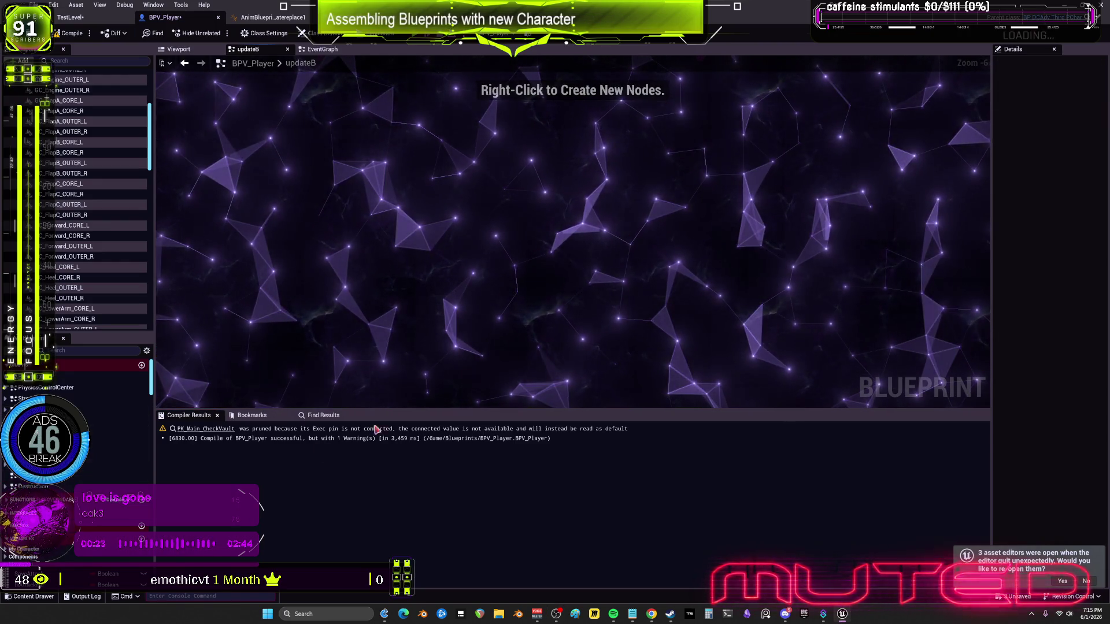
click(116, 475)
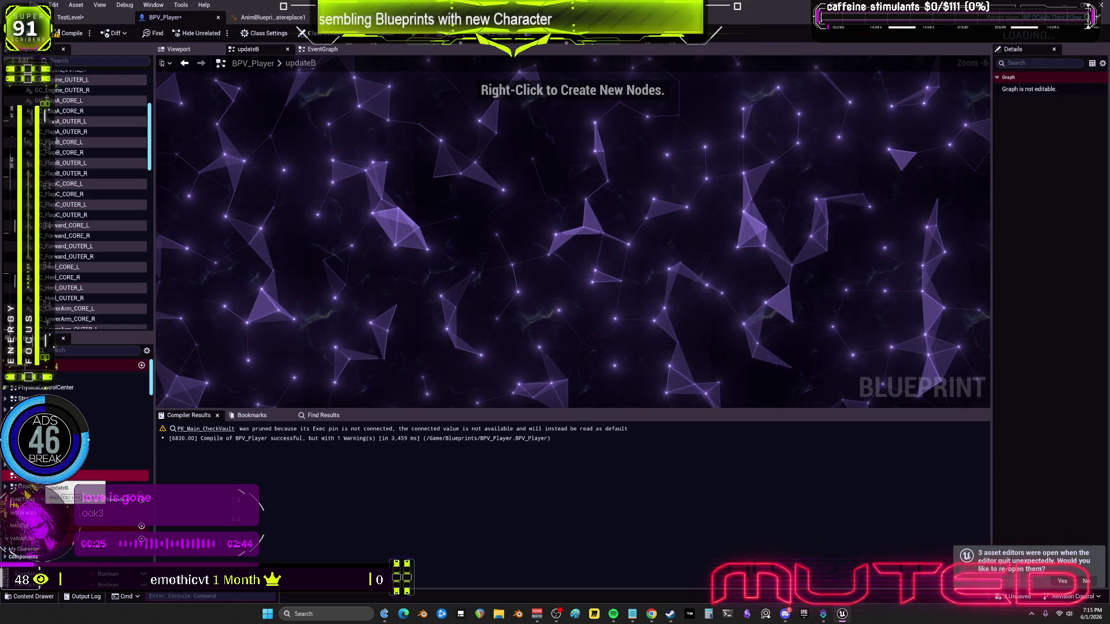
double_click(116, 464)
key(alt+Left)
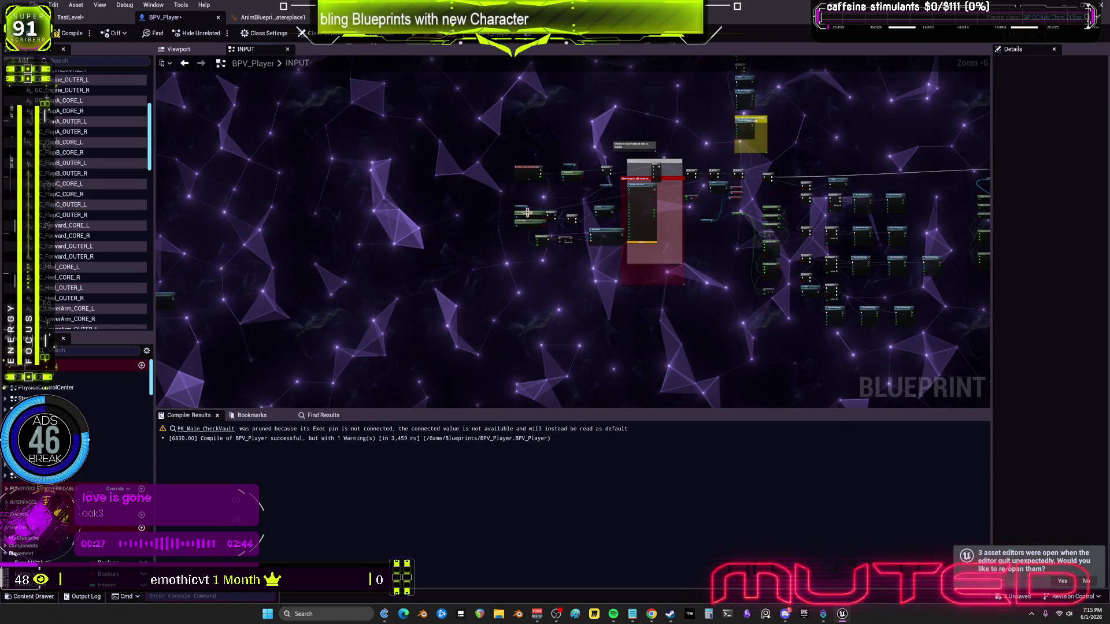
Find the PressWS movement nodes and move Add Movement Input down and to the right
scroll(671, 104, down, 4)
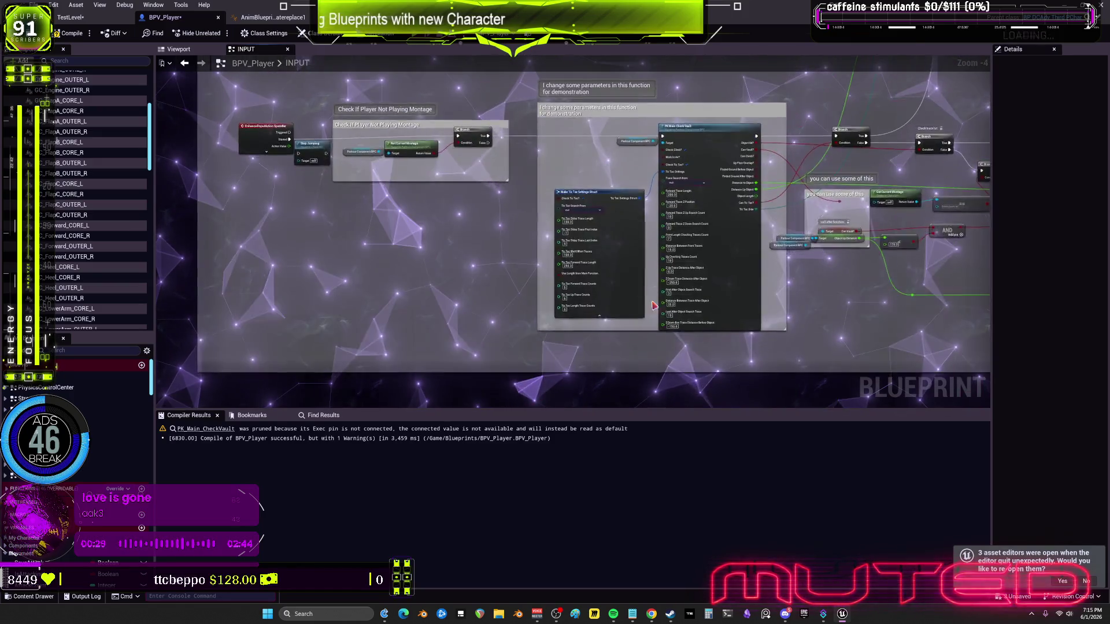
drag(320, 195, 447, 223)
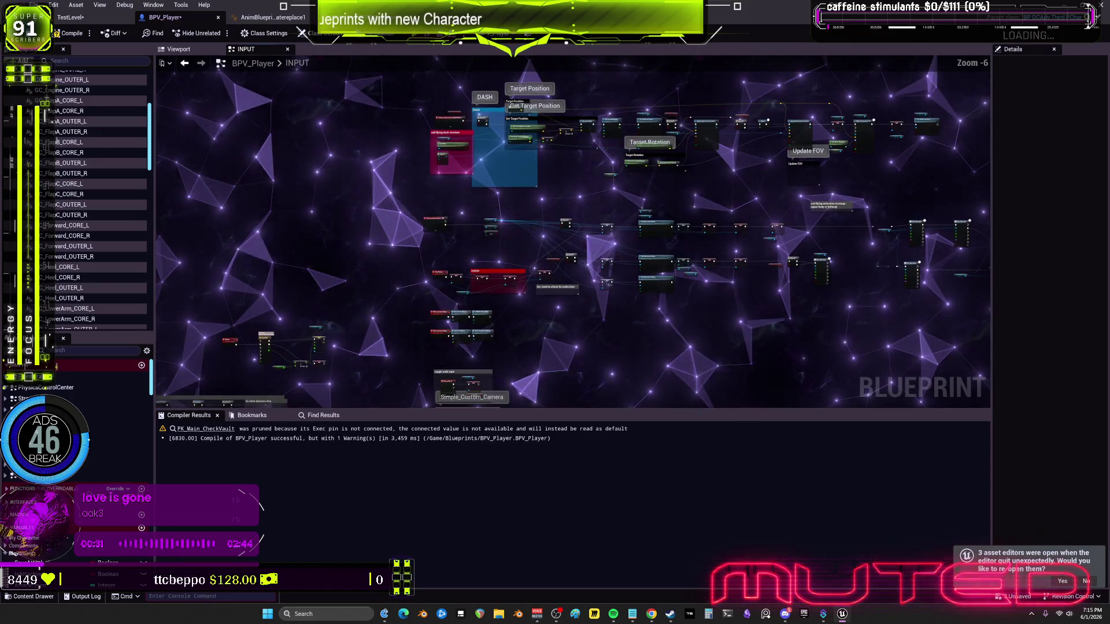
scroll(599, 321, up, 6)
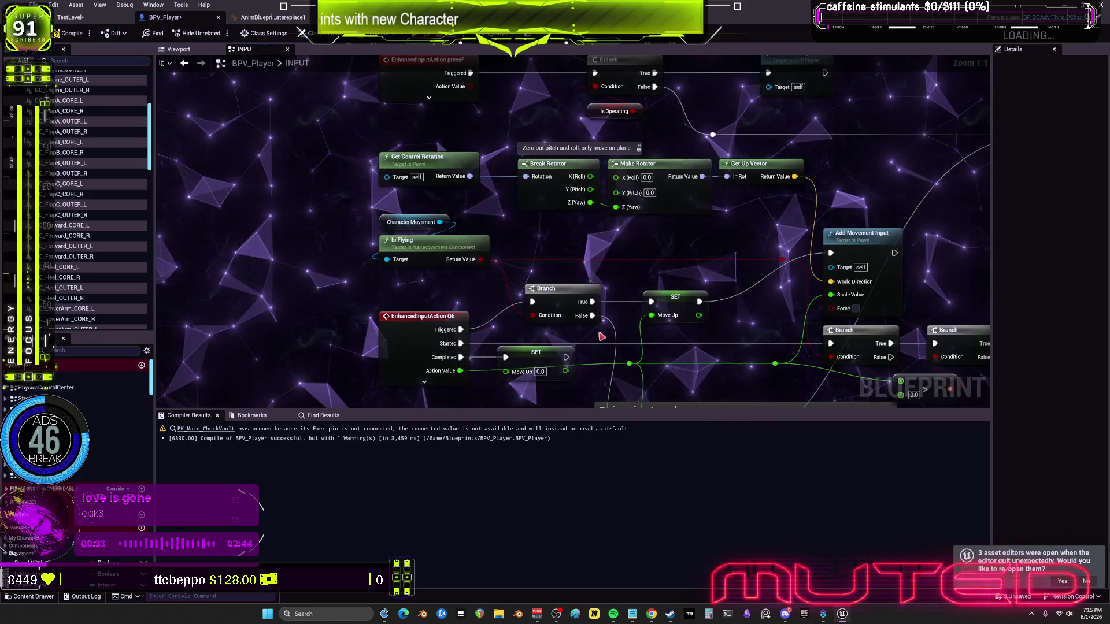
drag(599, 322, 512, 82)
drag(489, 329, 538, 289)
scroll(587, 278, down, 4)
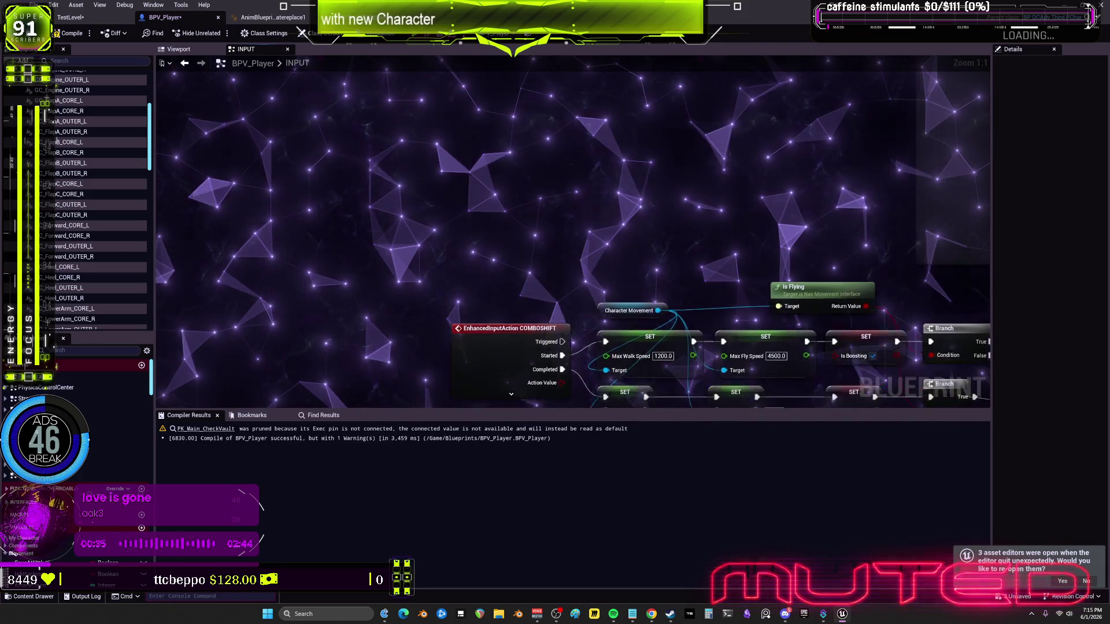
scroll(587, 278, up, 4)
drag(474, 353, 519, 168)
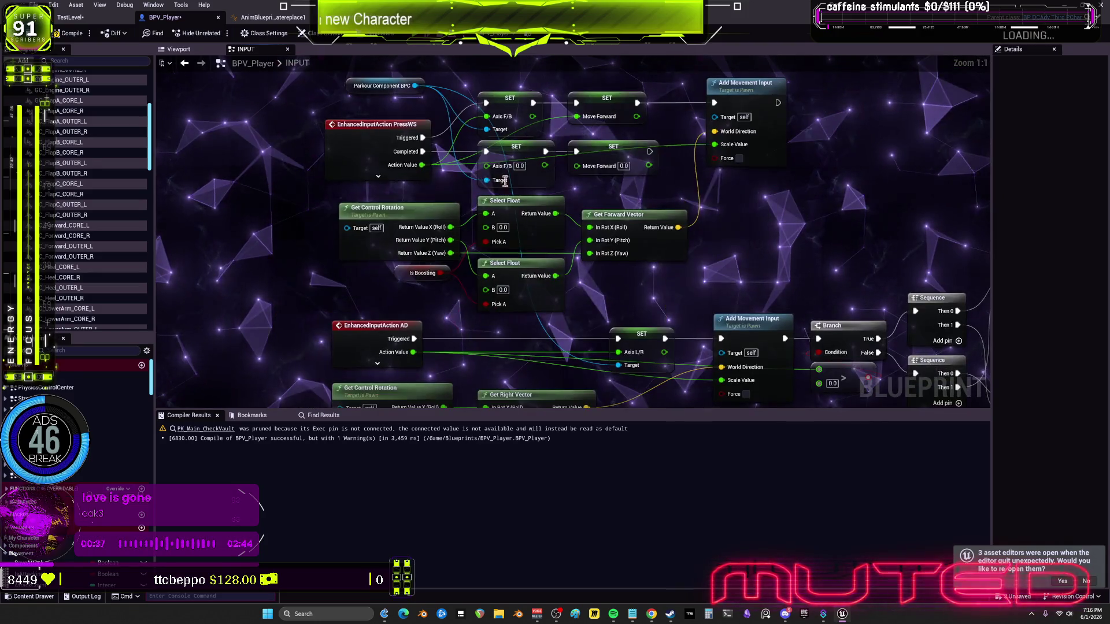
drag(406, 170, 320, 289)
click(521, 218)
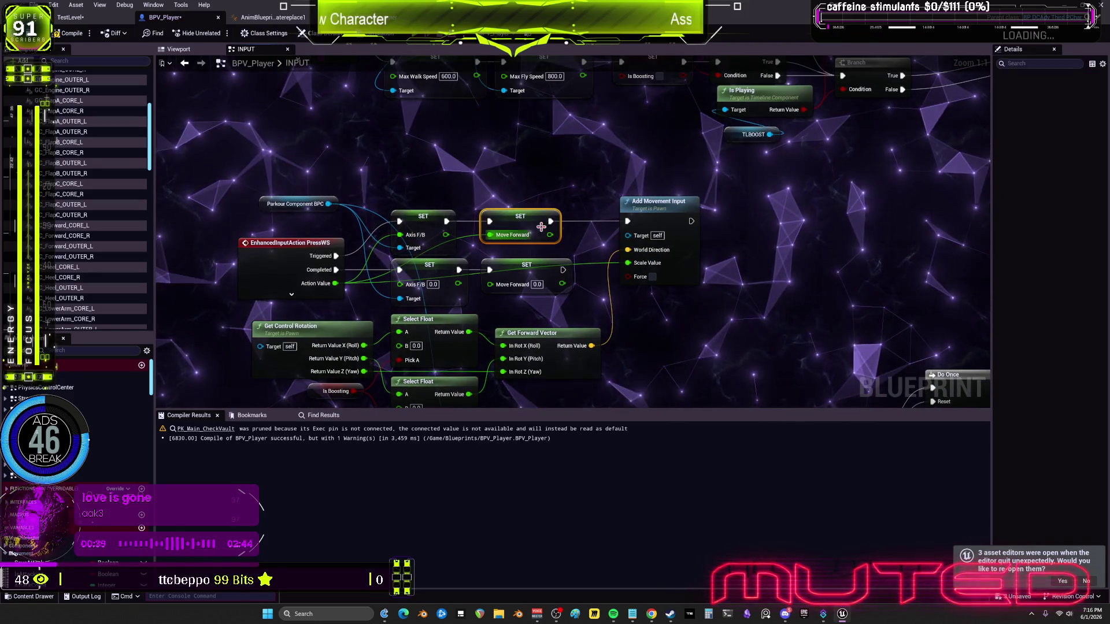
mouse_move(674, 221)
mouse_down()
mouse_move(705, 326)
mouse_move(697, 285)
mouse_up()
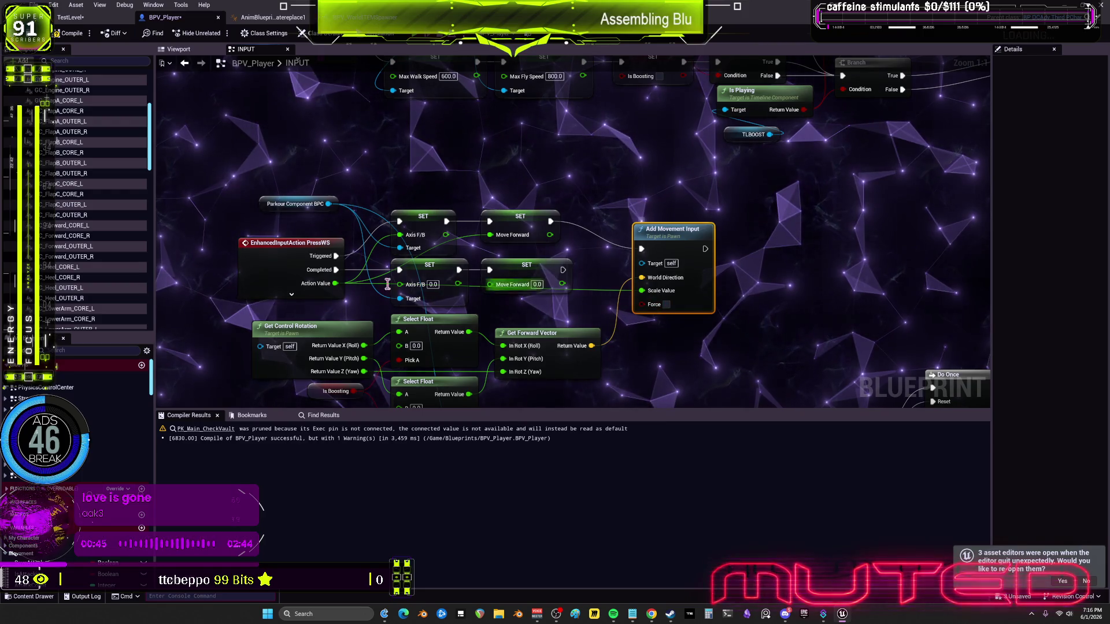
mouse_move(285, 252)
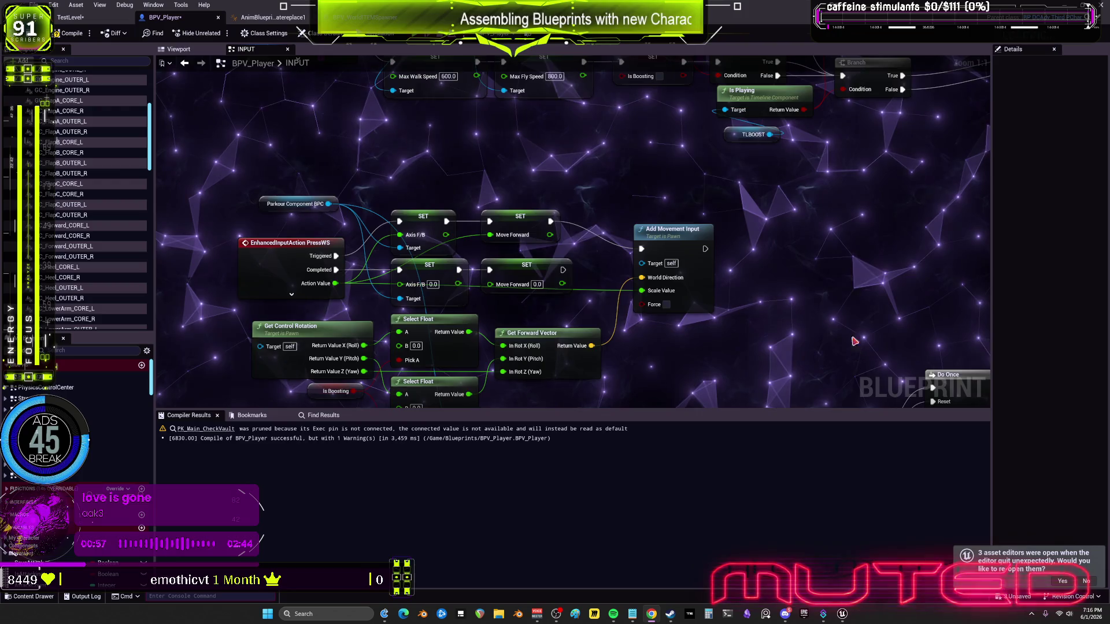
Search the blueprint for 'pressWS' to list where the action is used
drag(578, 260, 590, 173)
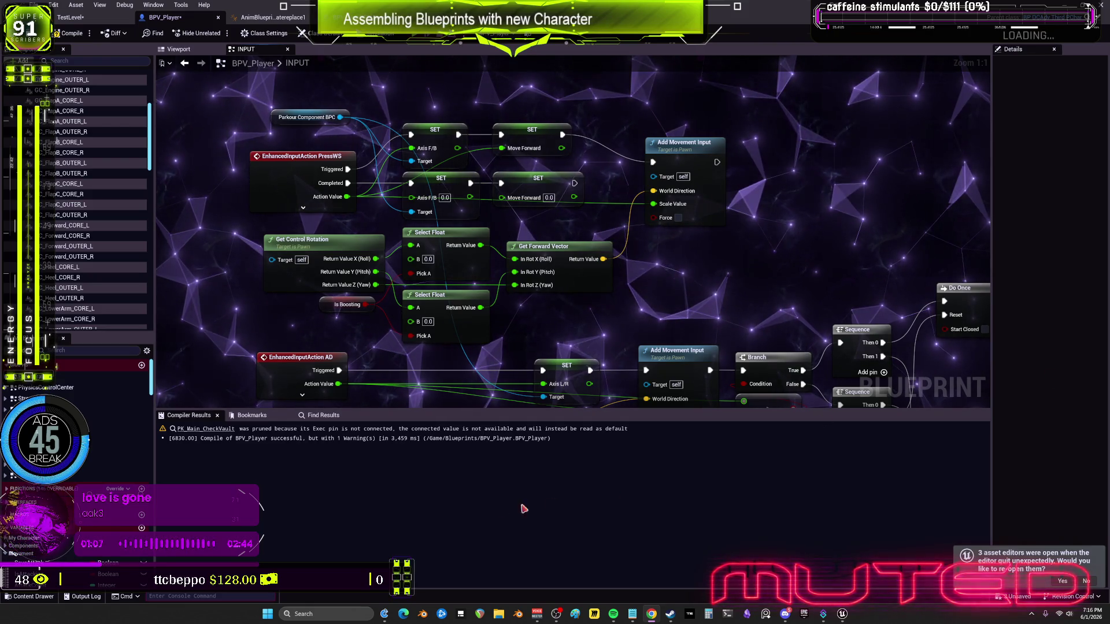
key(ctrl+f)
text(pressW)
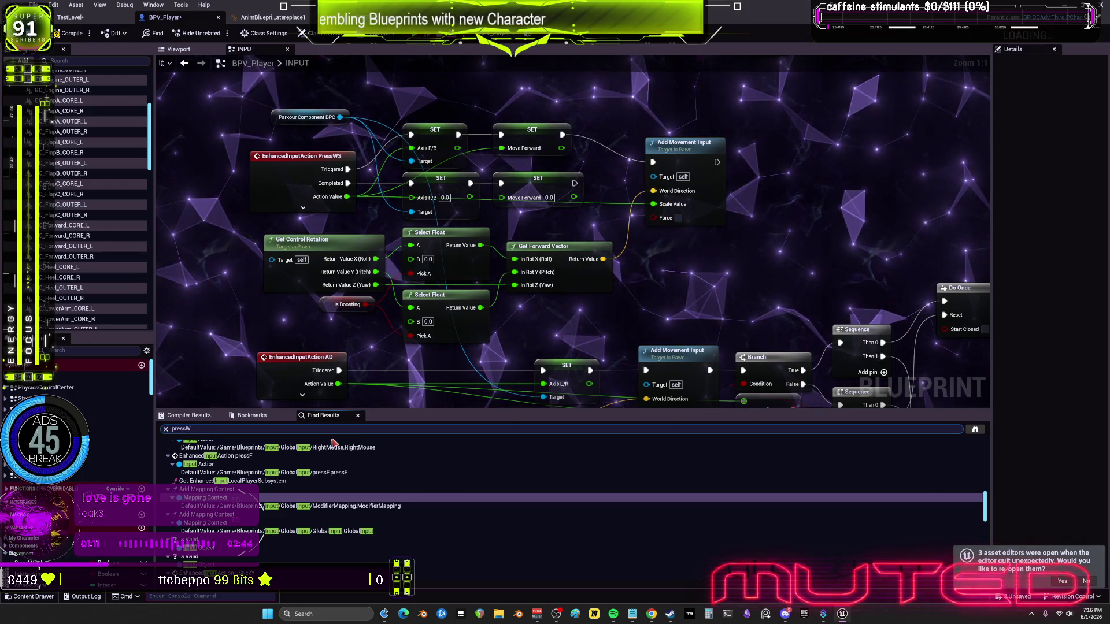
text(S)
key(Return)
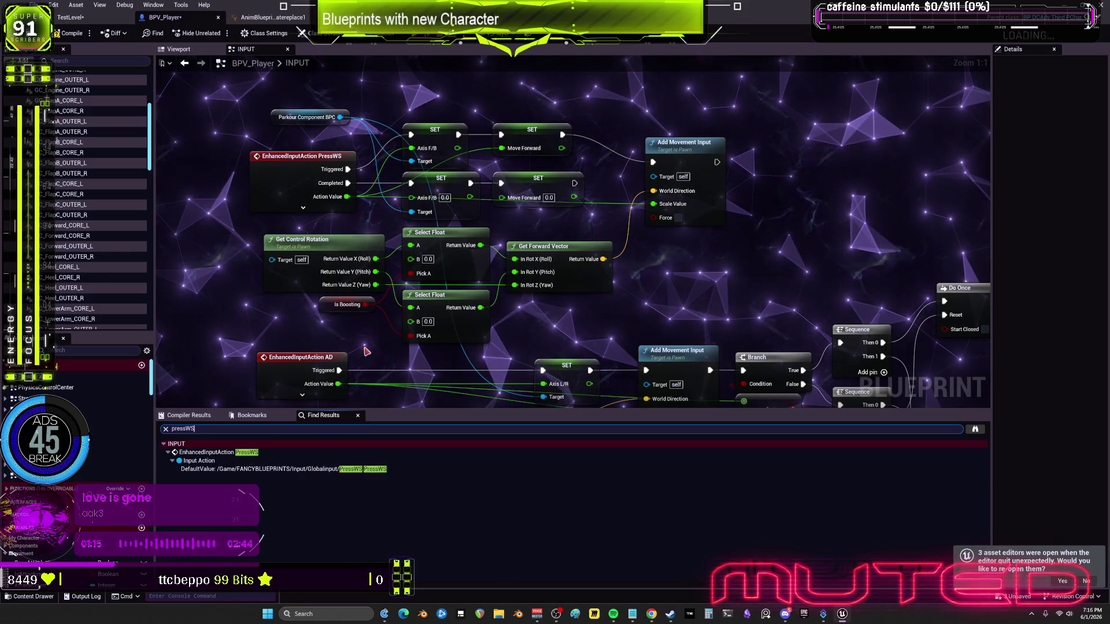
Survey the graph's camera, toggle walk style and Mouseclick node groups
scroll(733, 311, down, 3)
scroll(734, 310, up, 1)
drag(733, 310, 483, 278)
scroll(483, 278, down, 7)
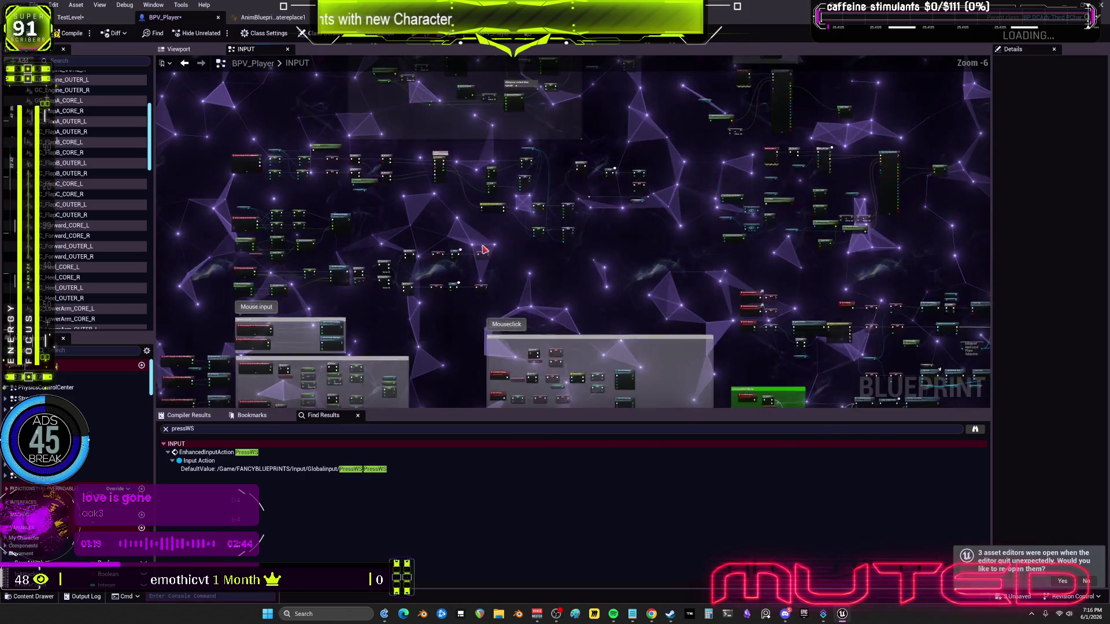
drag(522, 167, 510, 216)
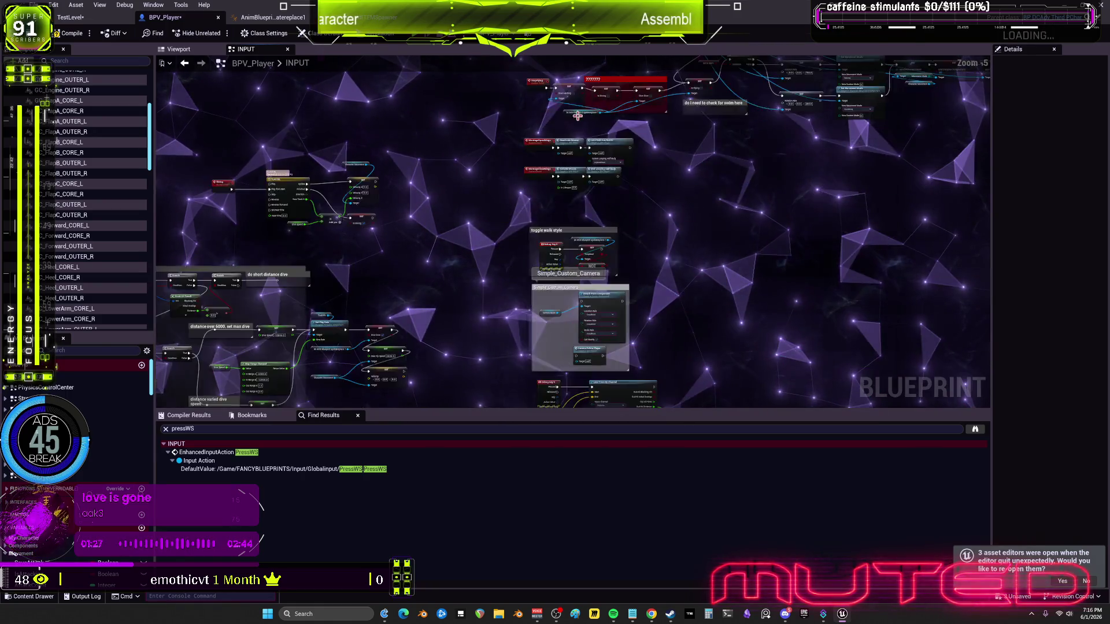
drag(657, 365, 622, 293)
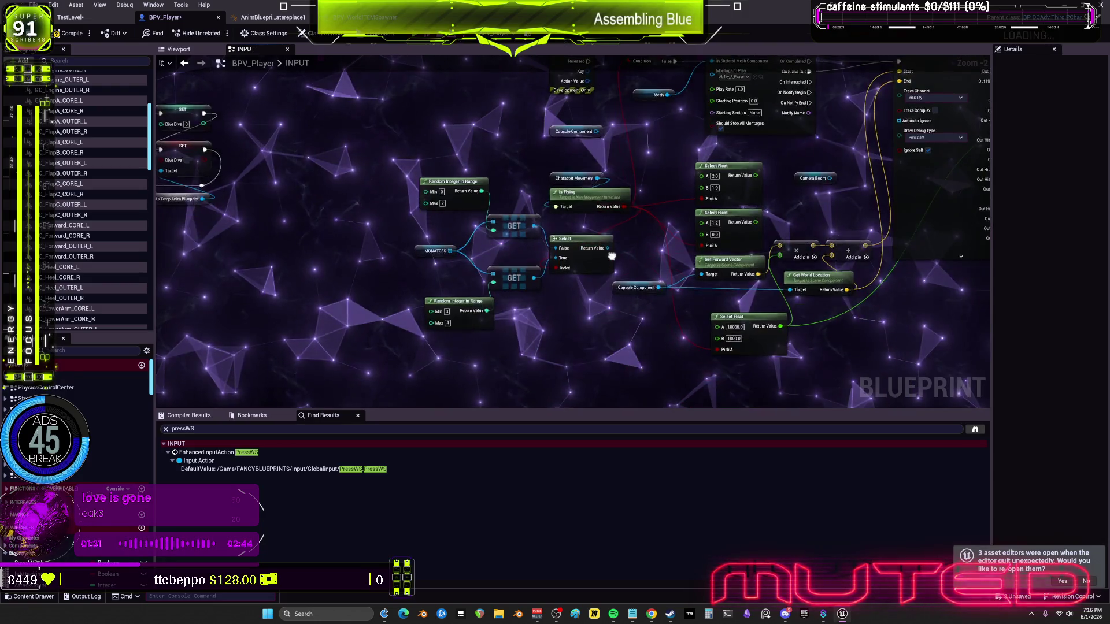
scroll(588, 271, up, 5)
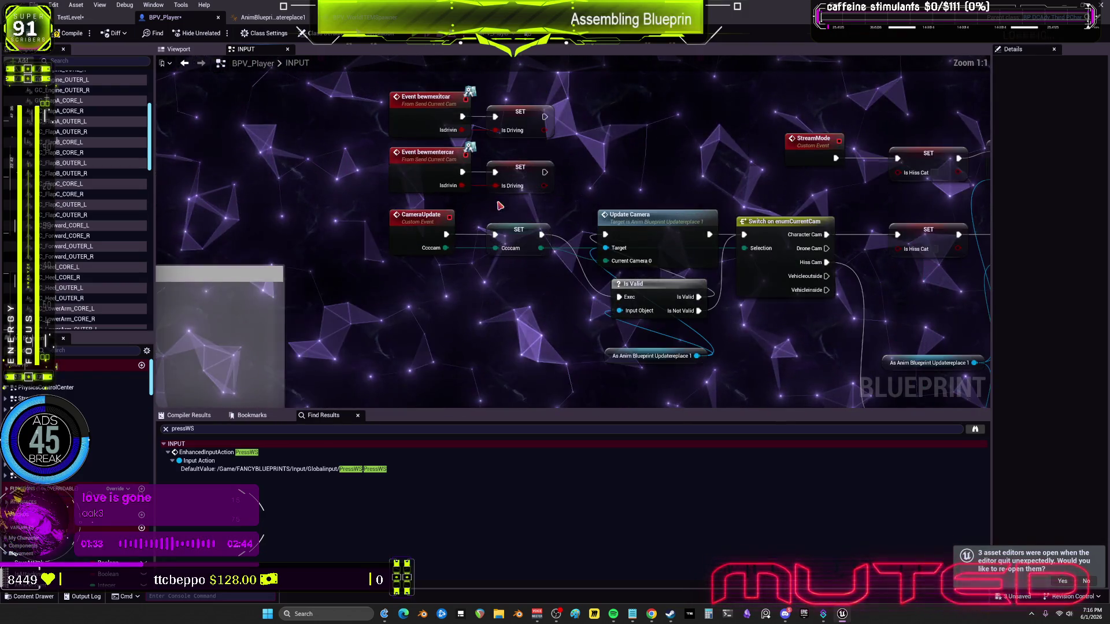
scroll(514, 318, up, 3)
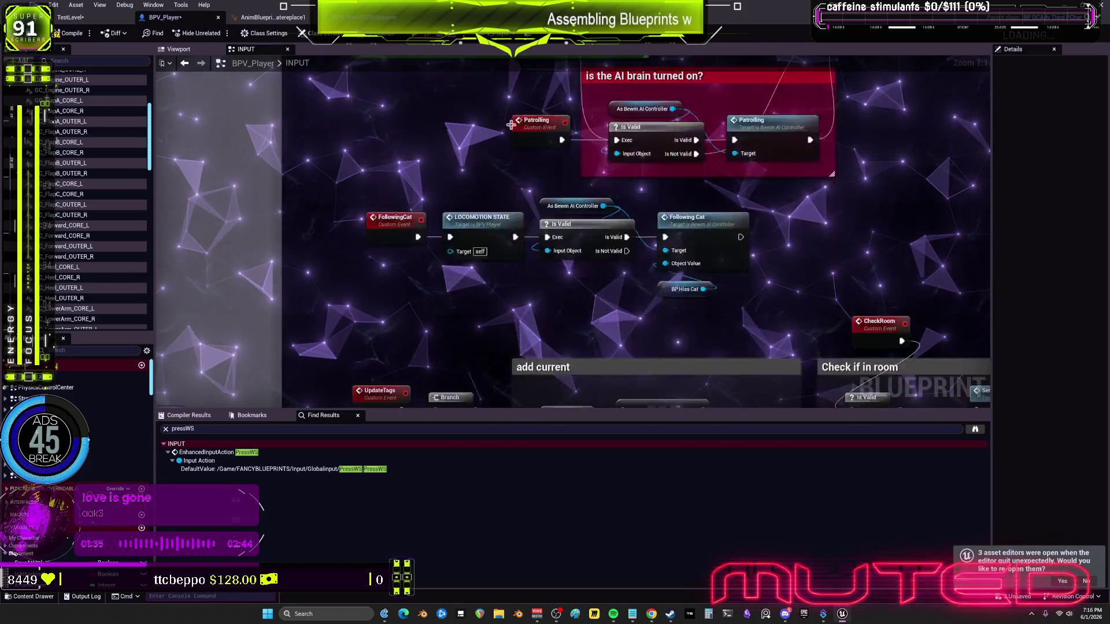
scroll(689, 239, down, 6)
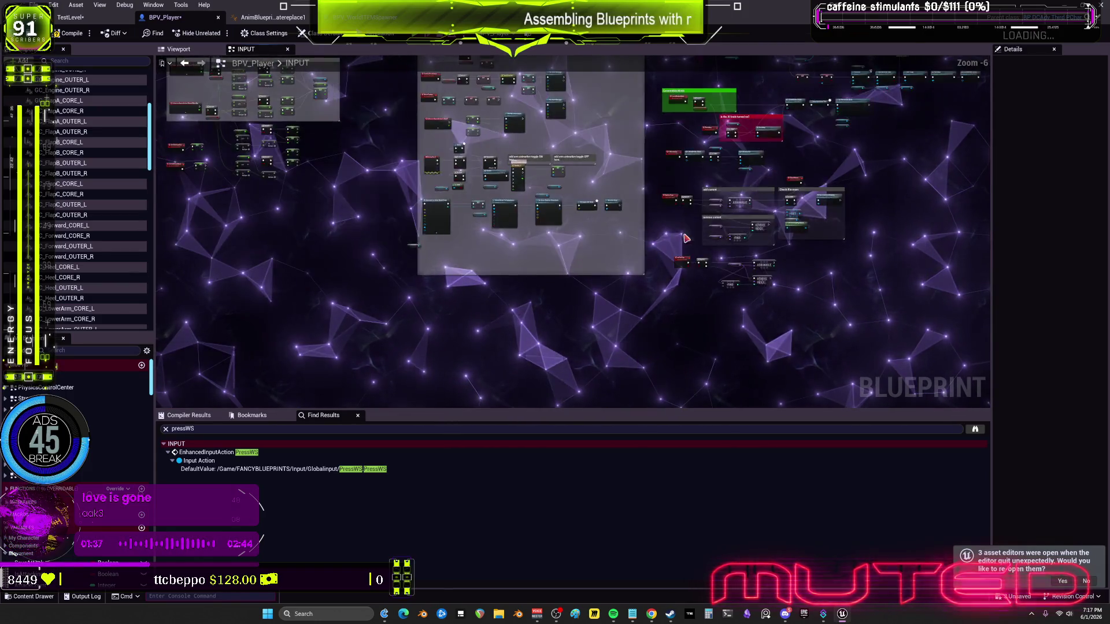
scroll(488, 173, up, 4)
mouse_move(358, 34)
mouse_down()
mouse_move(470, 57)
mouse_move(488, 178)
mouse_up()
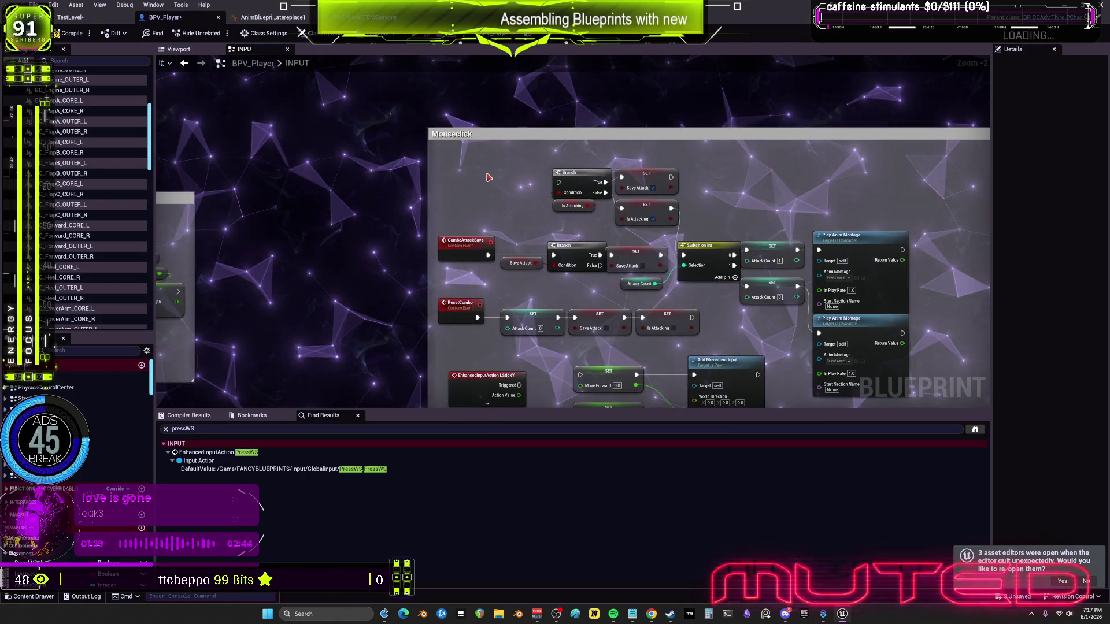
scroll(587, 266, down, 2)
scroll(495, 273, up, 3)
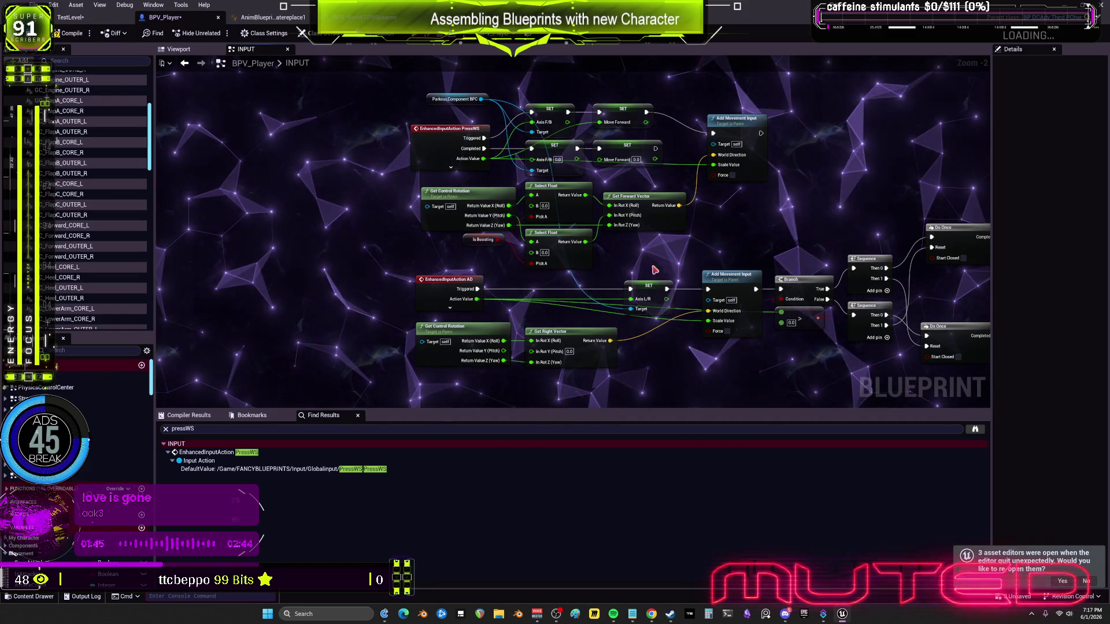
drag(630, 290, 544, 289)
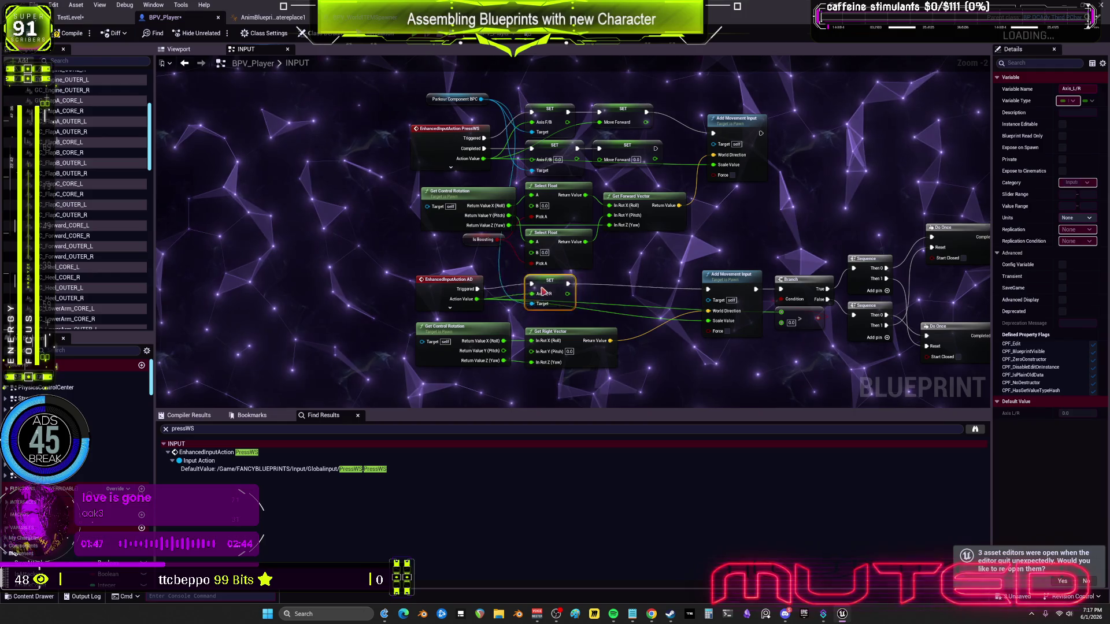
click(731, 275)
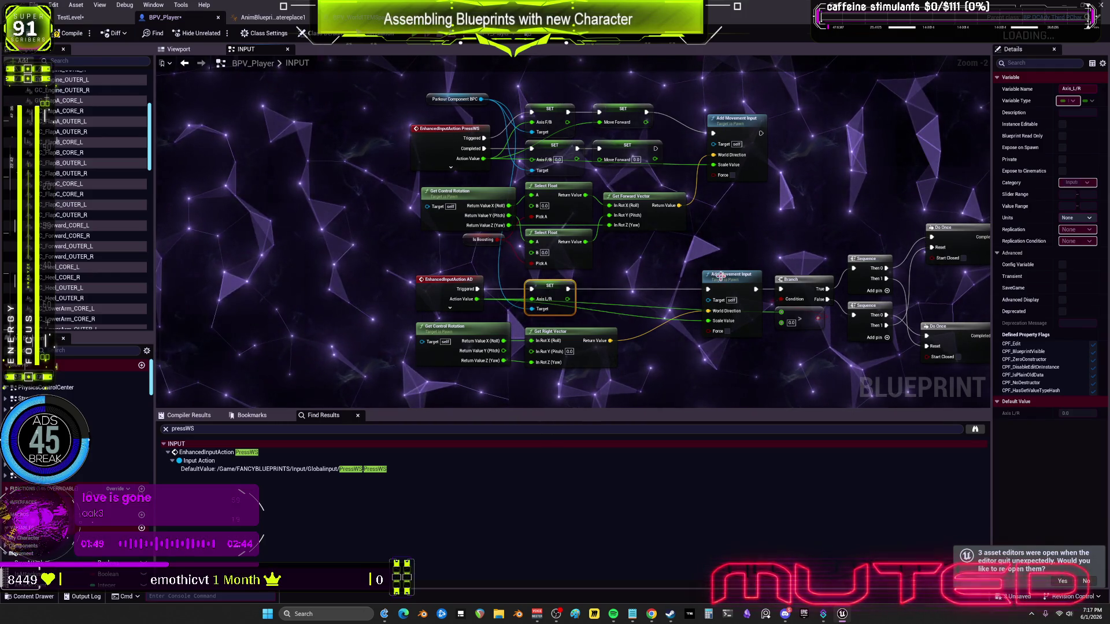
drag(784, 197, 463, 187)
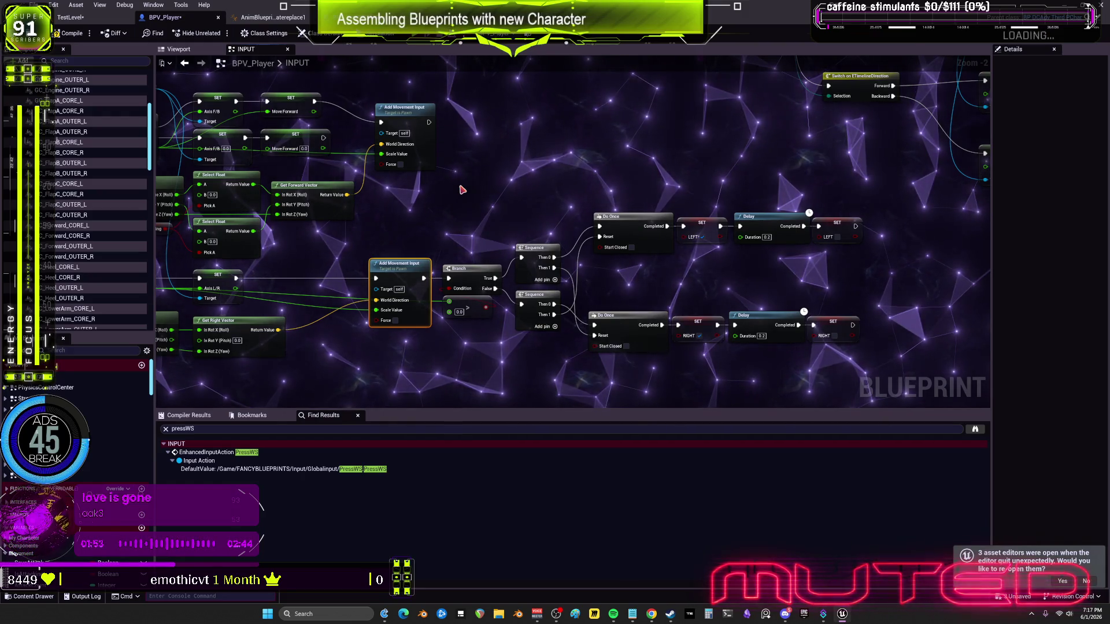
right_click(462, 190)
scroll(461, 260, down, 5)
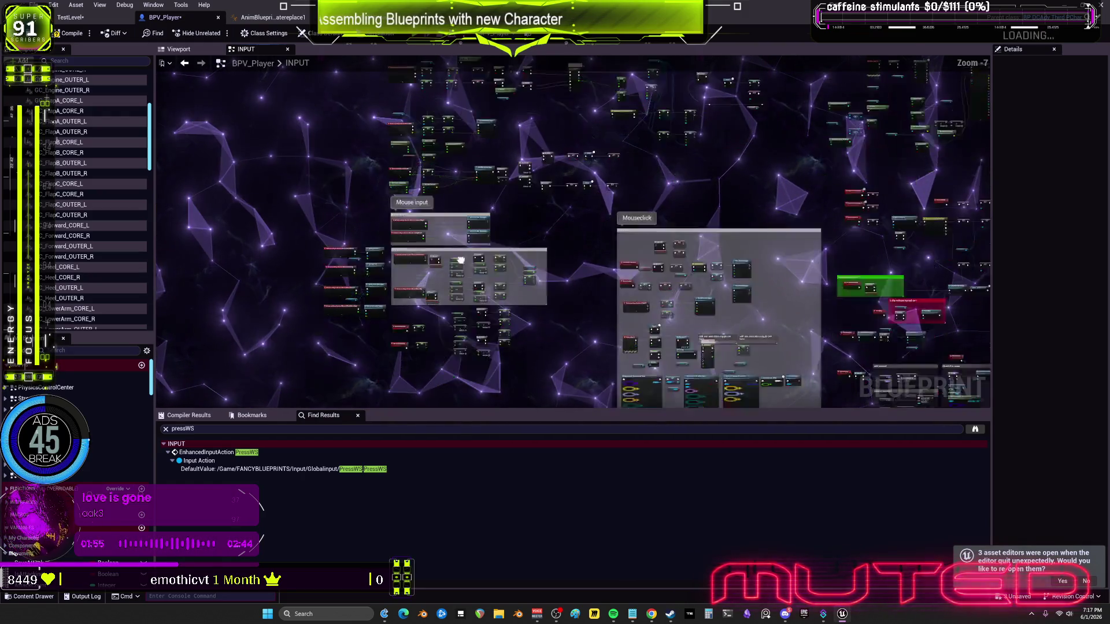
scroll(461, 260, up, 4)
drag(362, 342, 570, 328)
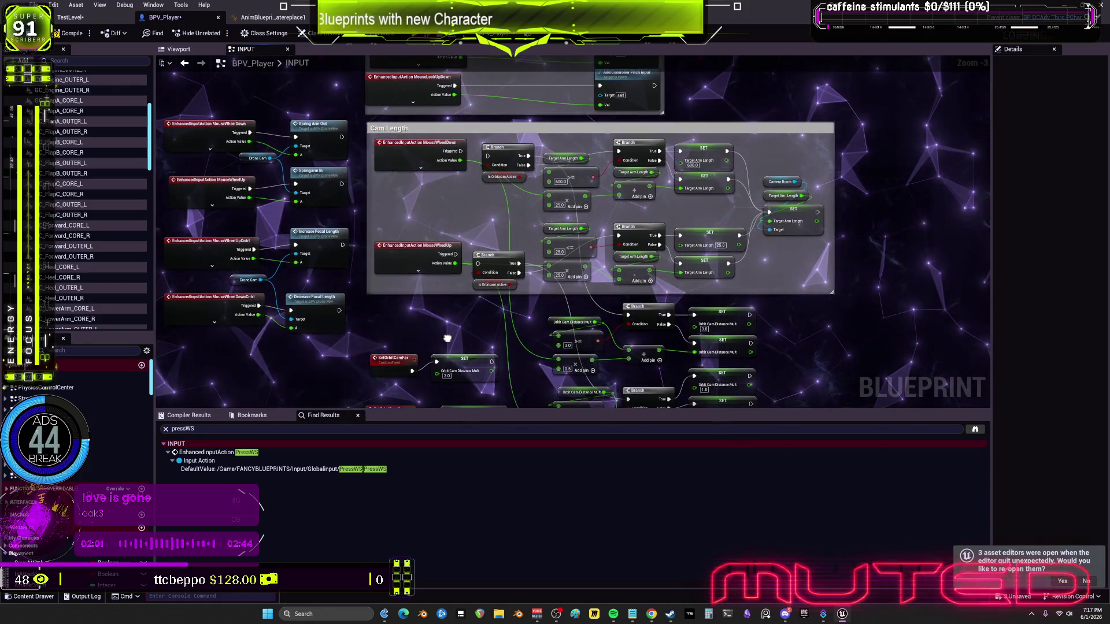
scroll(731, 180, down, 9)
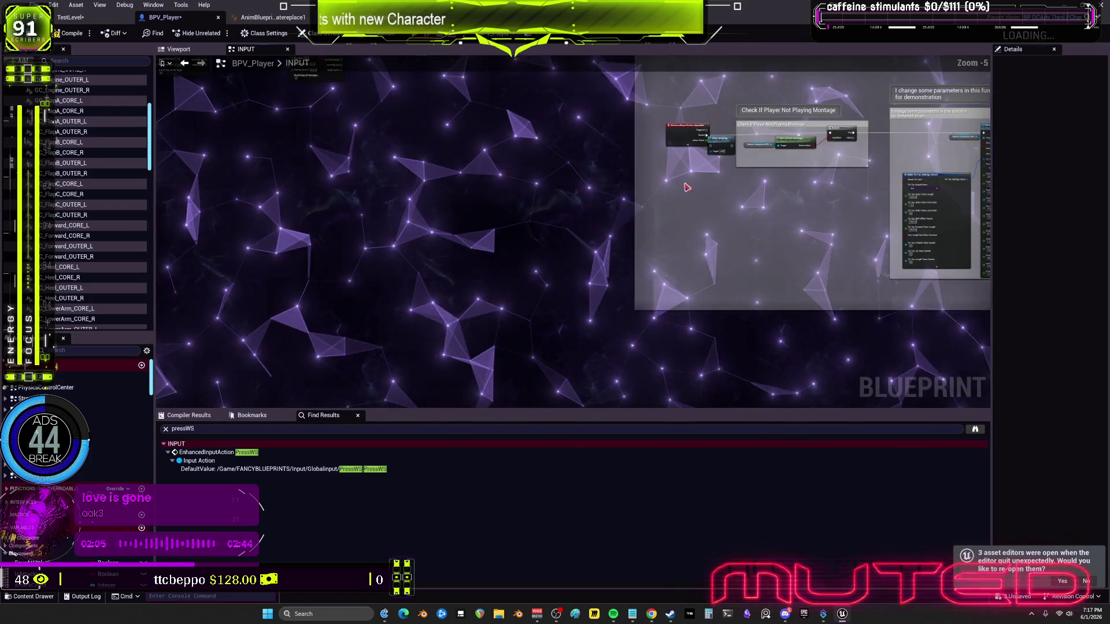
Position the SpaceBar event by the Jump node, wire its Started pin, and return to TestLevel
drag(599, 346, 572, 335)
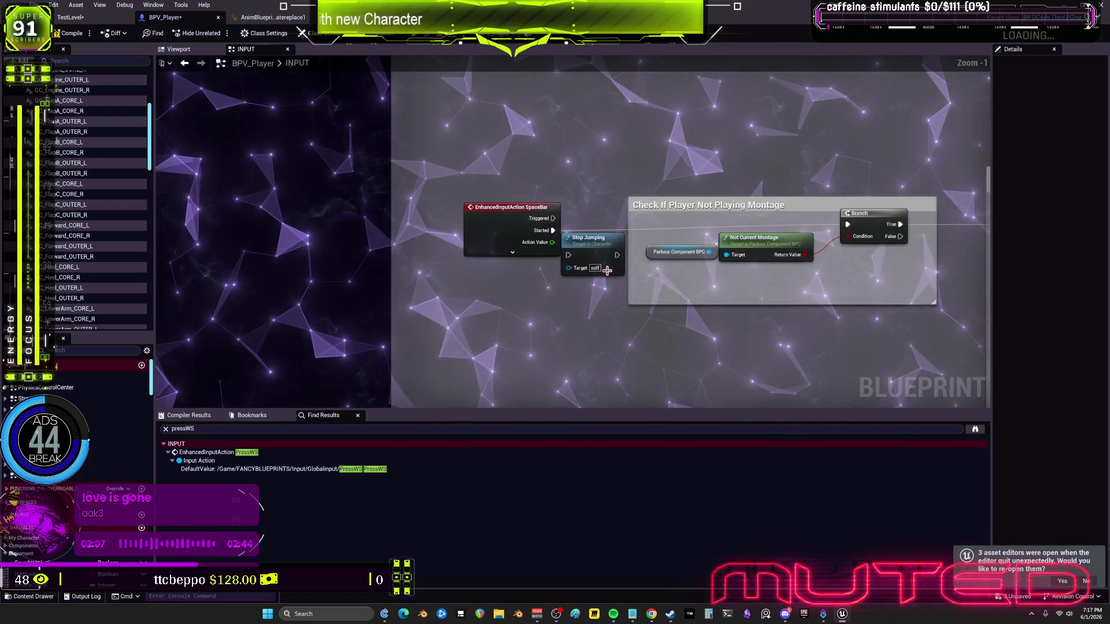
drag(768, 354, 493, 352)
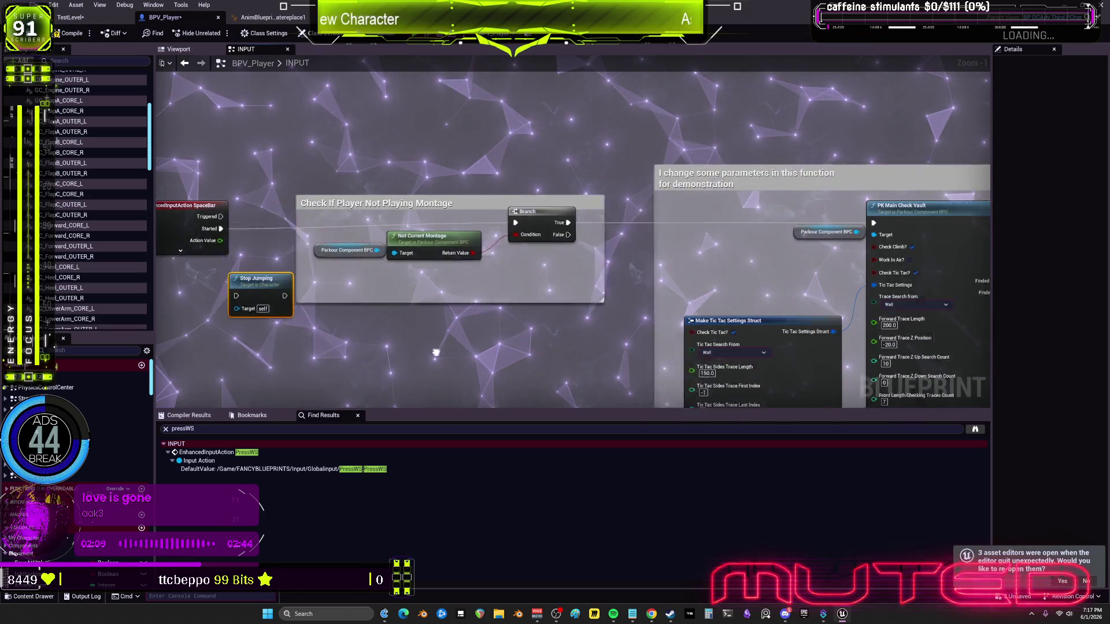
drag(277, 240, 717, 366)
mouse_move(543, 175)
mouse_down()
mouse_move(650, 185)
mouse_move(1098, 153)
mouse_up()
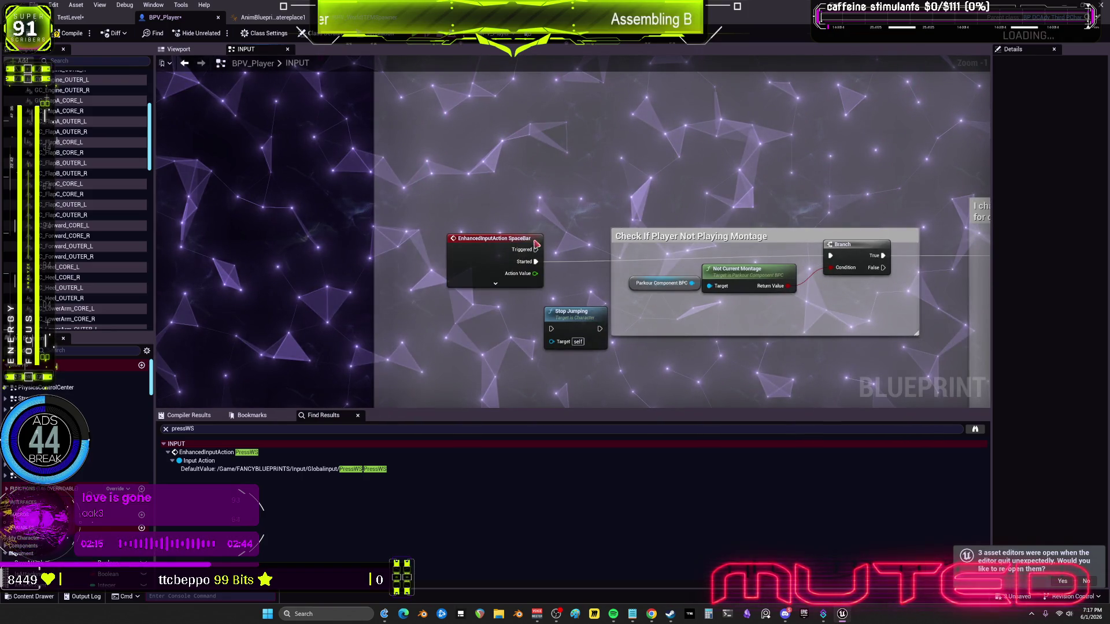
mouse_move(497, 268)
mouse_down()
mouse_move(442, 256)
mouse_move(546, 190)
mouse_up()
click(441, 271)
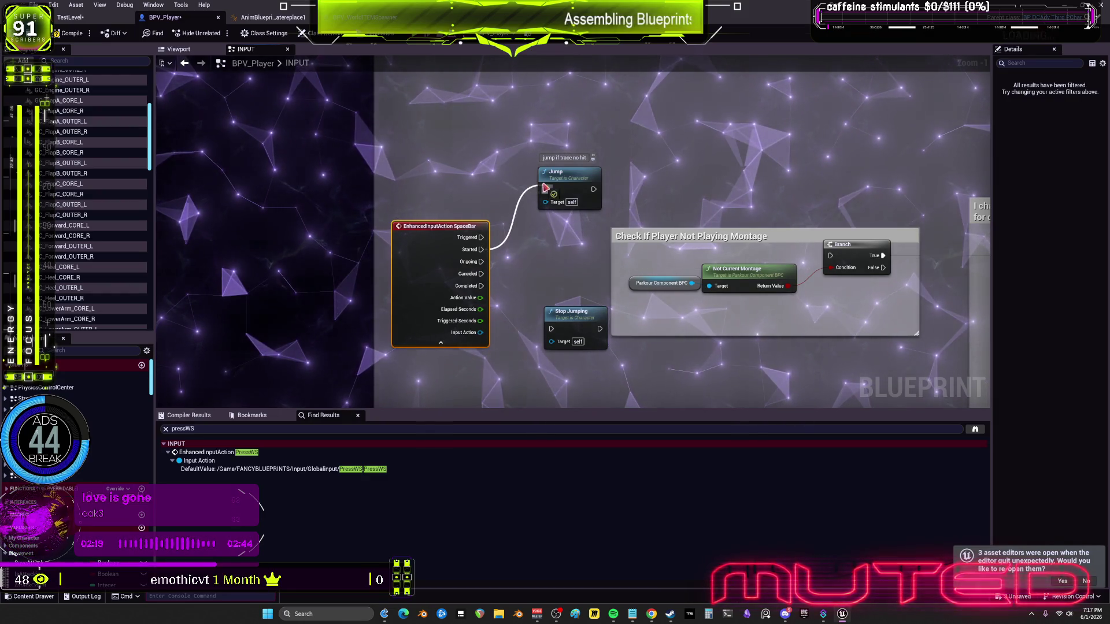
click(70, 17)
click(85, 32)
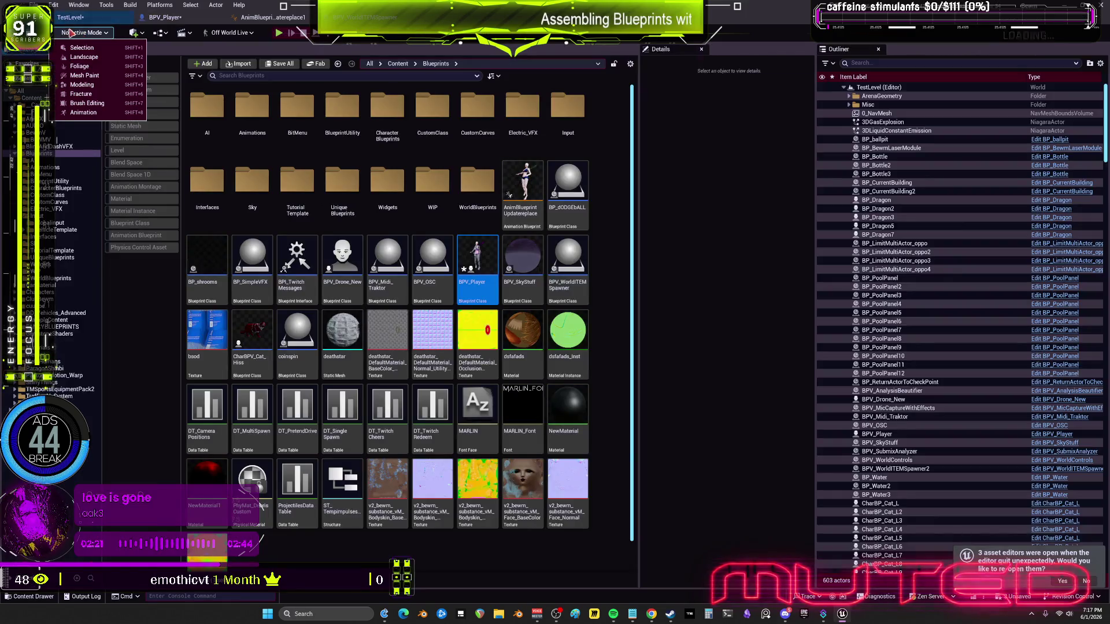
Dismiss the editor mode list and bring up the Notepad to-do notes
click(276, 36)
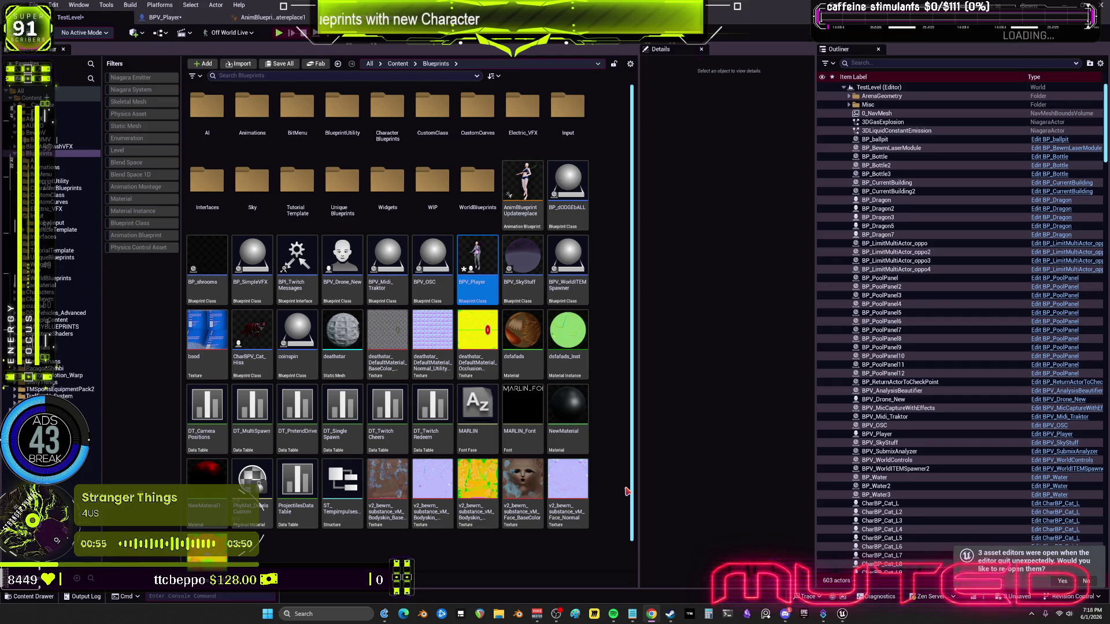
click(633, 614)
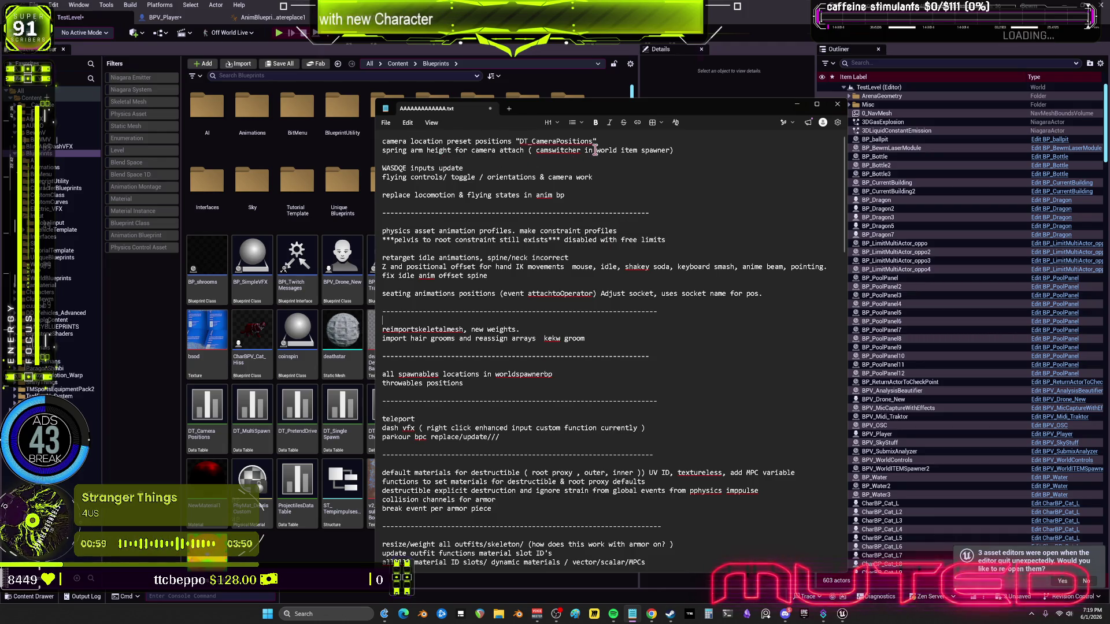
Add blank lines after 'WASDQE inputs update' and remove the camera location and spring arm lines
click(602, 171)
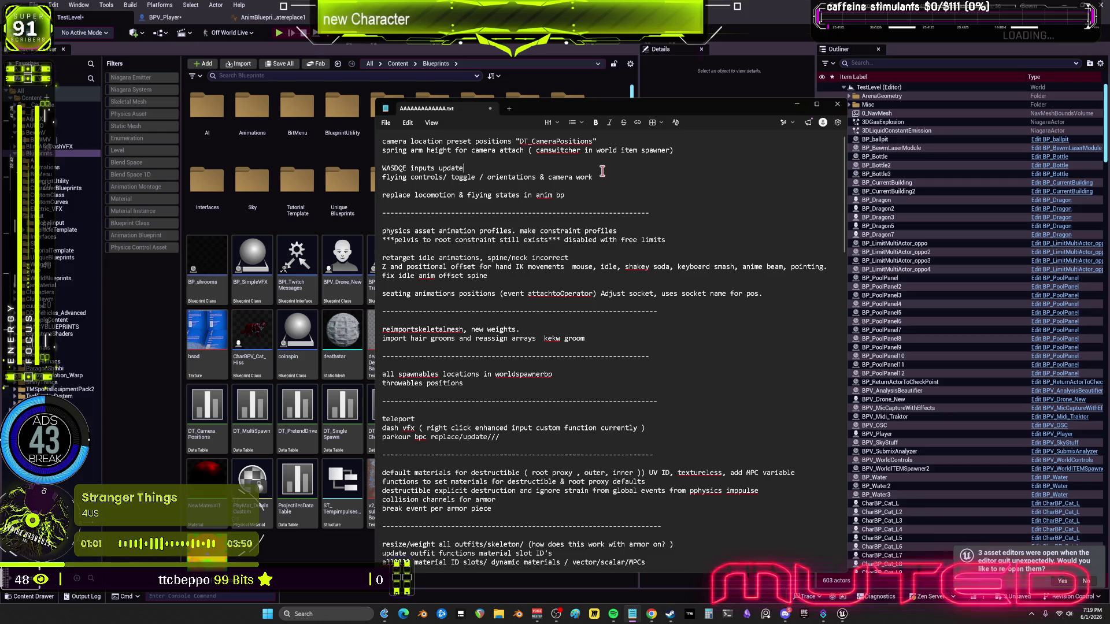
click(586, 168)
key(Return)
key(Return)
key(Return)
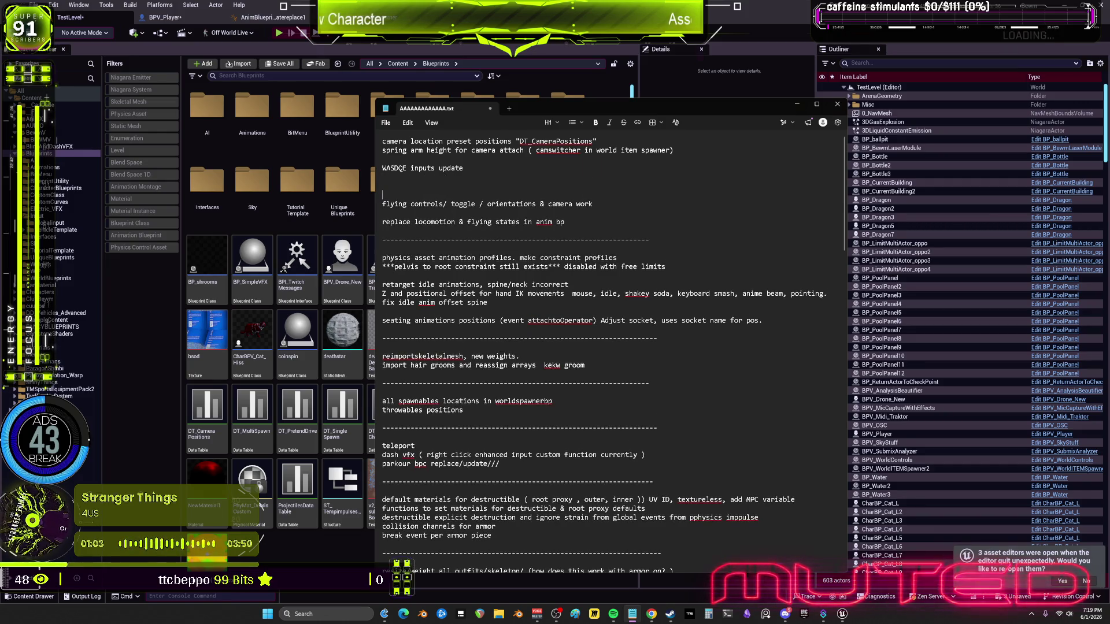
drag(683, 149, 382, 141)
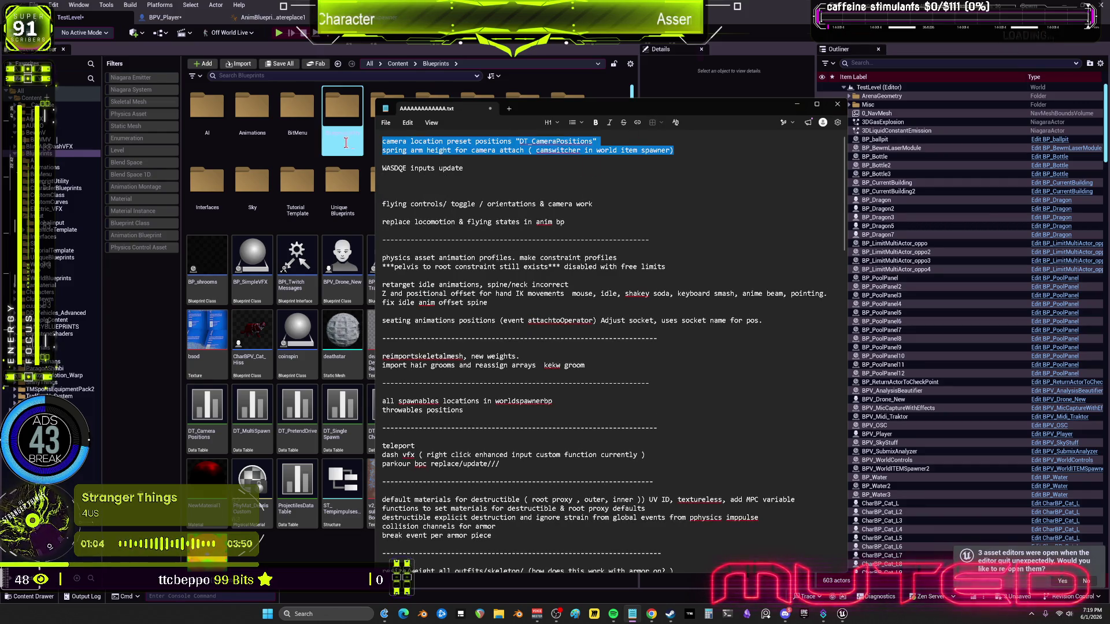
key(BackSpace)
Restore those two lines below 'WASDQE inputs update' and return to the Unreal editor
click(470, 200)
key(ctrl+z)
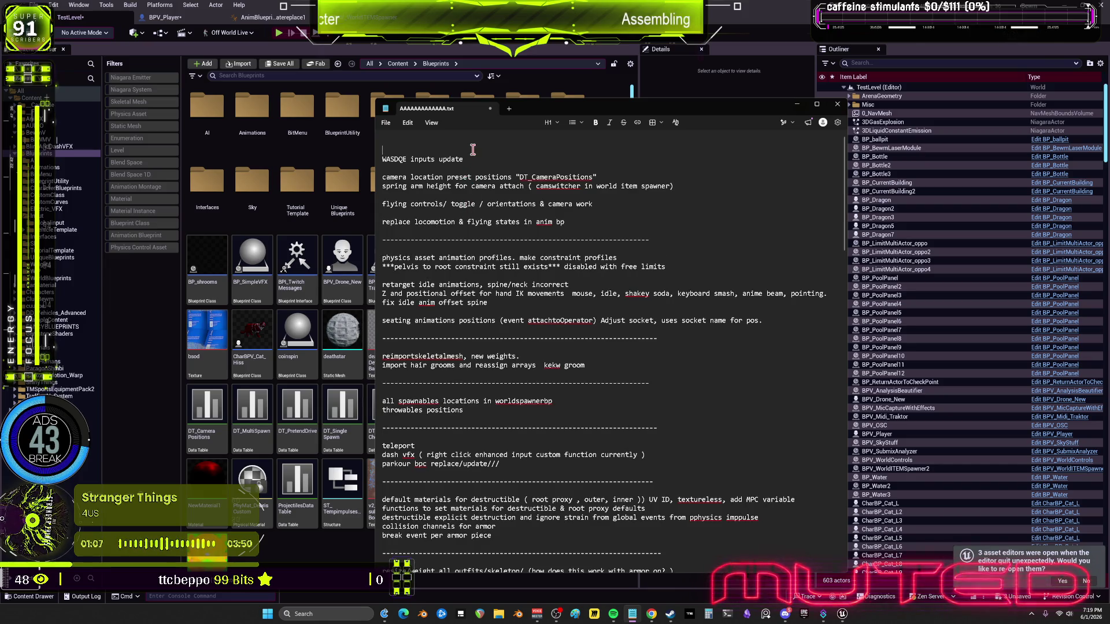
scroll(491, 172, down, 1)
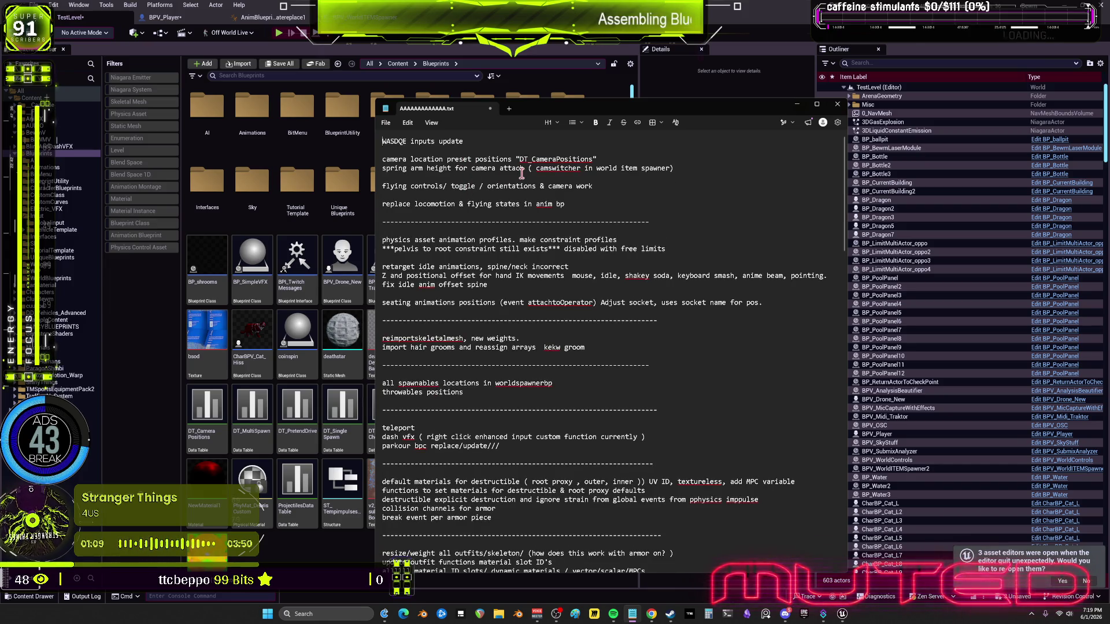
click(657, 185)
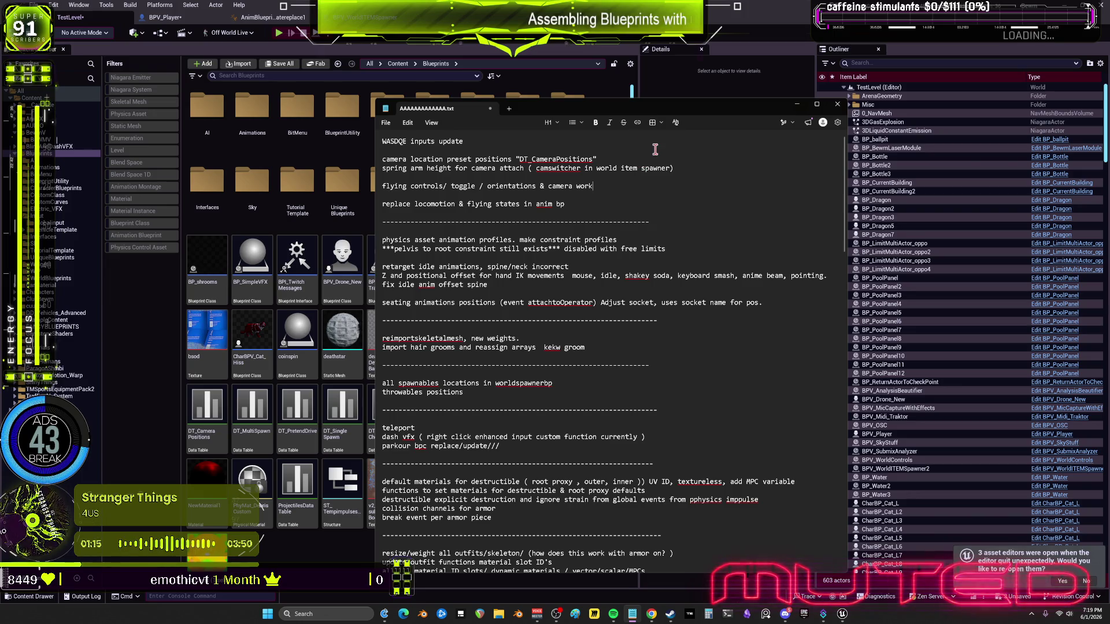
click(105, 290)
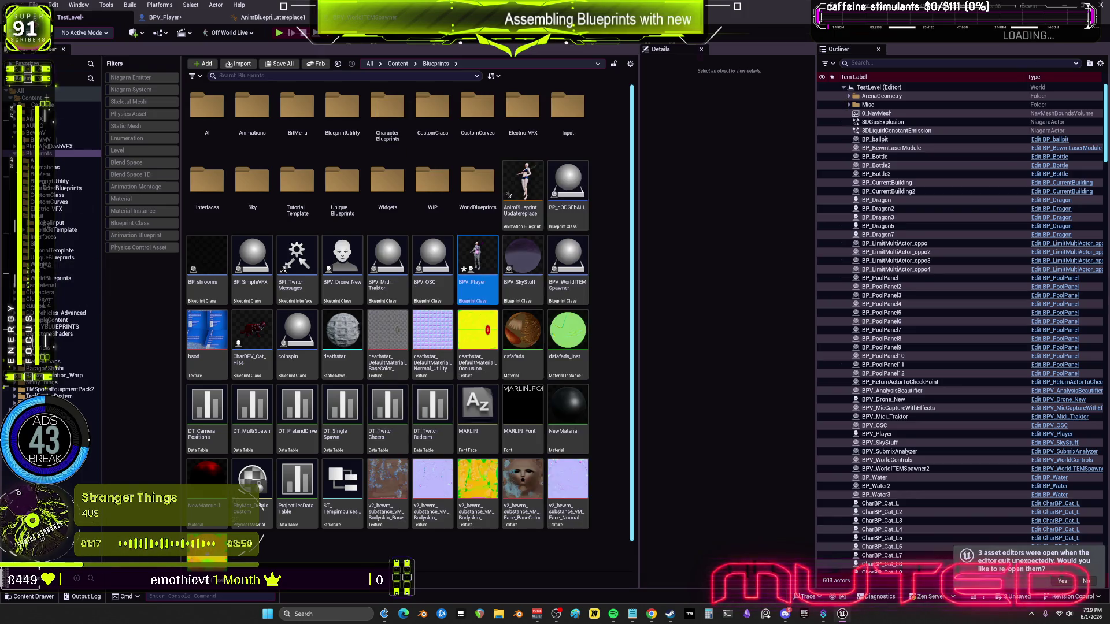
Save the current TestLevel map and minimize the Unreal editor
click(35, 5)
click(81, 129)
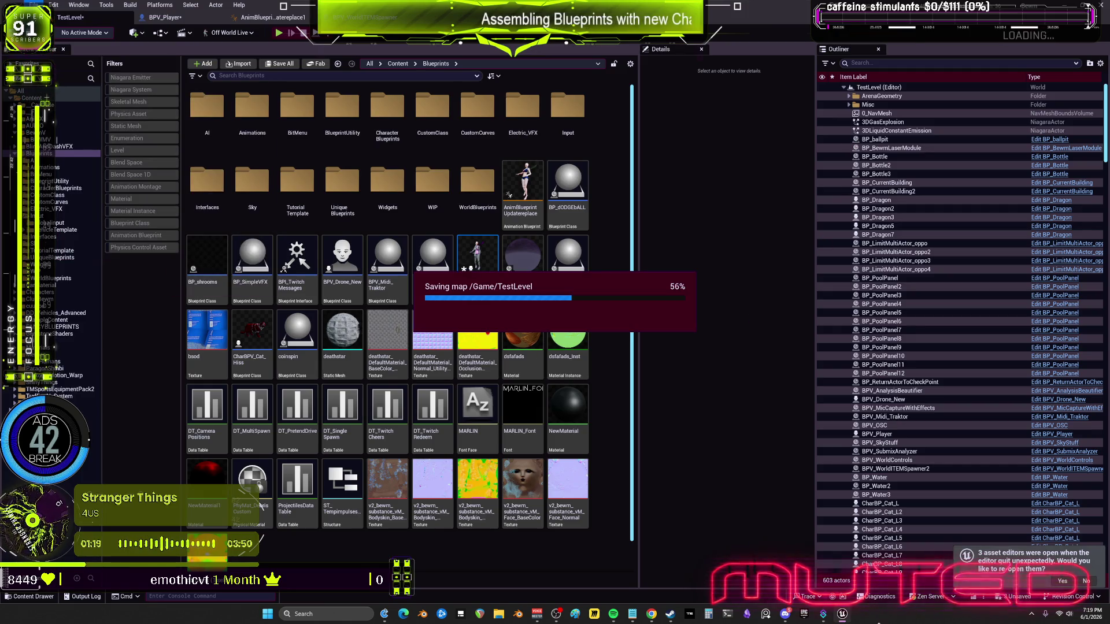
click(843, 618)
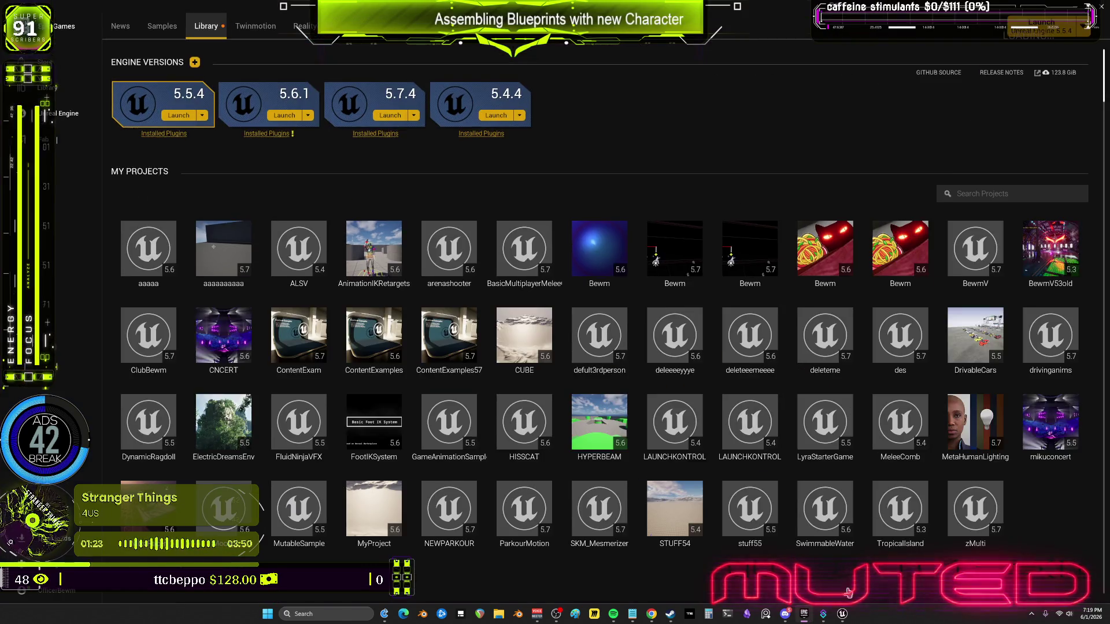
Launch the Bewm 5.7 project from the Launcher library and switch to its editor
click(842, 615)
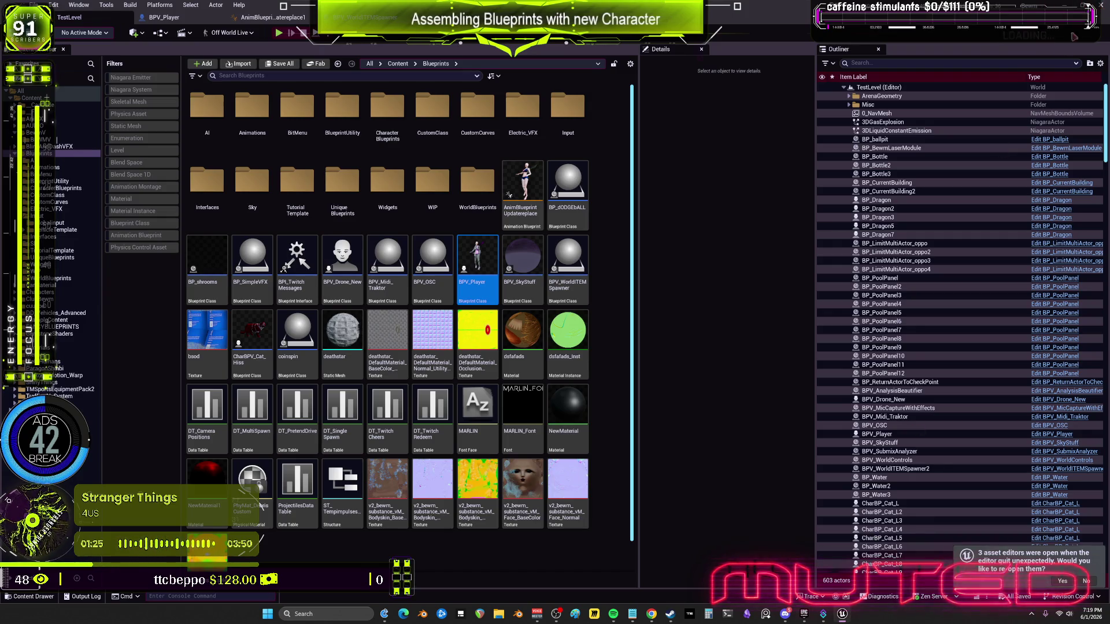
click(842, 614)
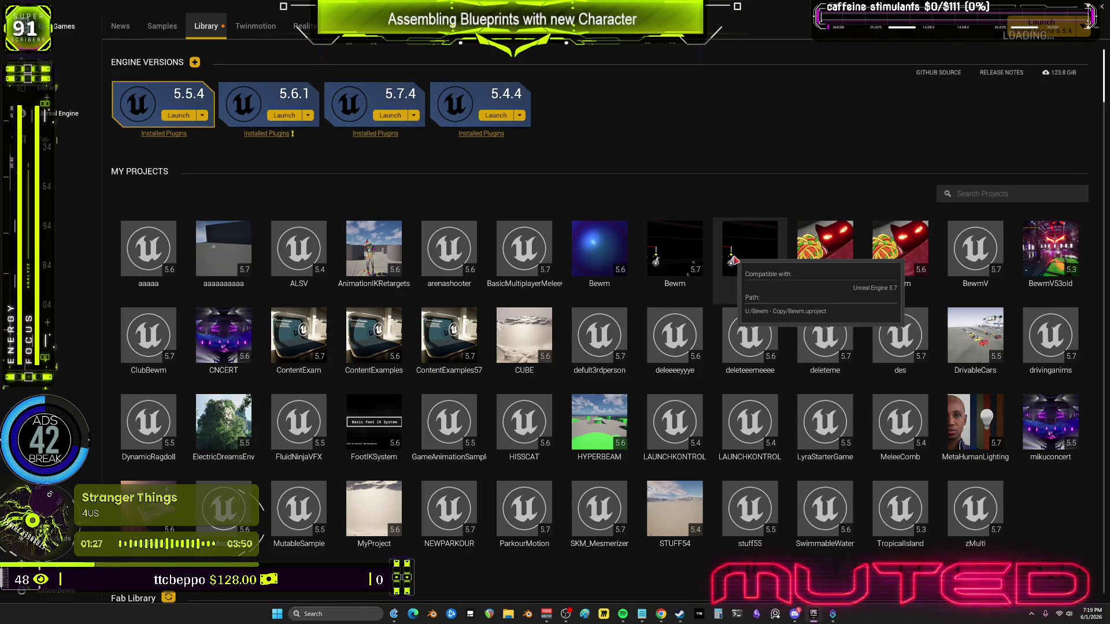
double_click(677, 262)
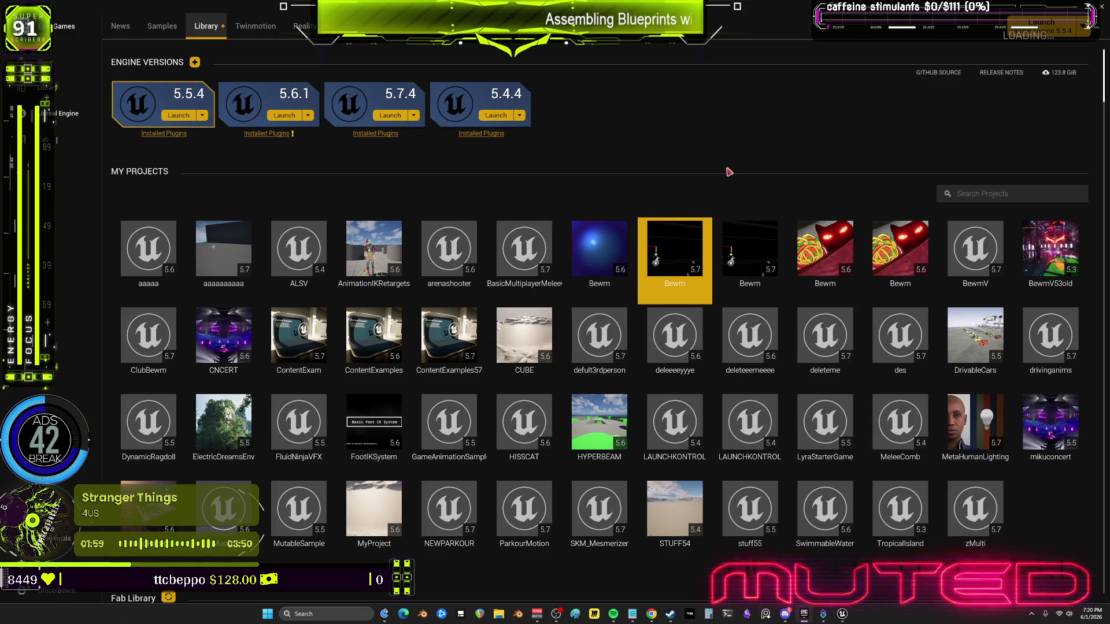
mouse_move(844, 617)
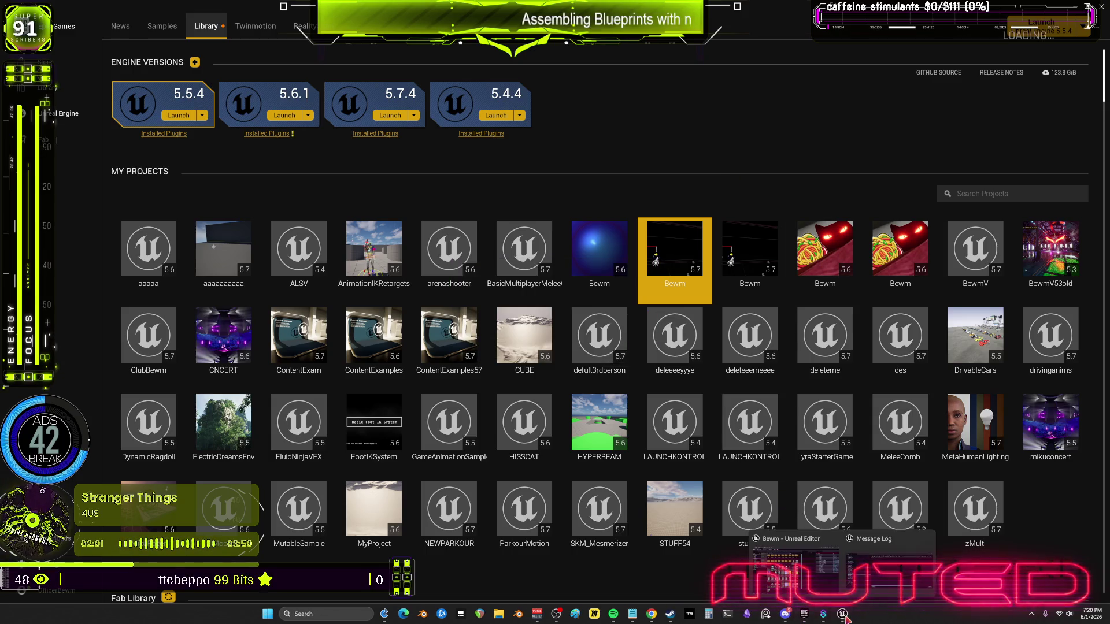
click(878, 592)
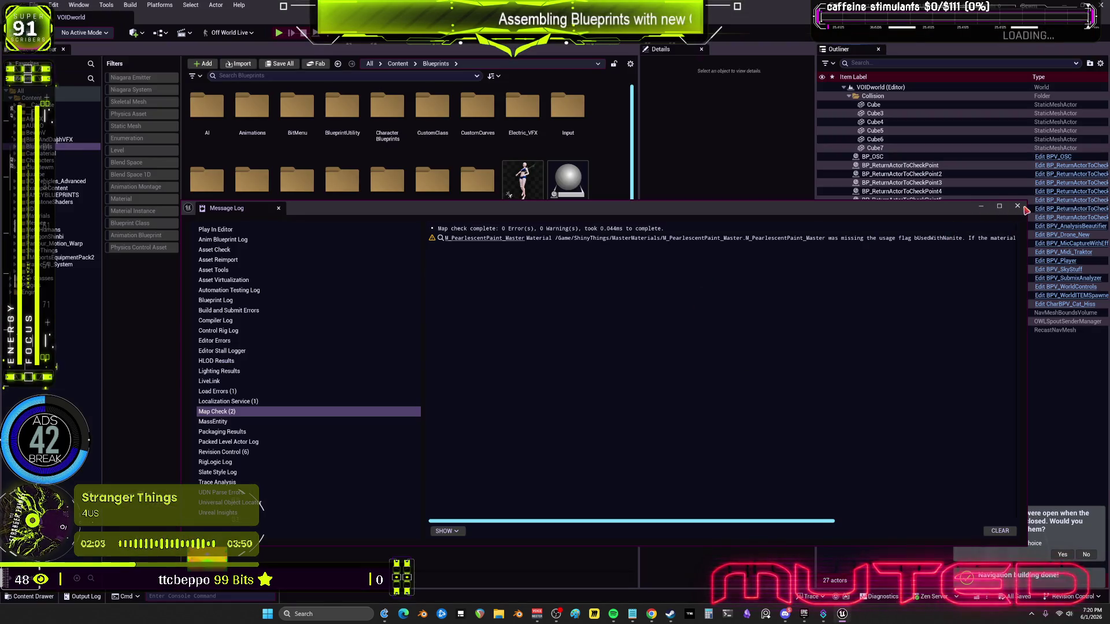
Filter the top-level Content folder to Level assets and load TestLevel
click(74, 93)
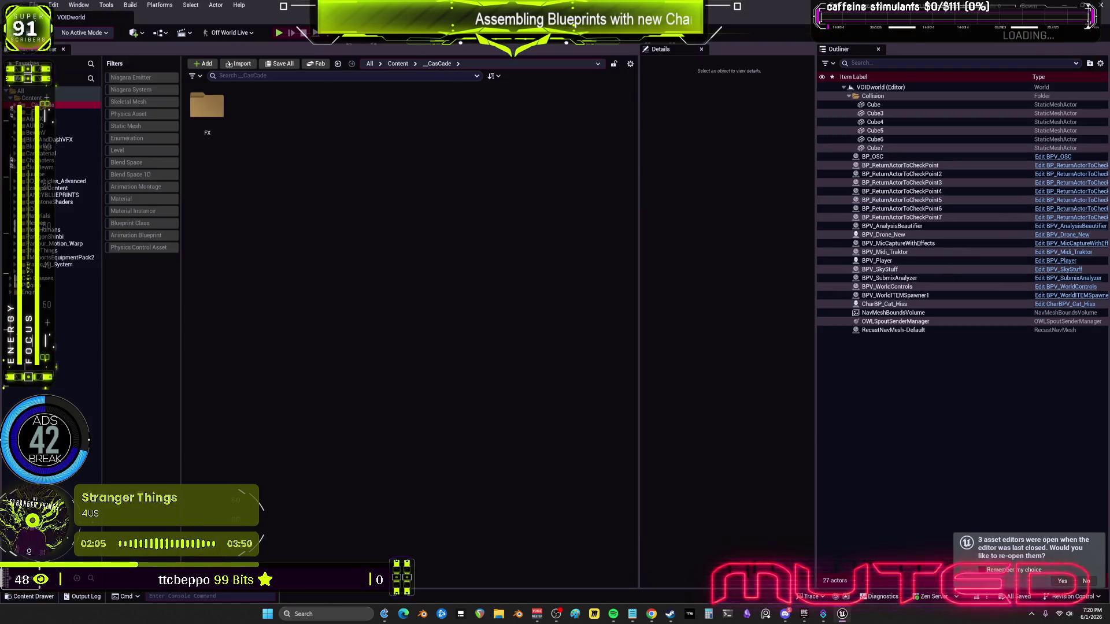
click(76, 98)
click(138, 152)
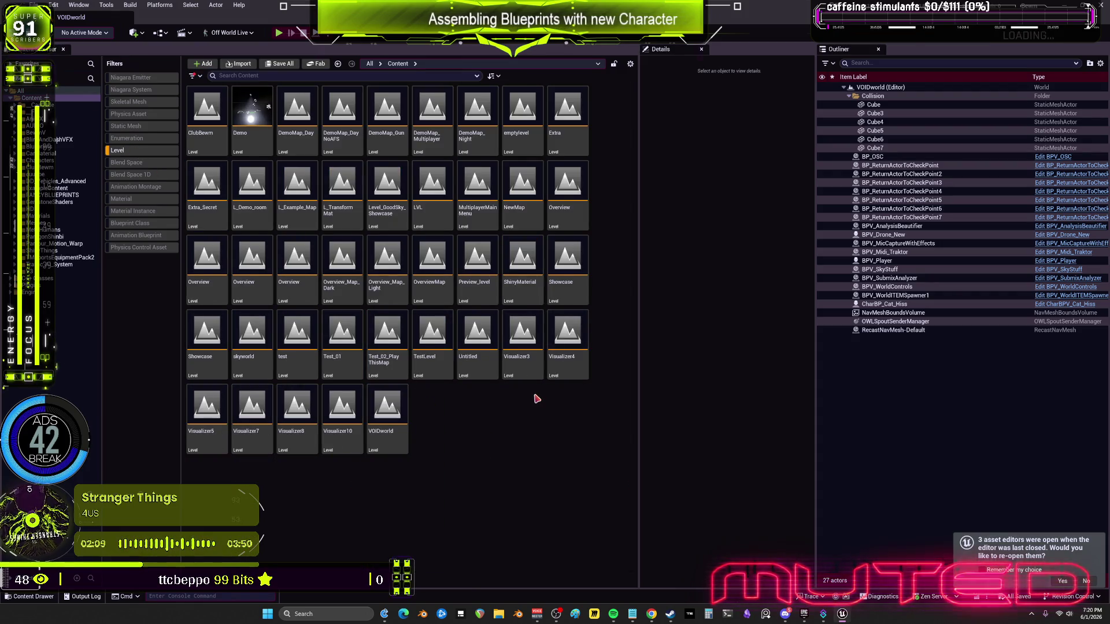
double_click(428, 322)
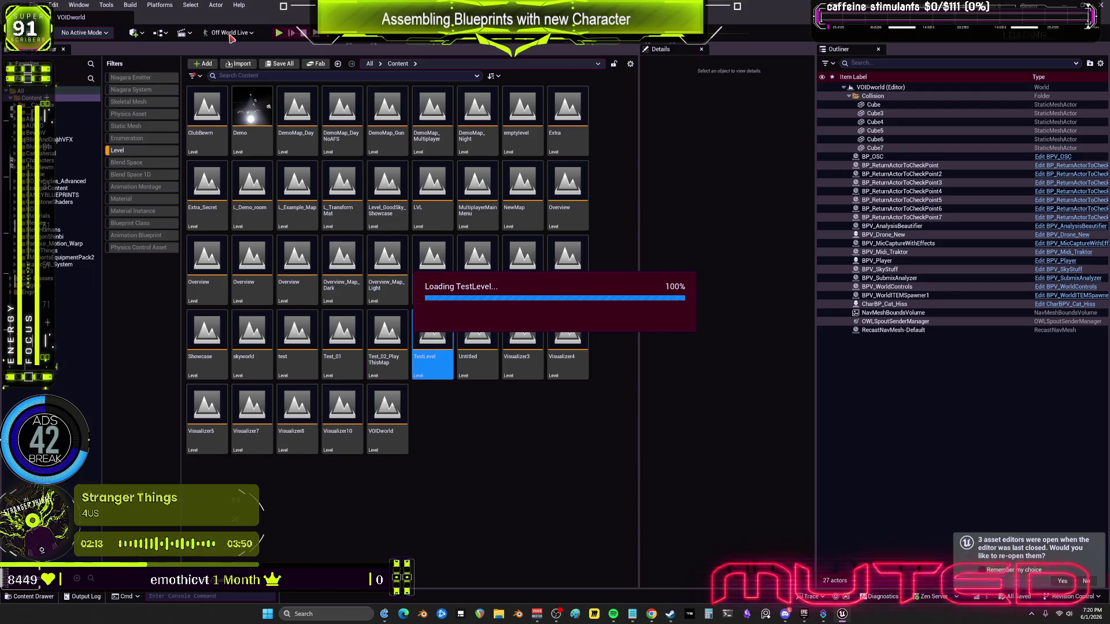
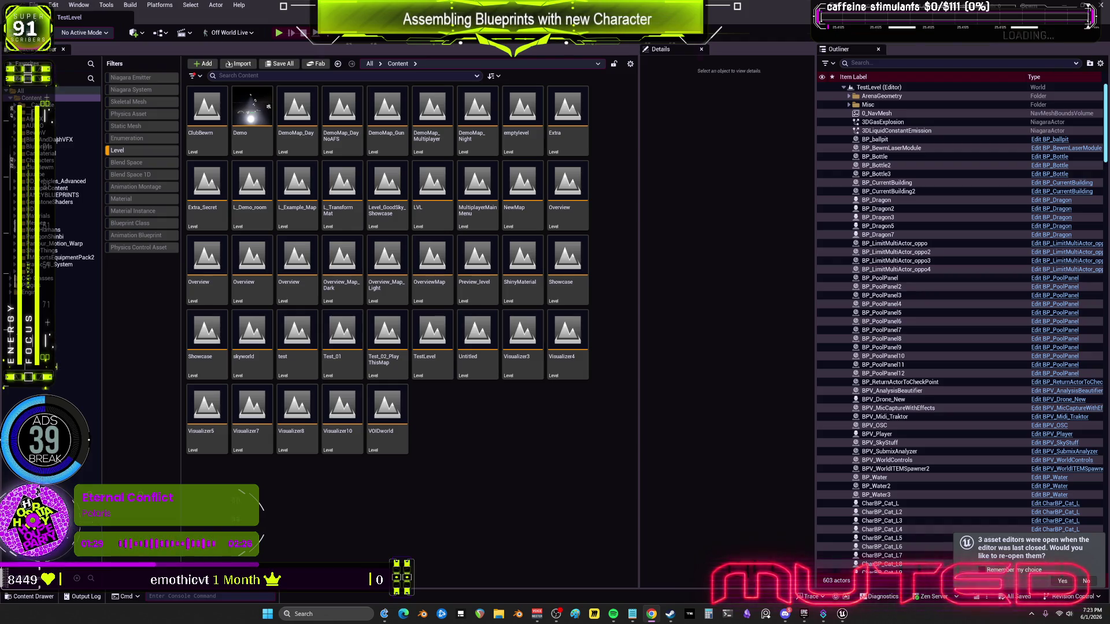
Show all content, search 'input ws', and select the second PressWS input action
click(133, 151)
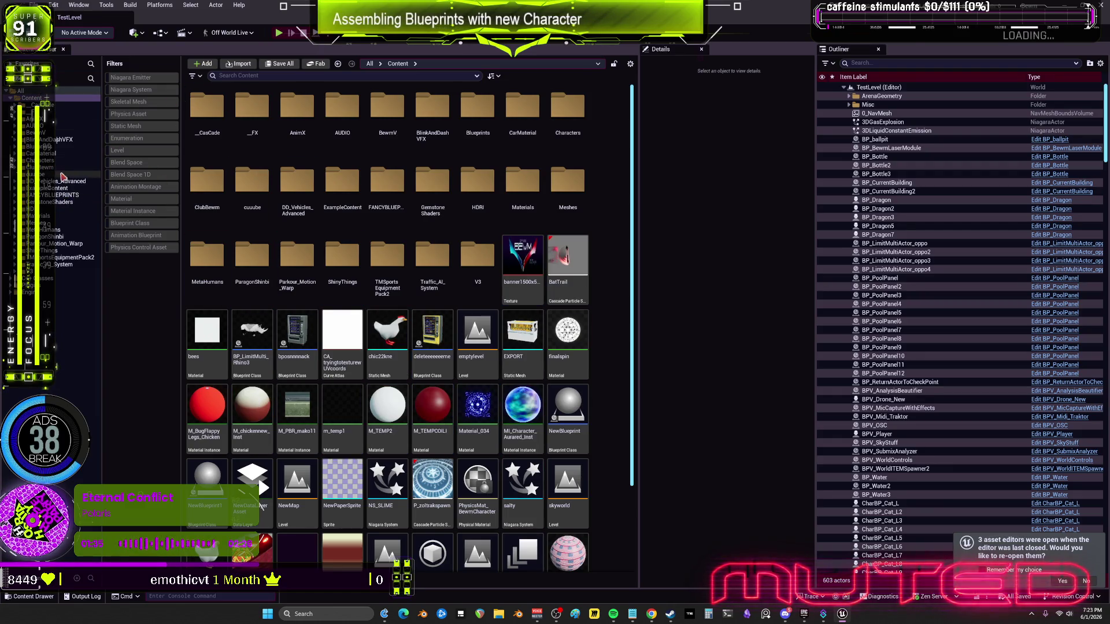
click(267, 76)
text(inpu)
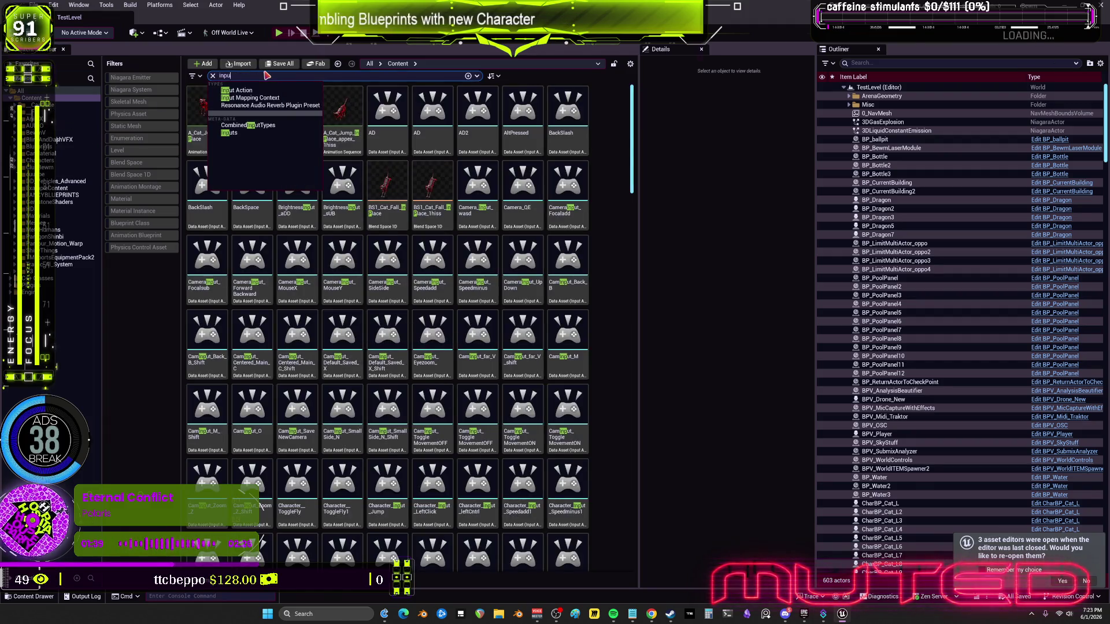
text(t)
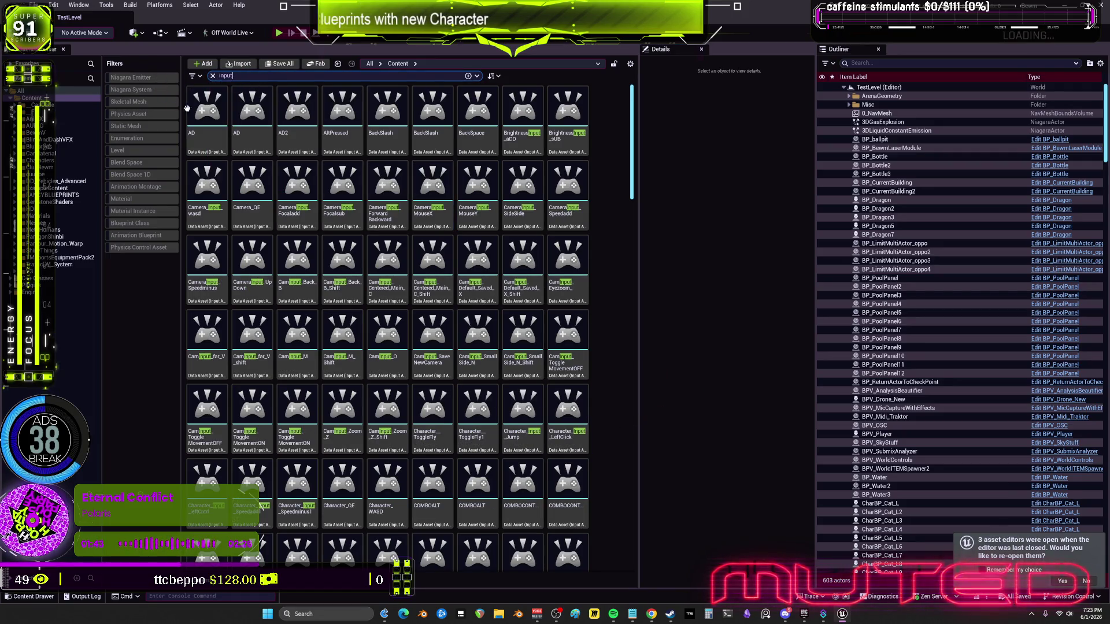
text( ws)
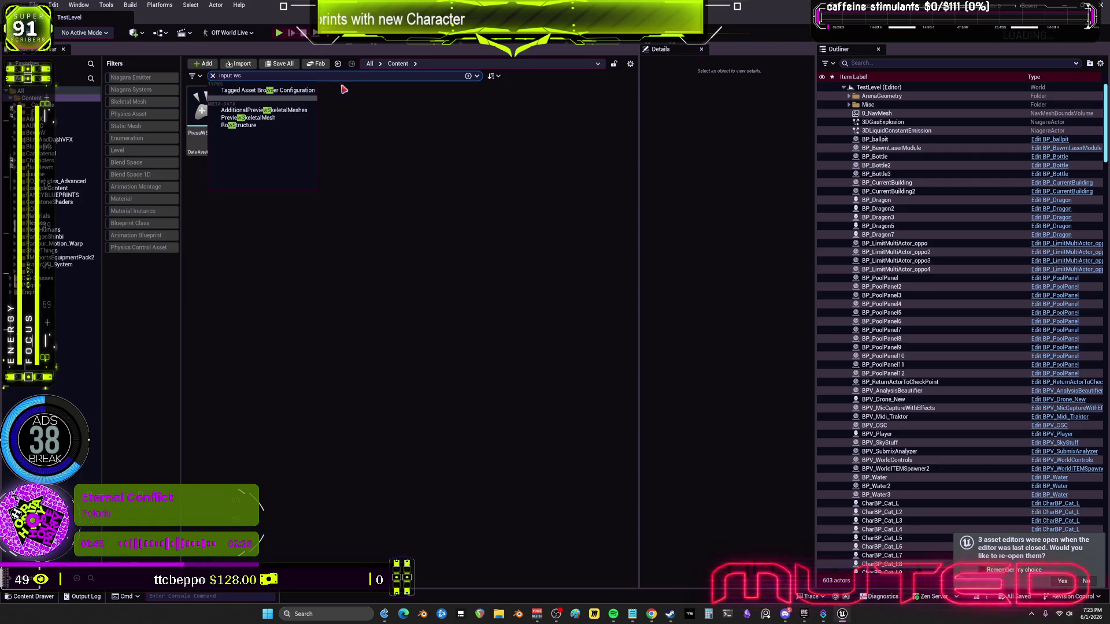
click(245, 141)
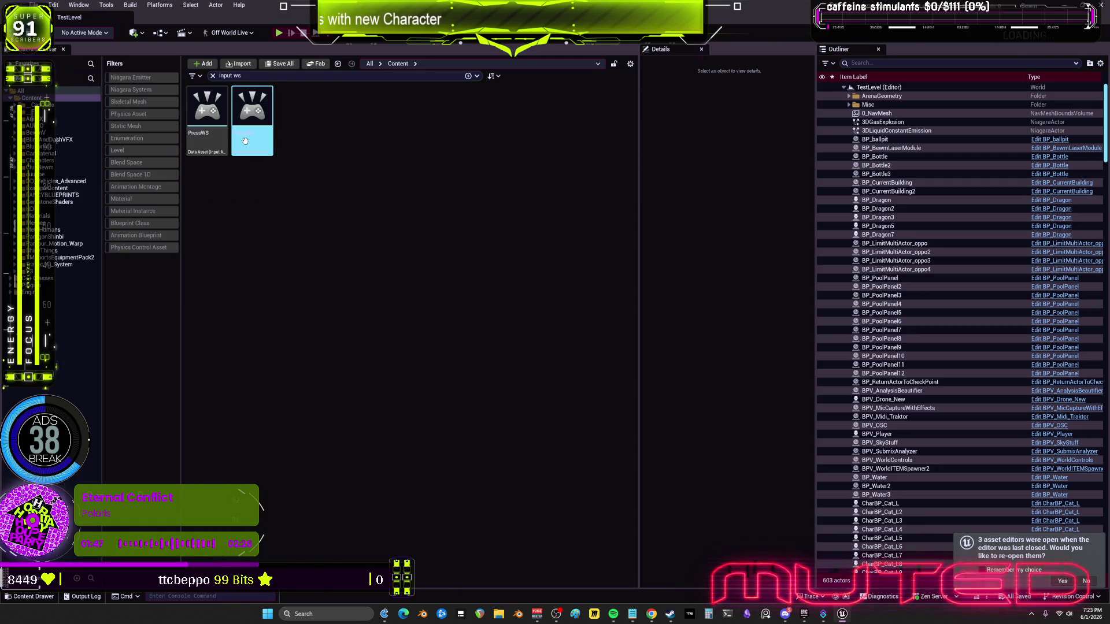
double_click(245, 141)
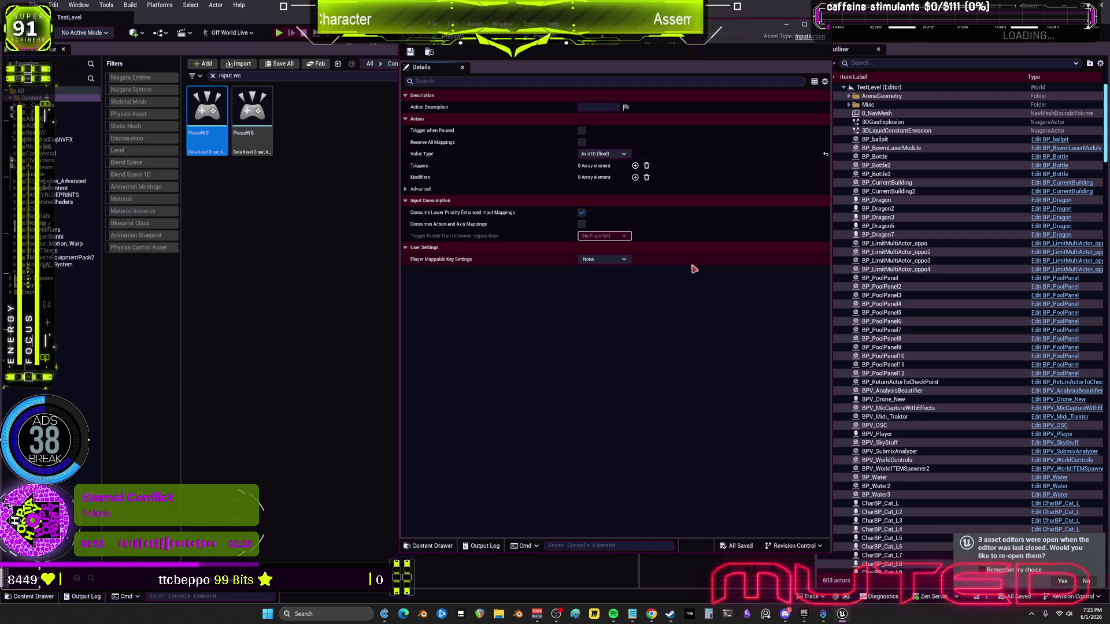
click(406, 189)
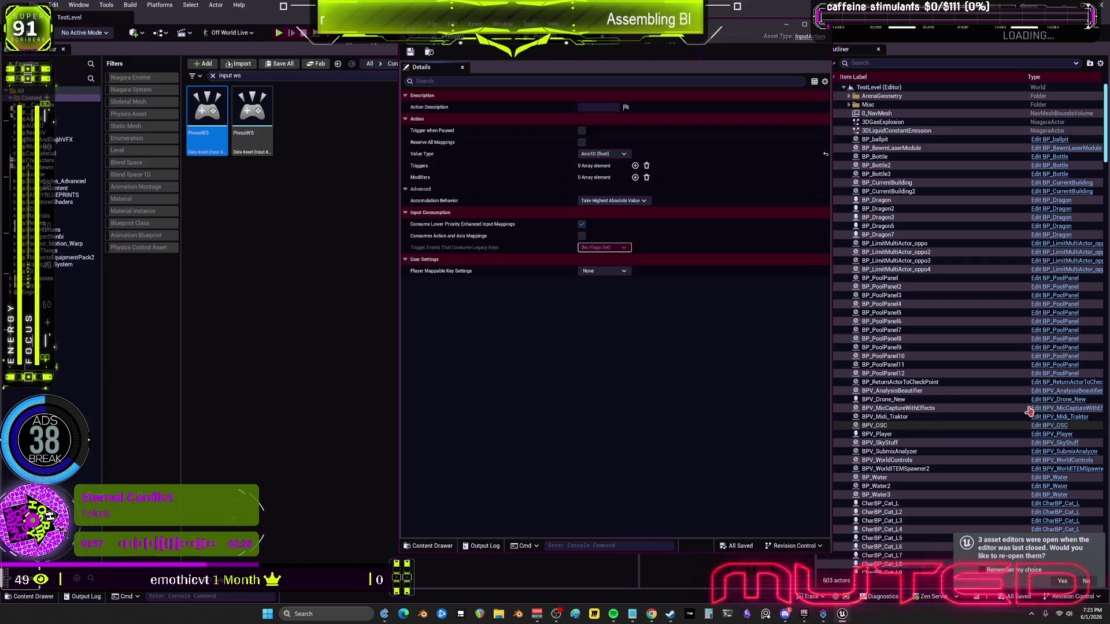
click(420, 189)
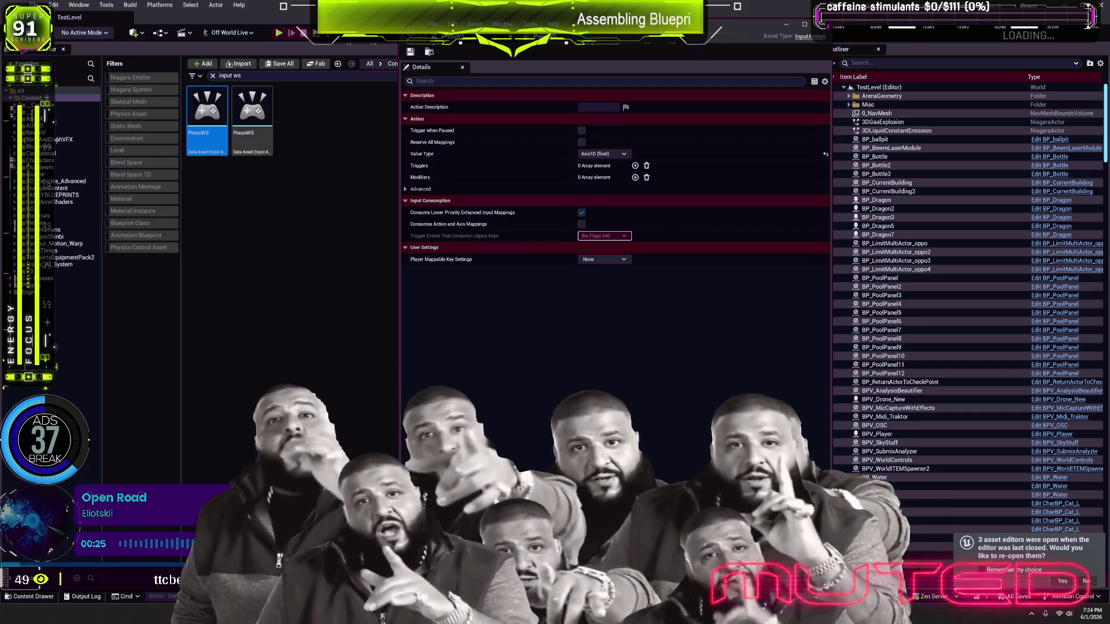
key(ctrl+w)
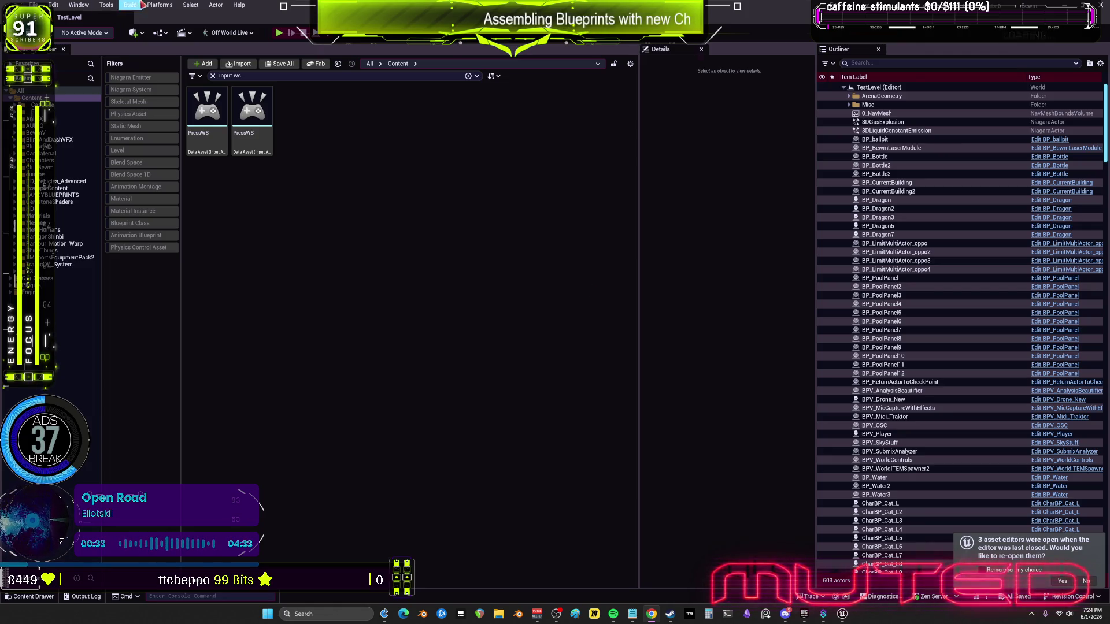
Check both PressWS asset locations, then browse the FANCYBLUEPRINTS, Sky and WorldBlueprints folders
click(208, 122)
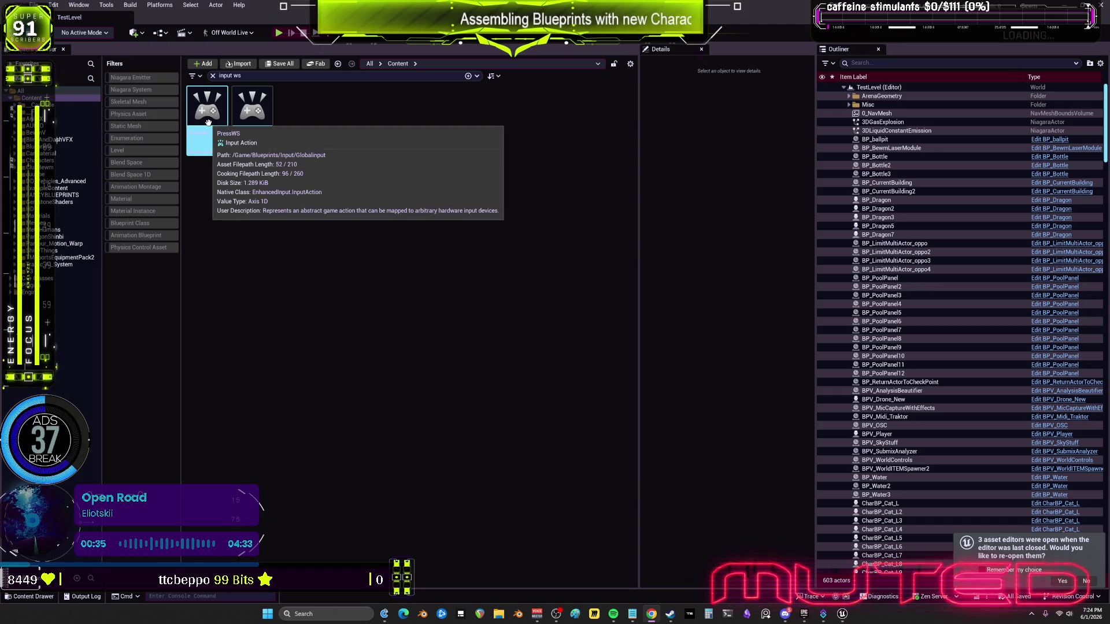
click(245, 113)
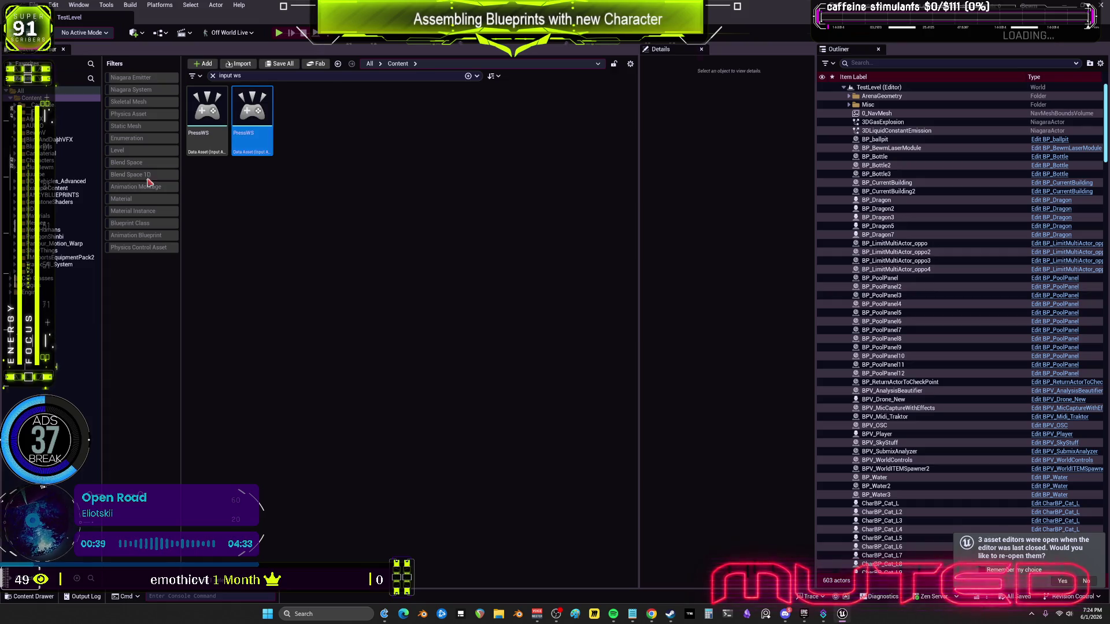
click(14, 195)
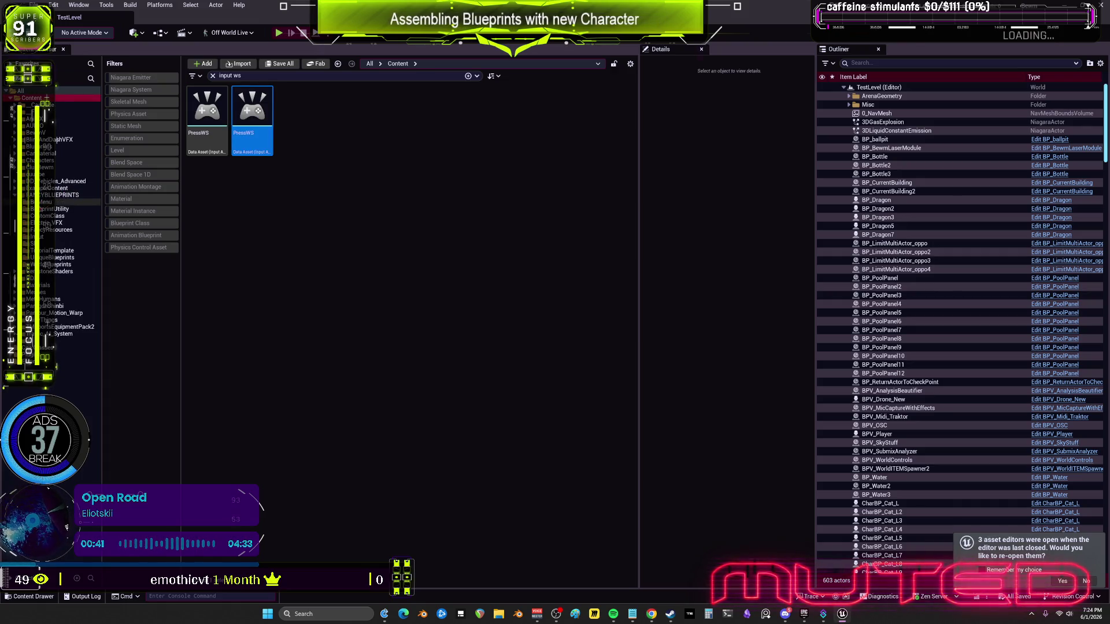
click(55, 195)
click(55, 243)
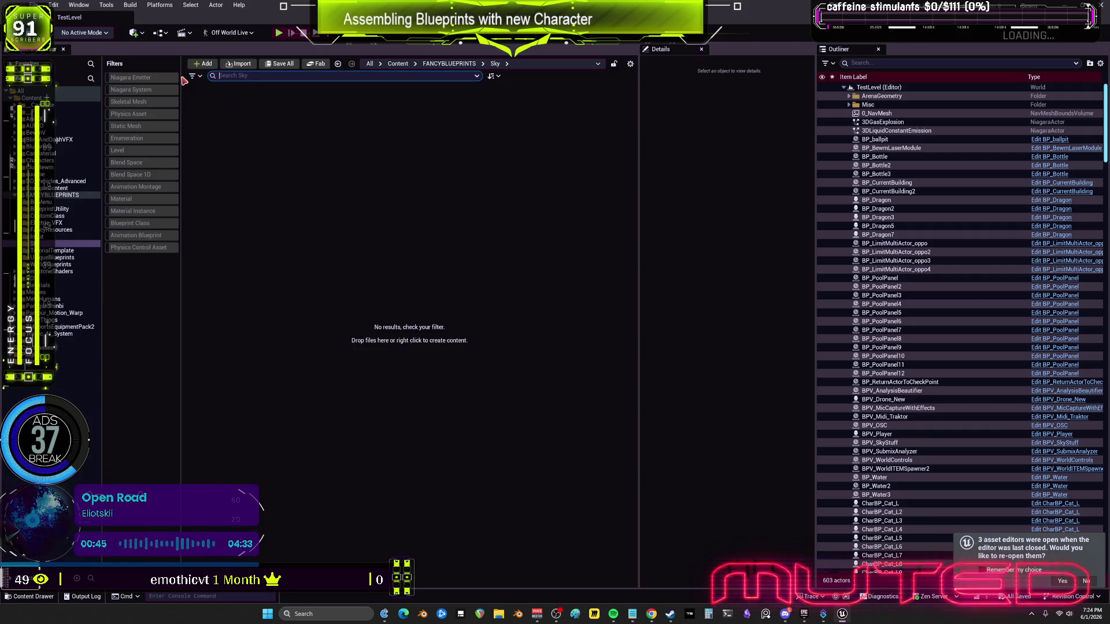
click(55, 264)
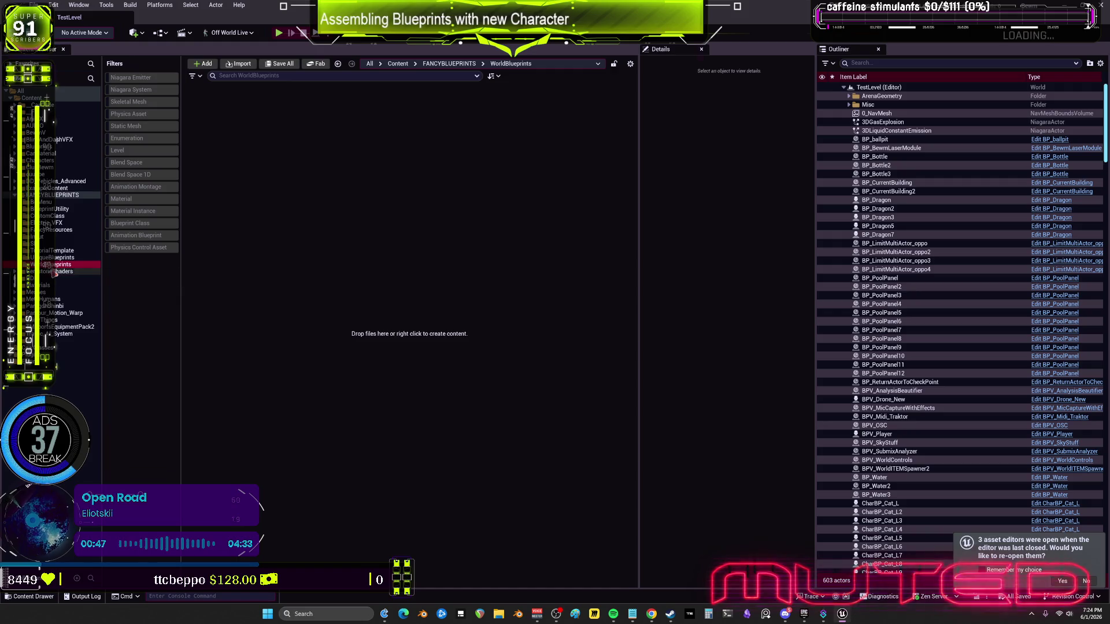
click(24, 292)
click(24, 285)
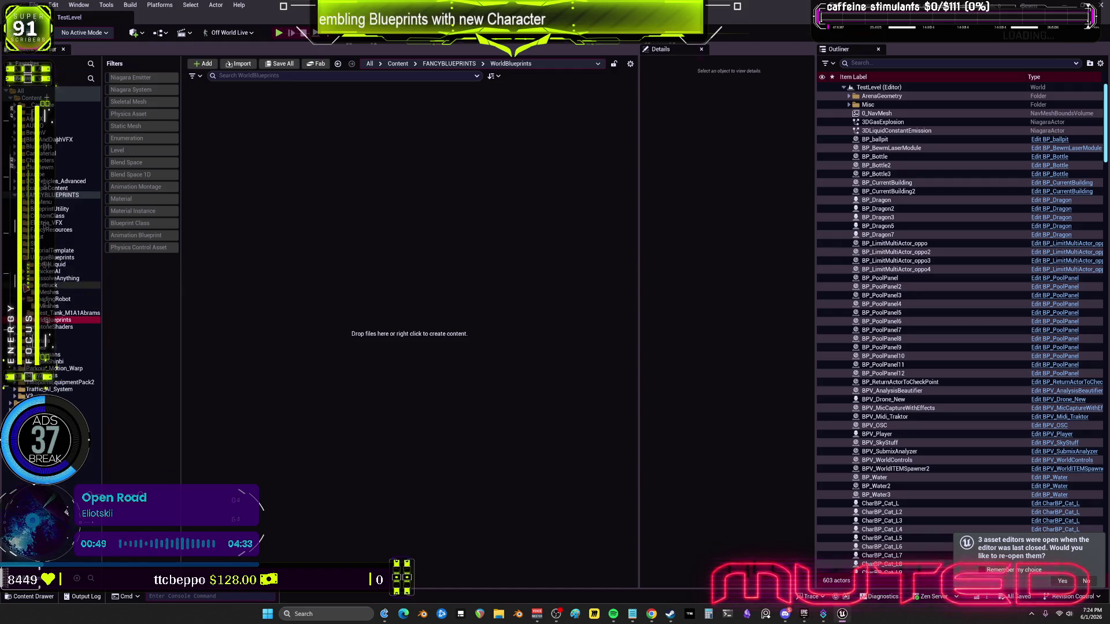
click(61, 195)
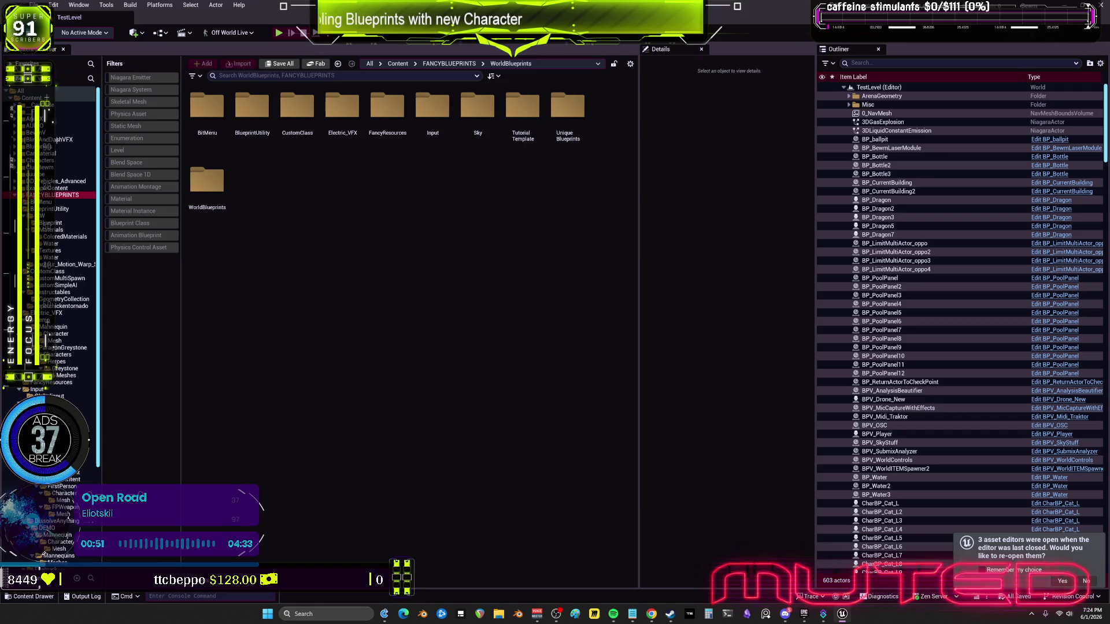
Step through the folder tree from ColoredMaterials down to the West_Tank_M1A1Abrams folder
click(55, 230)
click(64, 236)
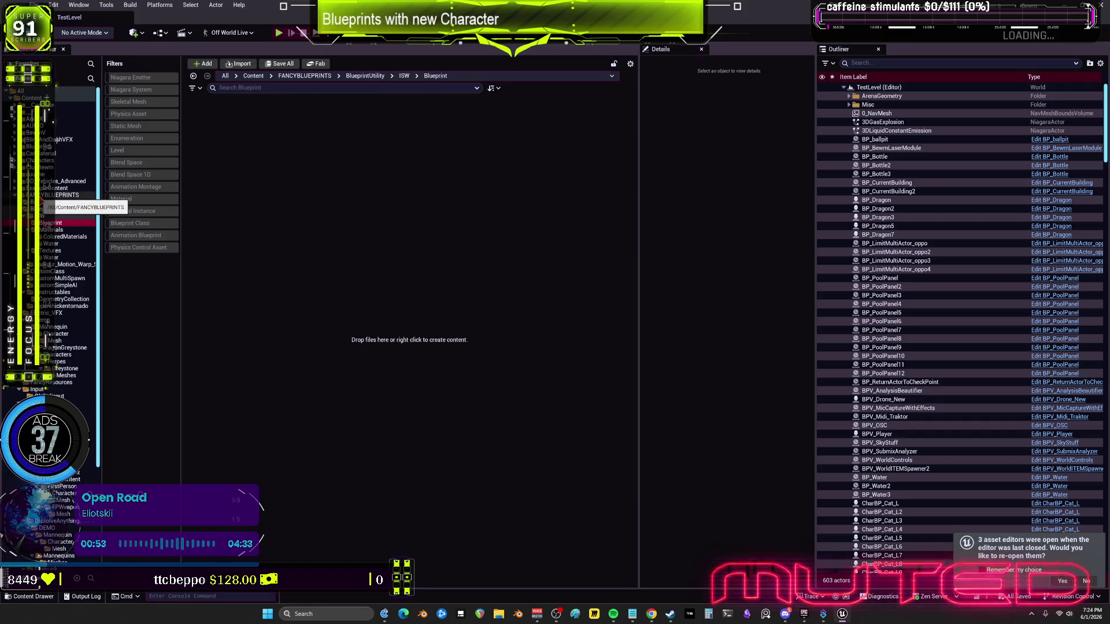
key(Down)
key(Down)
key(Down)
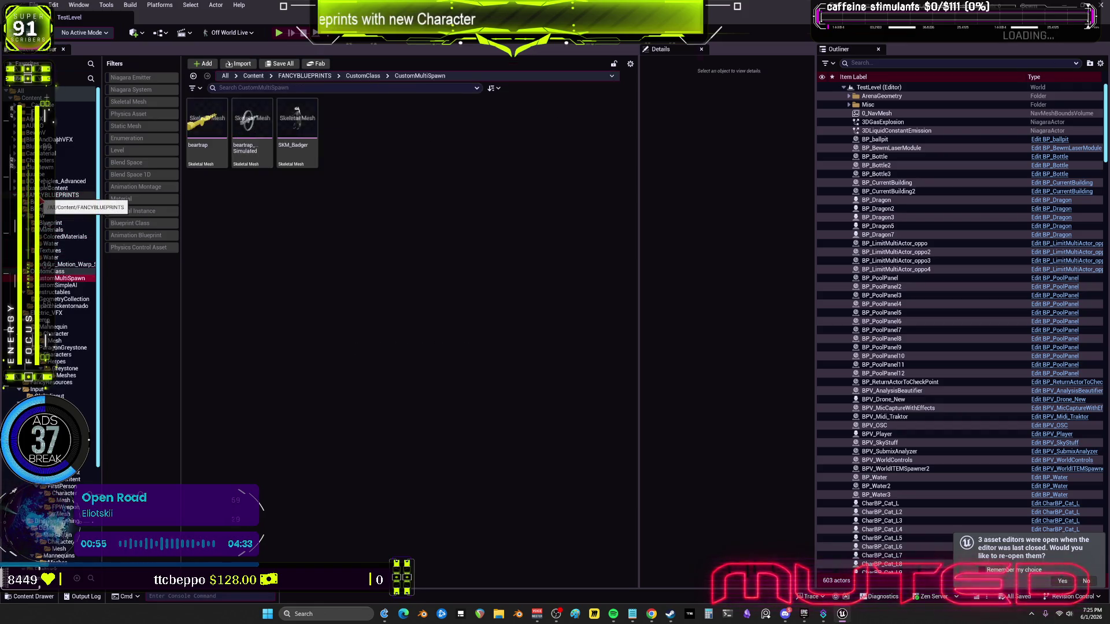
key(Down)
key(Down)
key(Down)
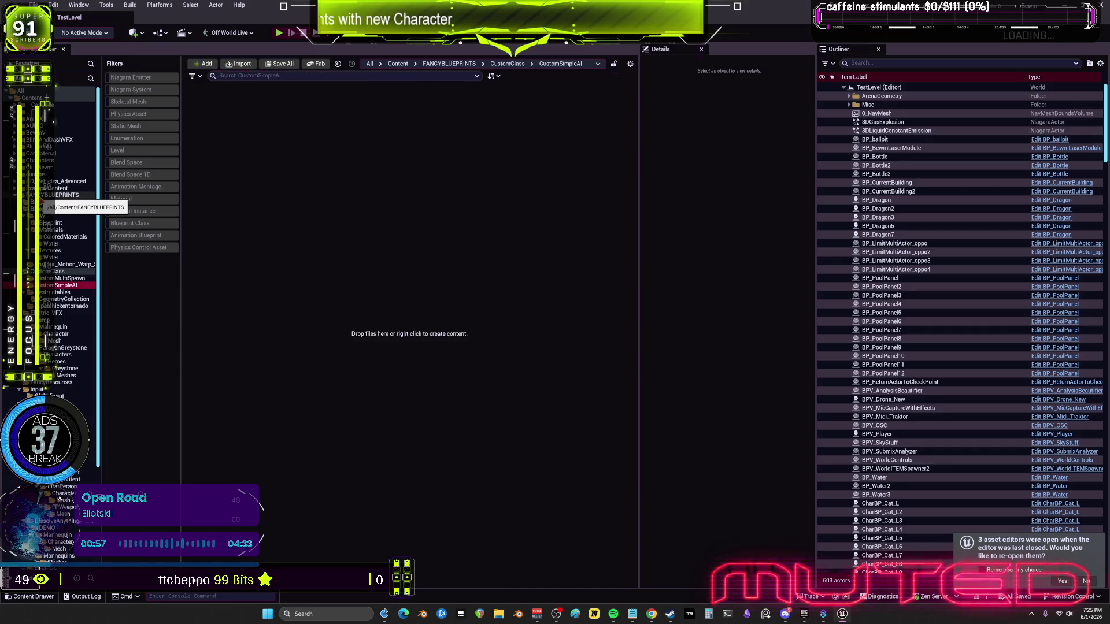
key(Down)
key(Down)
key(Down)
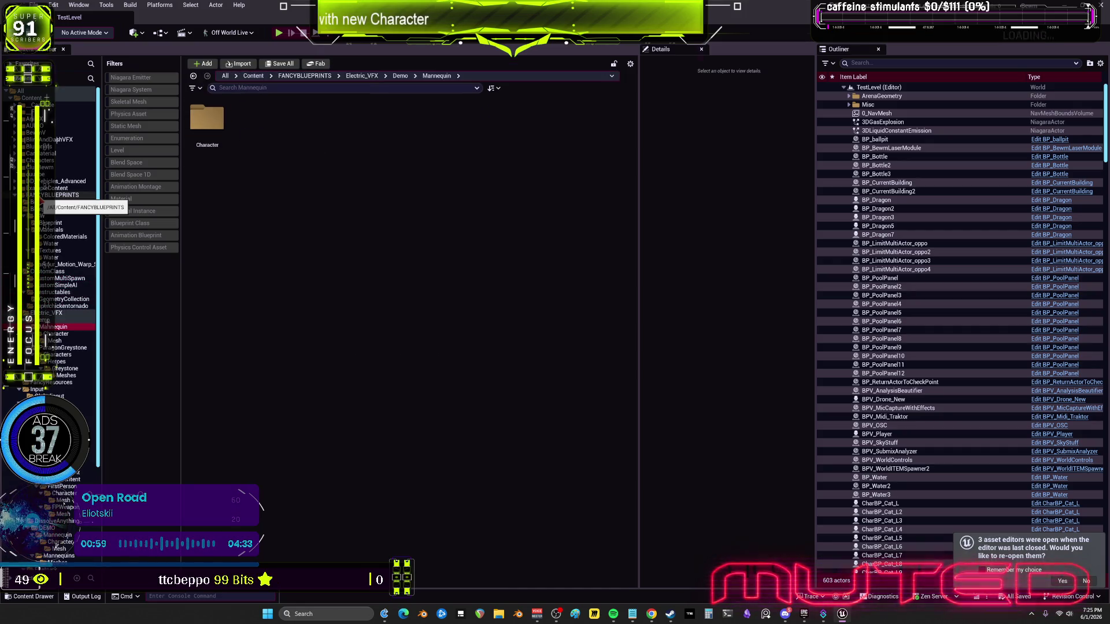
key(Down)
key(Down)
key(Down)
key(Down)
key(Down)
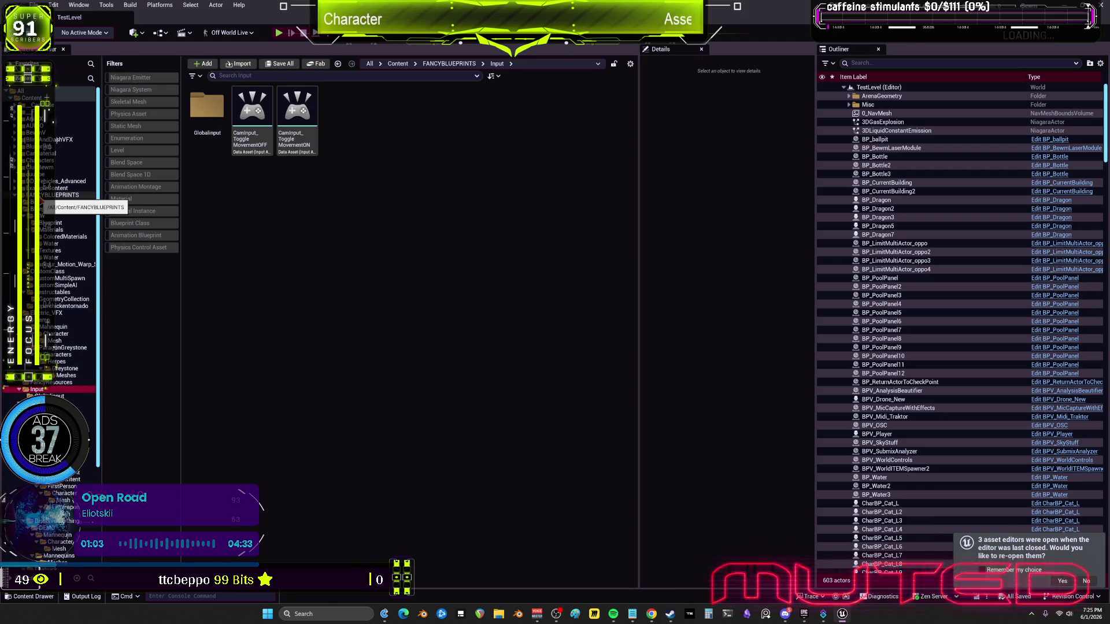
key(Down)
key(Down)
key(Down)
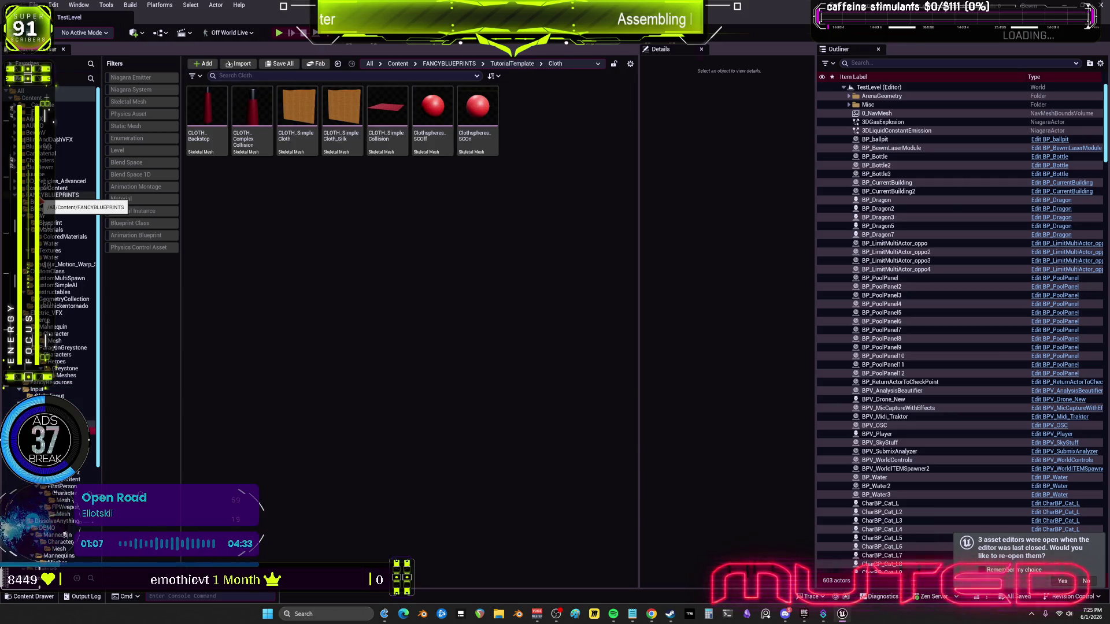
key(Down)
key(Down)
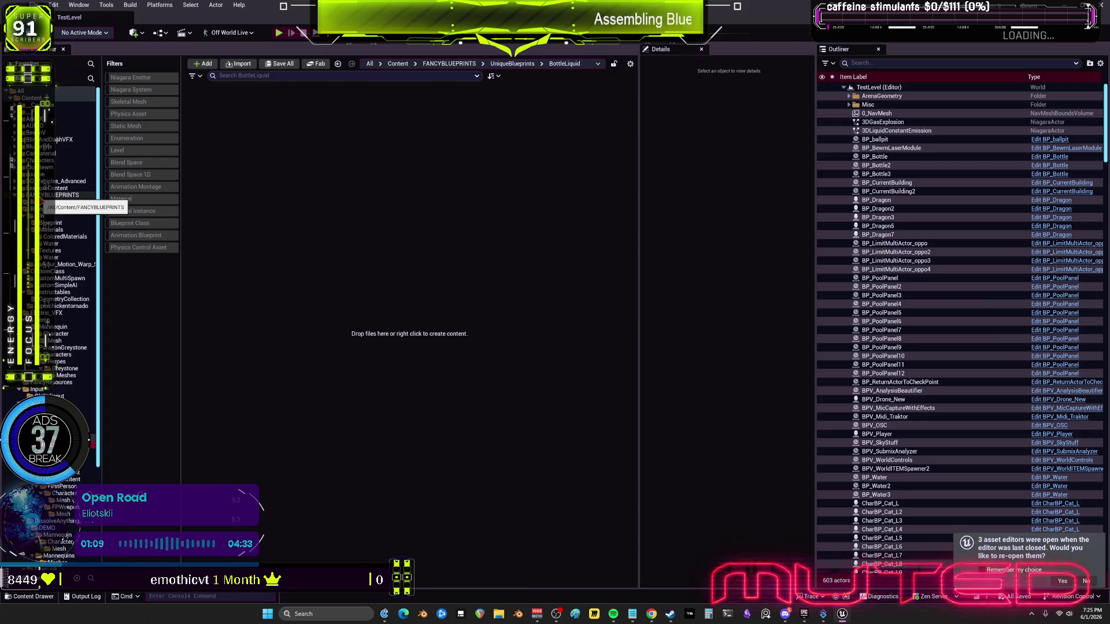
key(Down)
key(Down)
key(Down)
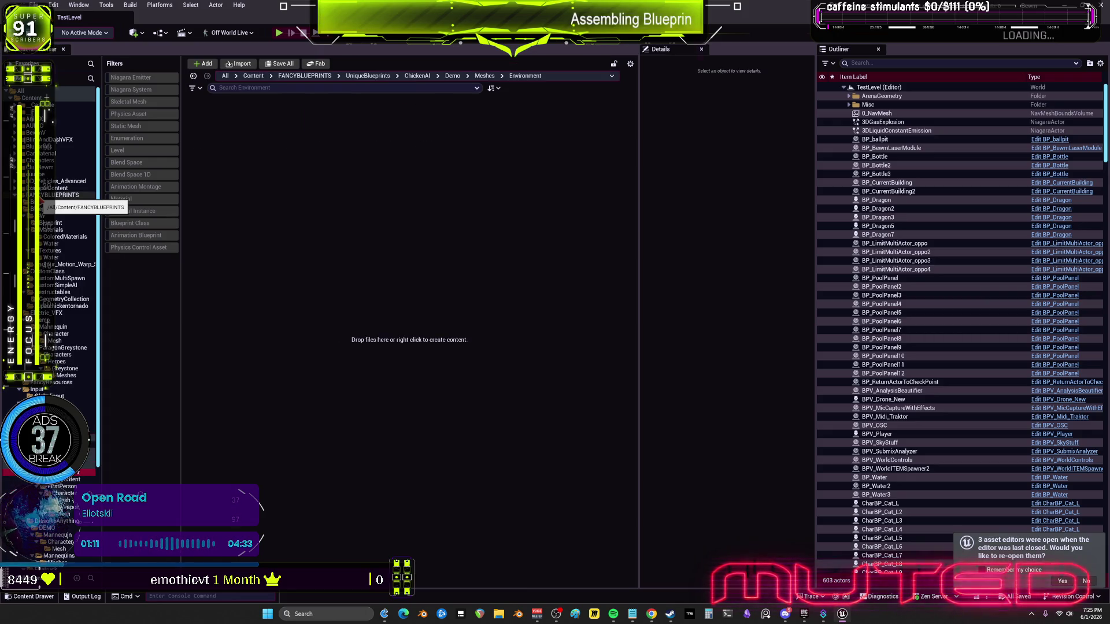
key(Down)
key(Down)
key(Down)
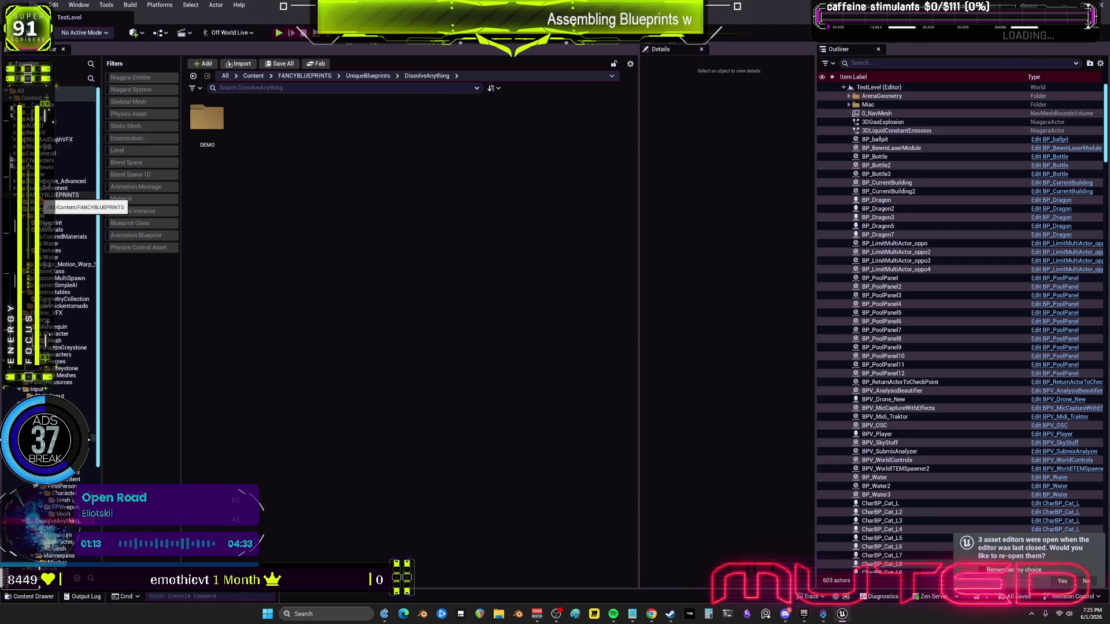
key(Down)
key(Down)
key(Down)
key(Down)
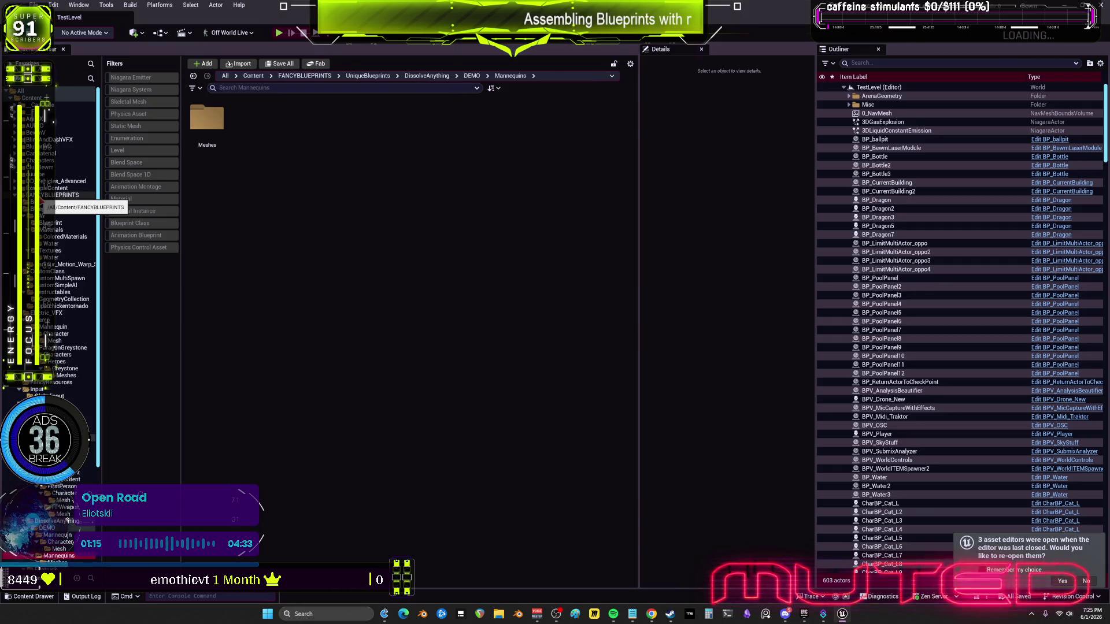
key(Down)
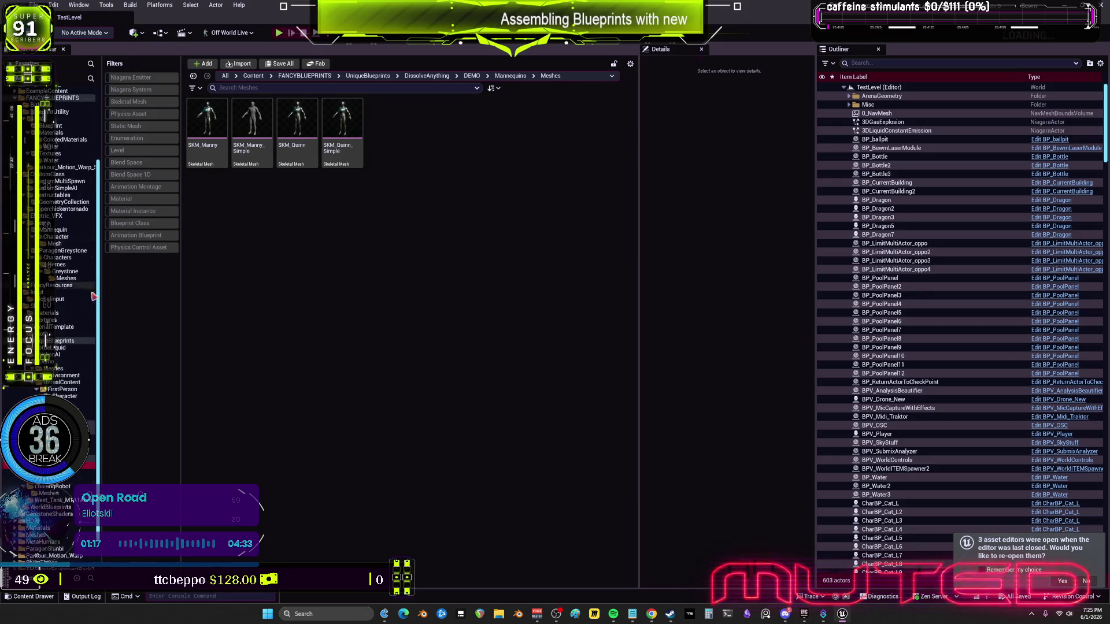
key(Down)
key(Down)
key(Up)
key(Down)
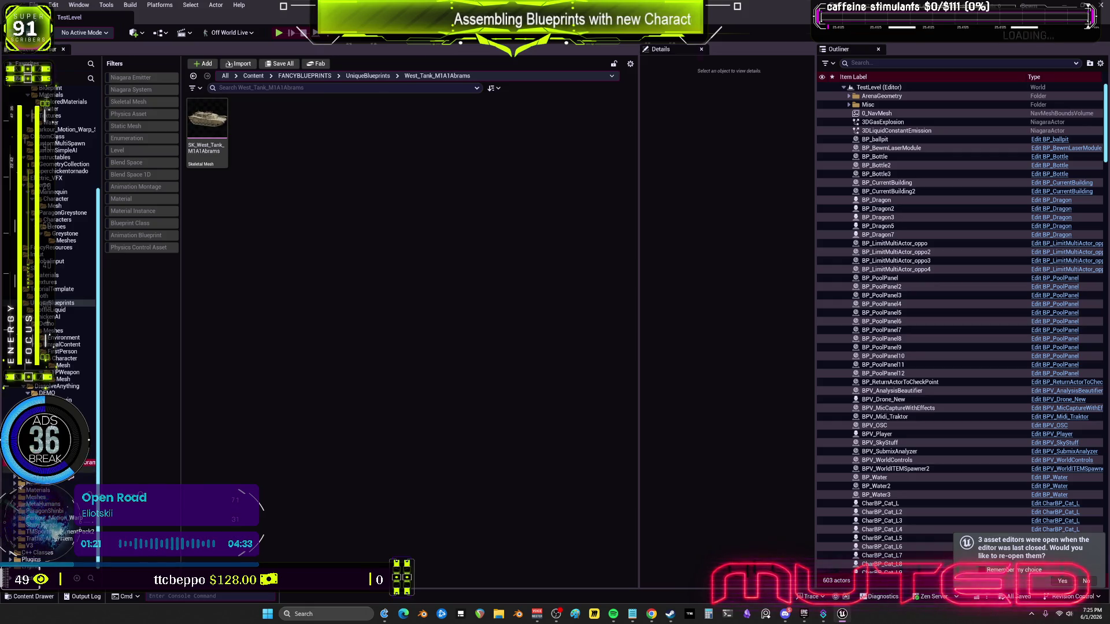
key(Down)
key(Up)
Delete the SK_West_Tank_M1A1Abrams skeletal mesh without renaming it
click(207, 124)
key(F2)
key(Escape)
mouse_move(215, 130)
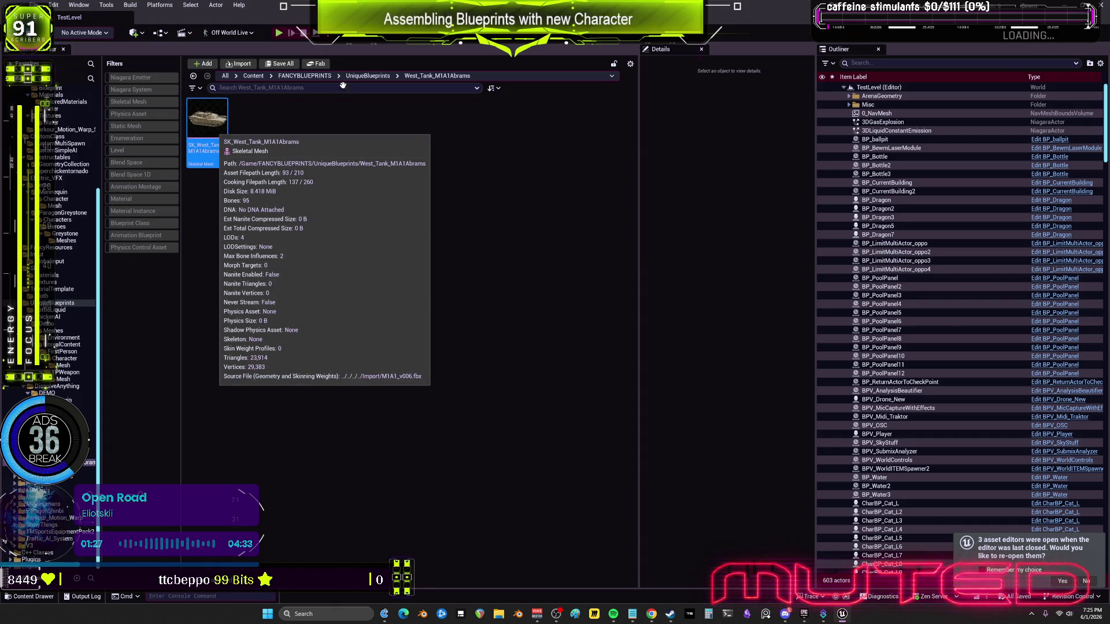
key(Delete)
click(529, 449)
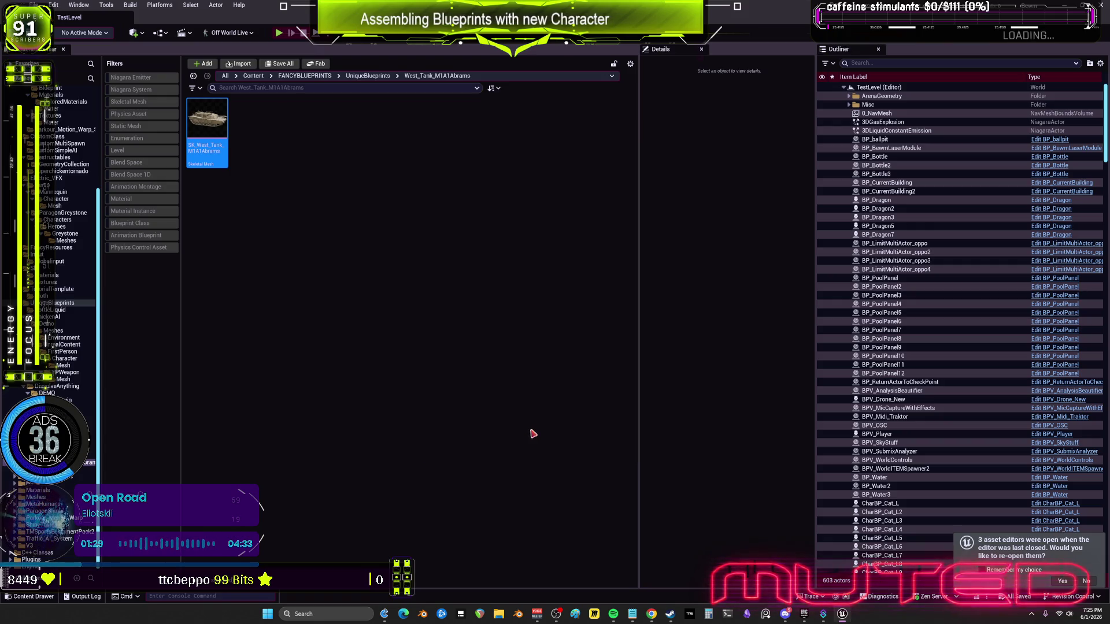
Cancel deleting the empty tank folder and select the newrobot mesh in LoadingRobot Meshes
click(43, 487)
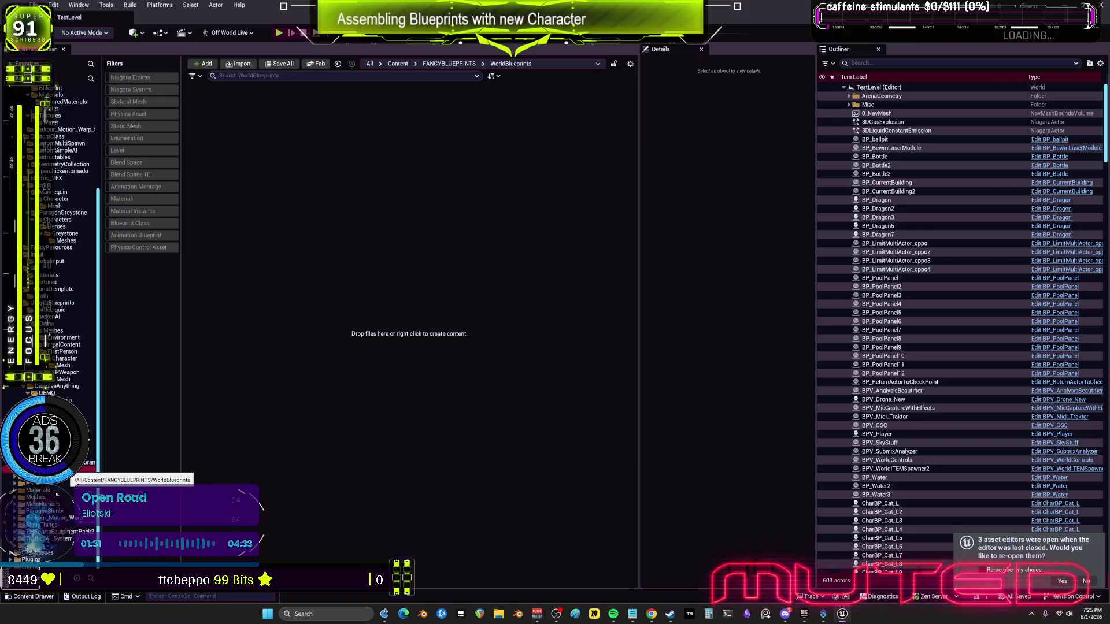
key(Delete)
key(Up)
key(Up)
key(Up)
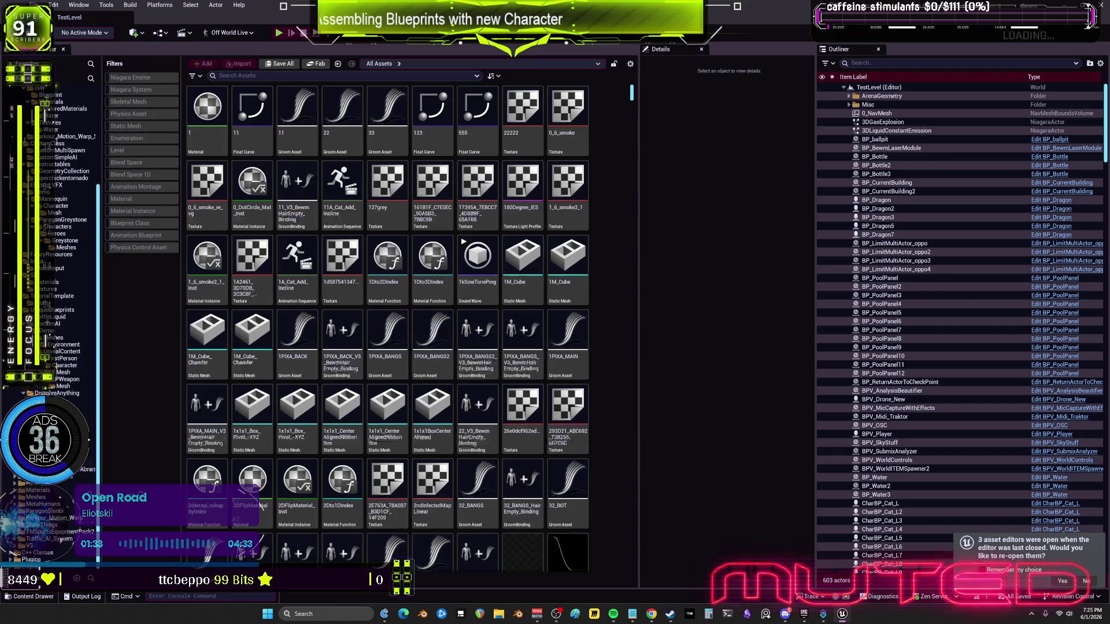
key(Delete)
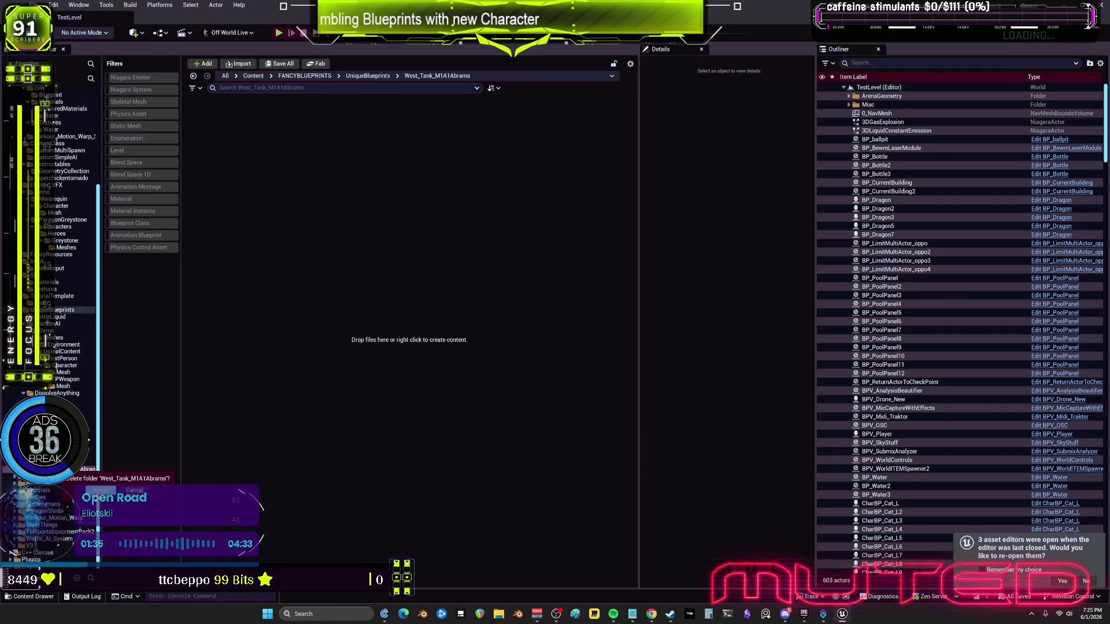
key(Up)
key(Up)
click(201, 139)
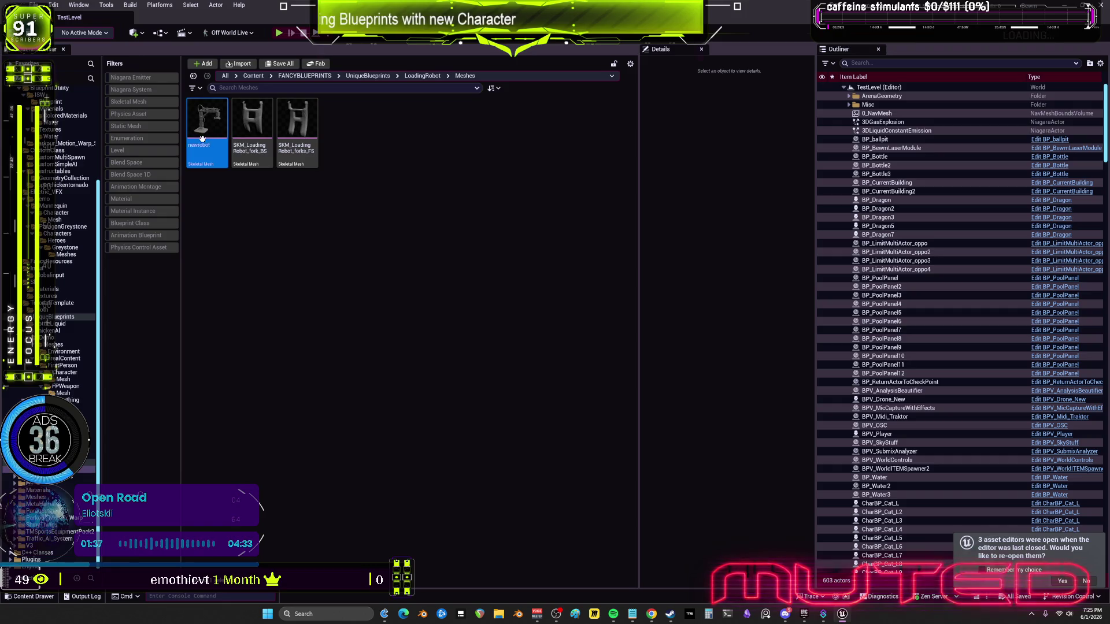
Delete newrobot and the two fork meshes, then navigate back out of LoadingRobot Meshes
click(297, 130)
shift+click(207, 130)
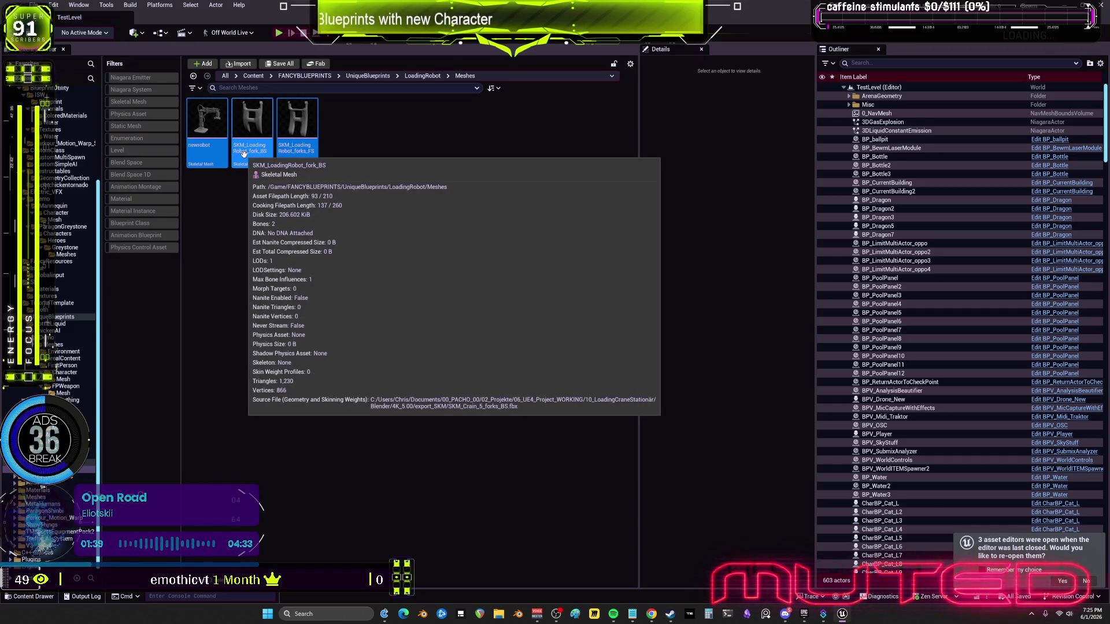
key(Delete)
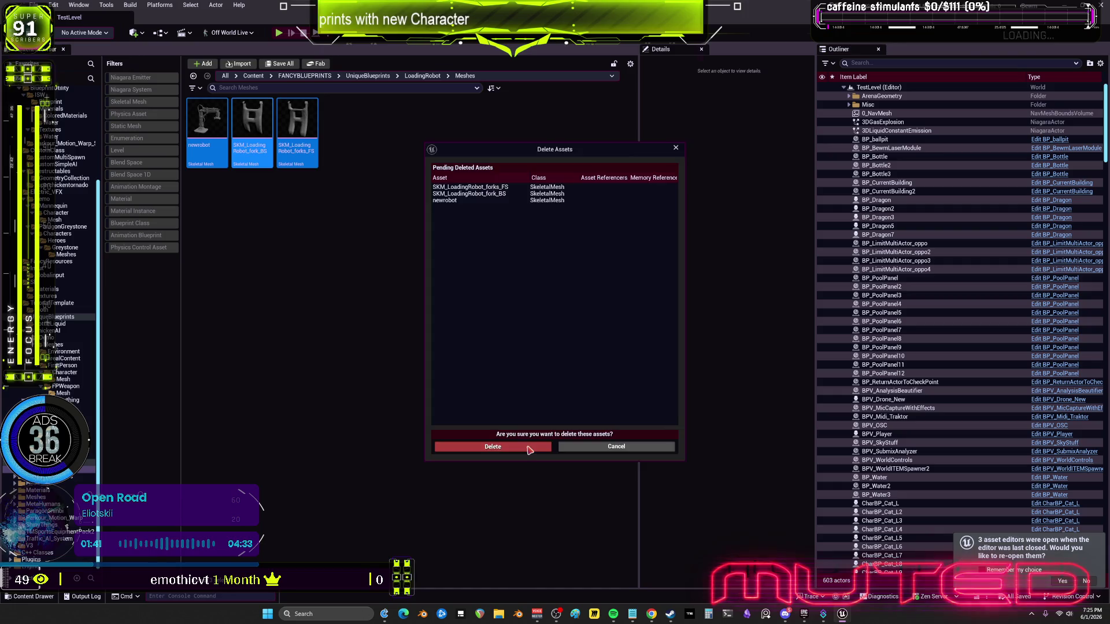
click(529, 448)
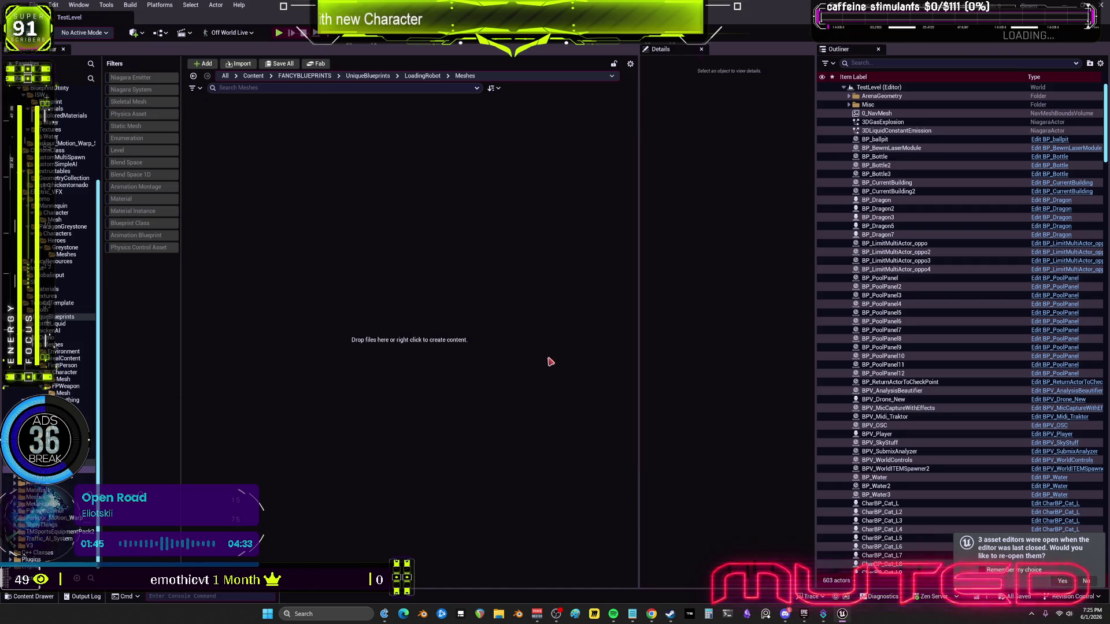
key(alt+Left)
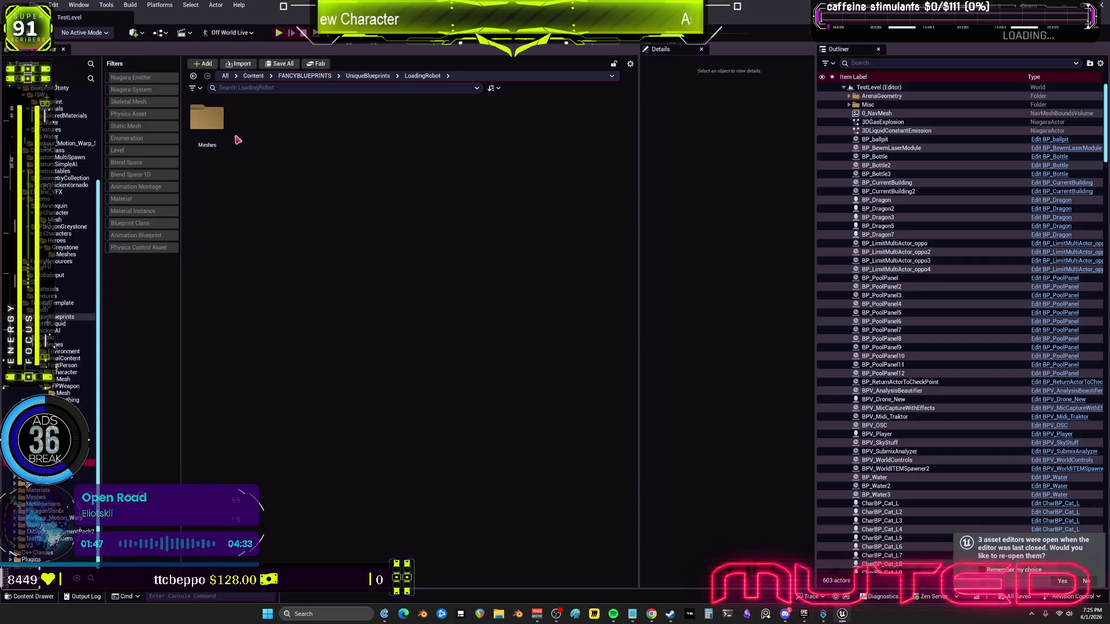
key(alt+Left)
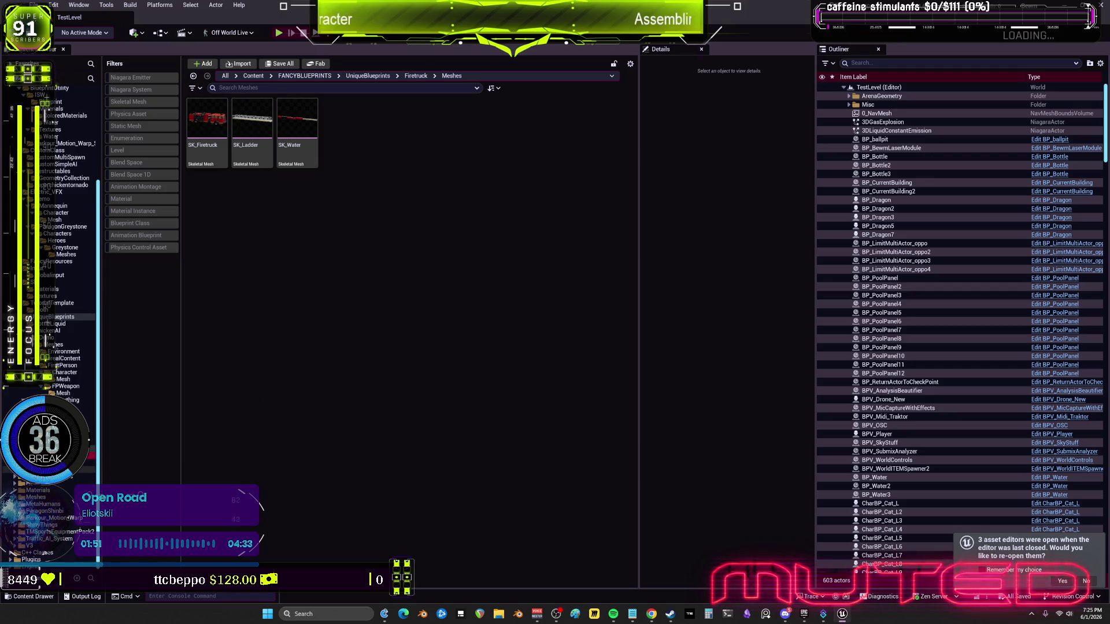
List several folders together and briefly open the AnimeBeamTemp blueprint
key(alt+Right)
key(alt+Right)
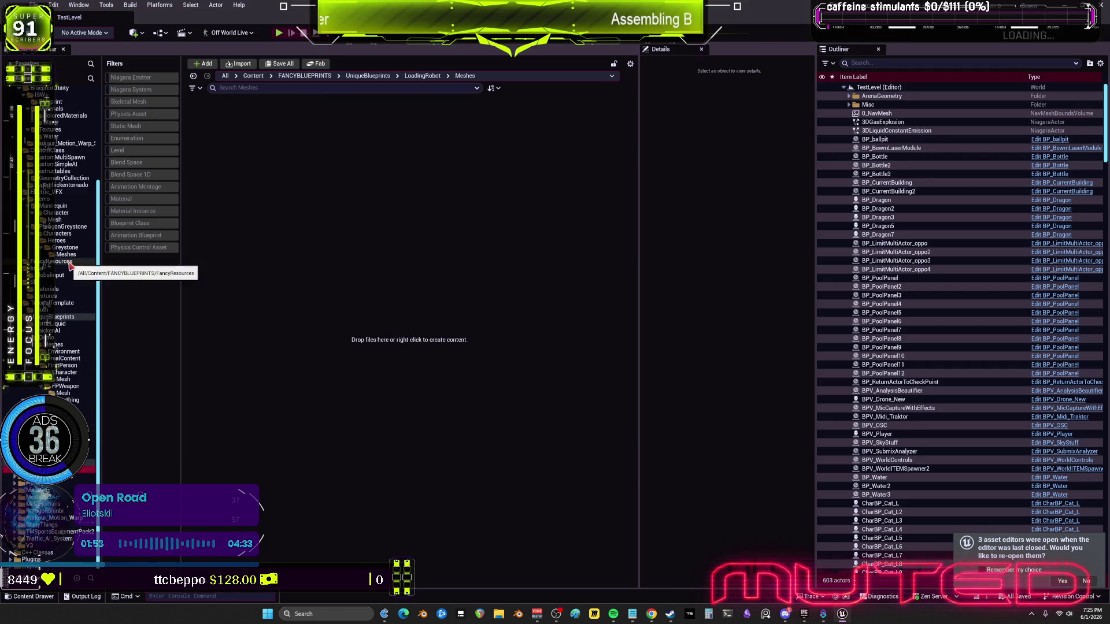
shift+click(63, 287)
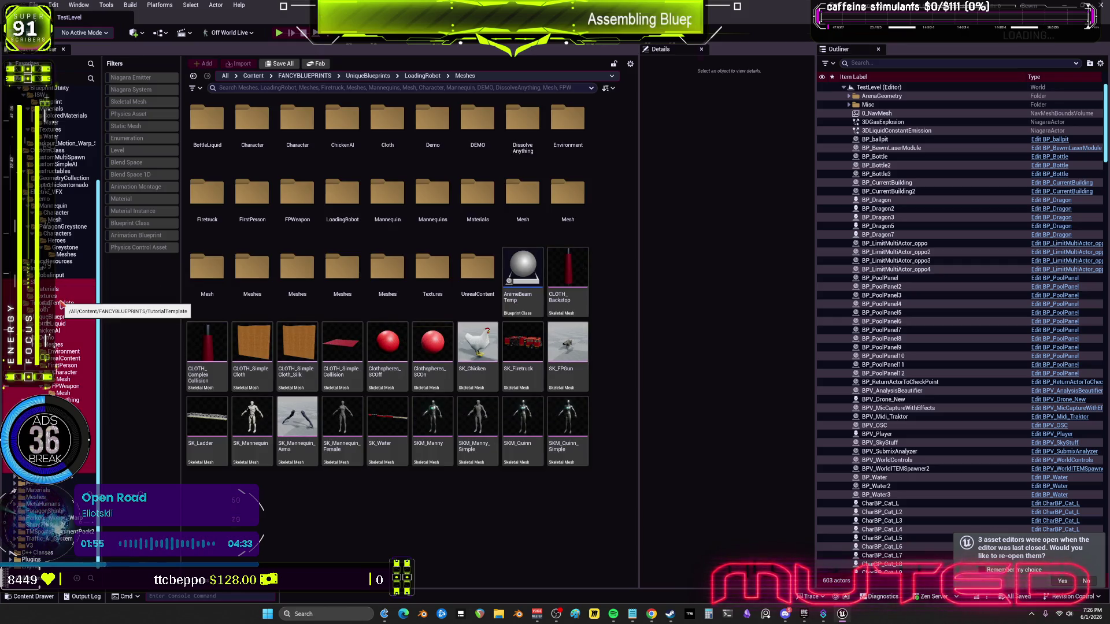
click(506, 263)
double_click(541, 260)
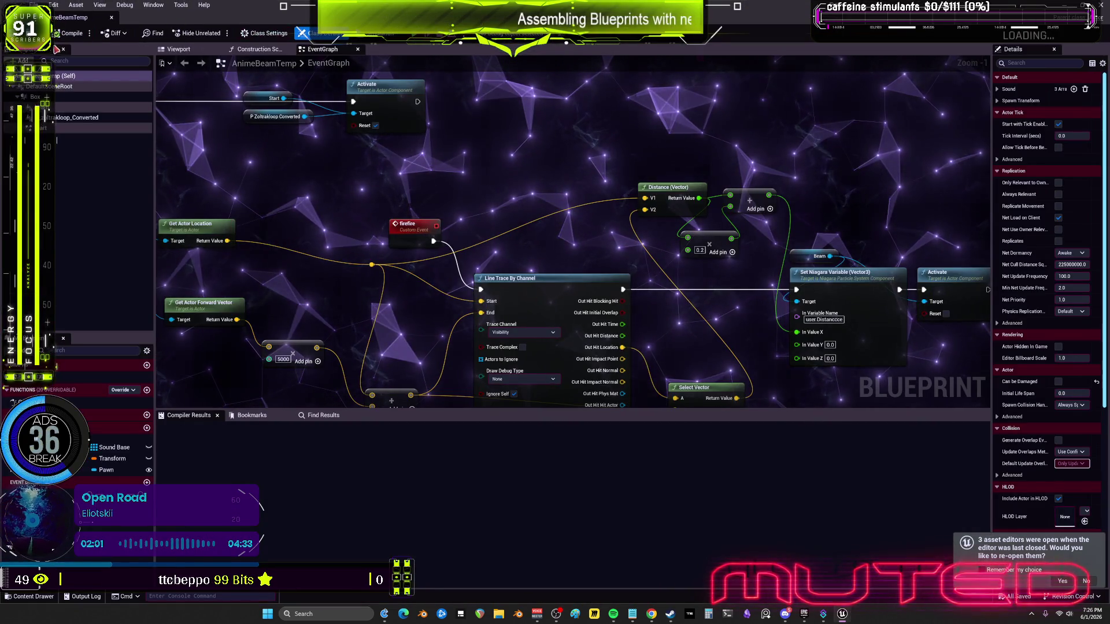
key(alt+Tab)
Move AnimeBeamTemp into the CustomClass folder and open the GlobalInput folder
mouse_move(437, 111)
mouse_down()
mouse_move(315, 236)
mouse_move(117, 199)
mouse_move(62, 151)
mouse_up()
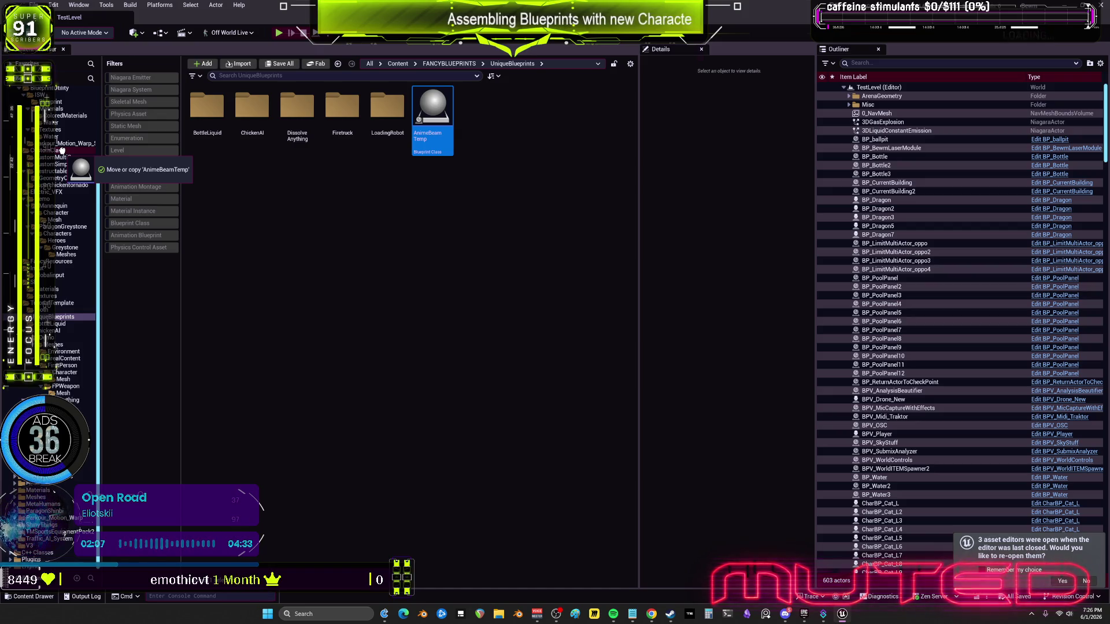
drag(62, 151, 62, 151)
click(78, 160)
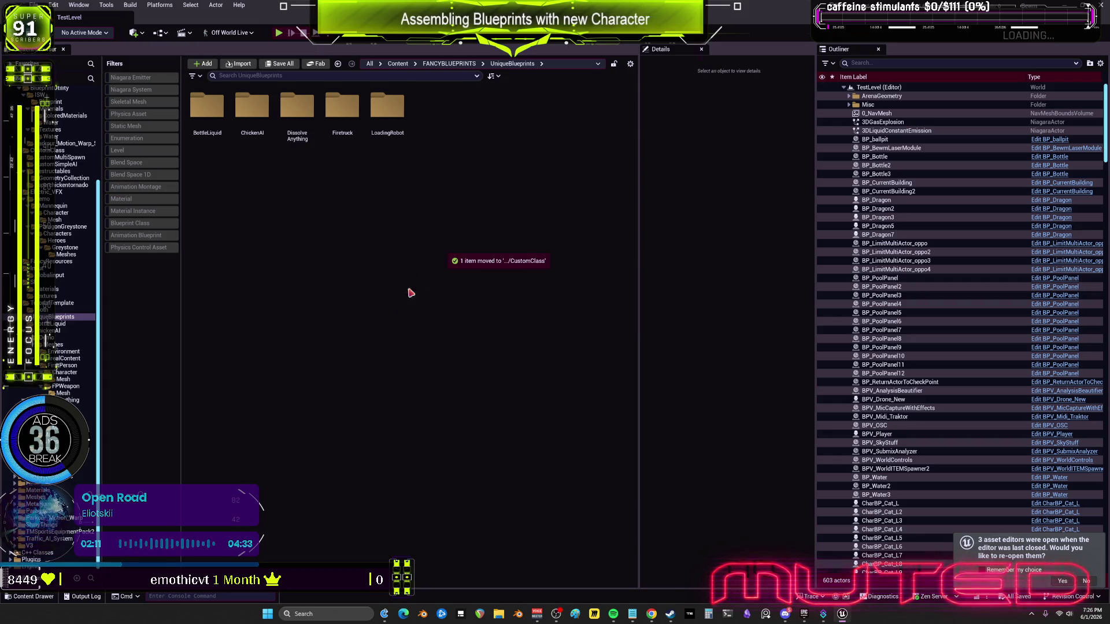
click(55, 331)
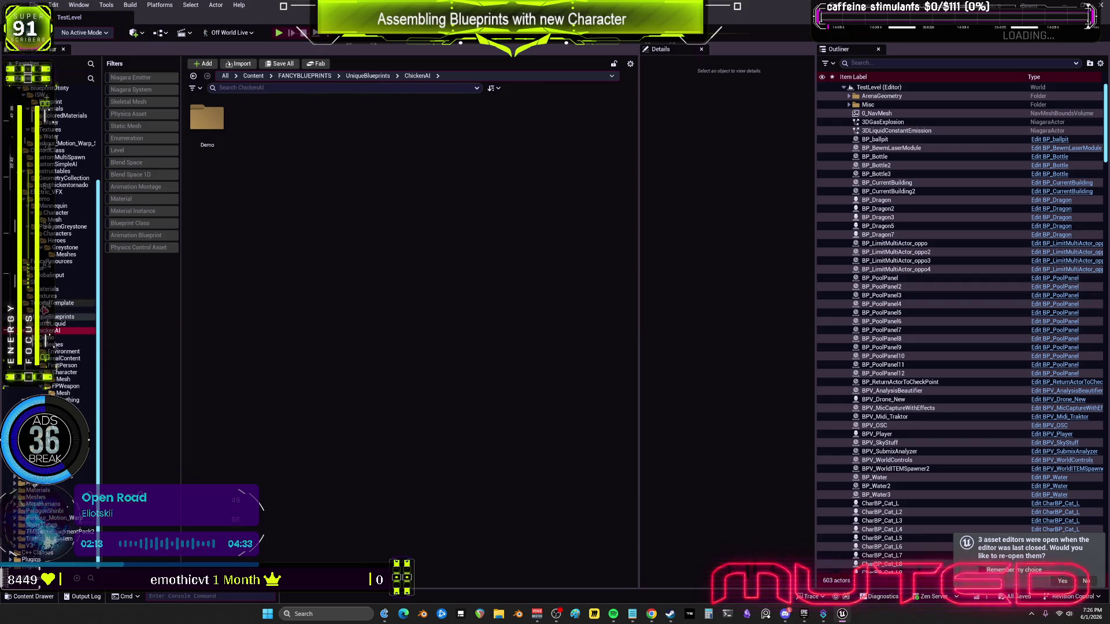
click(55, 275)
click(531, 307)
scroll(532, 306, down, 5)
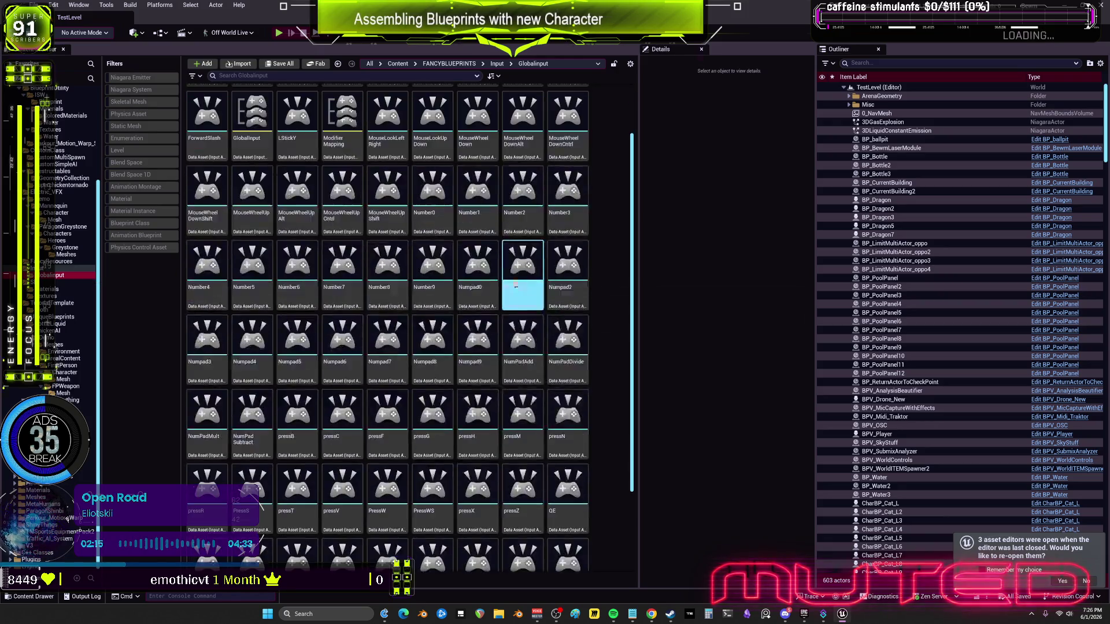
Delete the GlobalInput mapping, replacing its references, and dismiss the save prompt
scroll(532, 306, up, 5)
click(223, 185)
click(236, 185)
ctrl+click(342, 205)
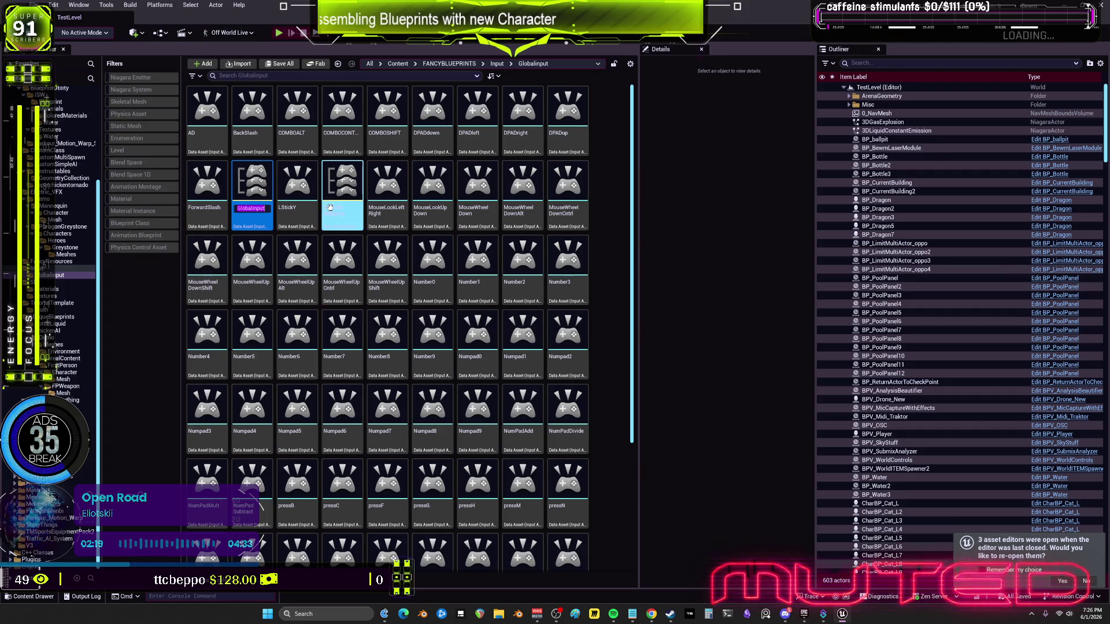
click(266, 211)
key(Delete)
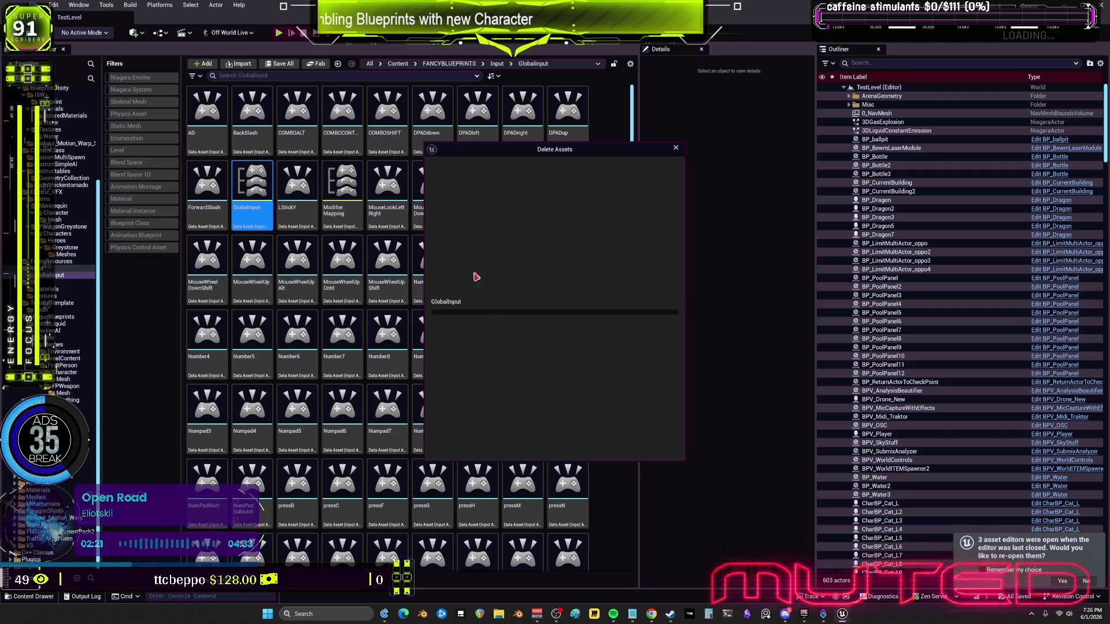
click(489, 431)
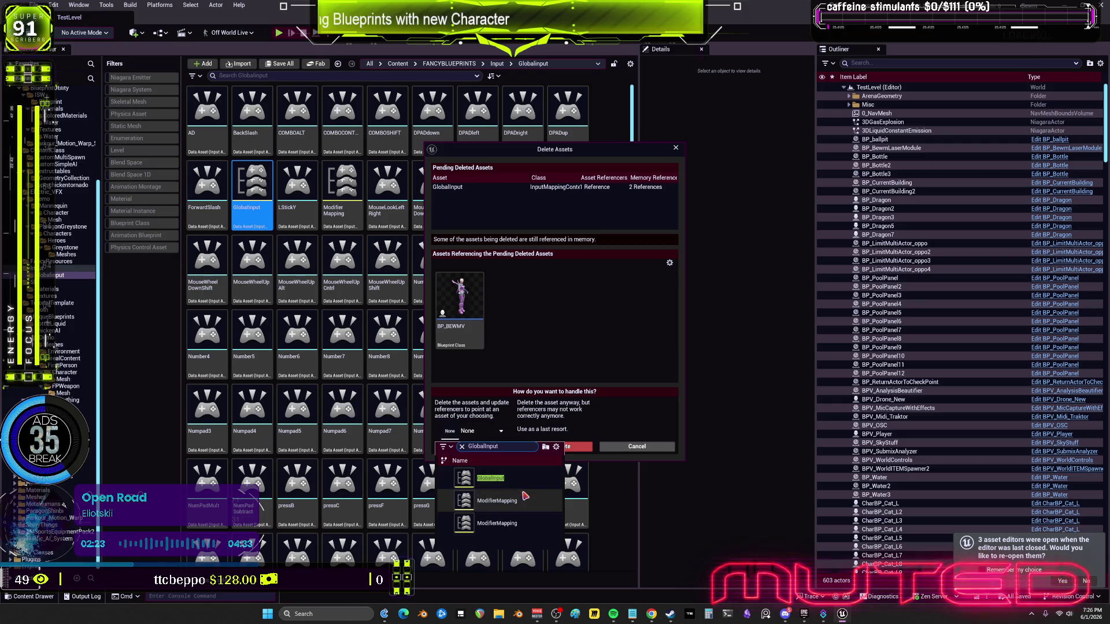
click(472, 485)
click(472, 447)
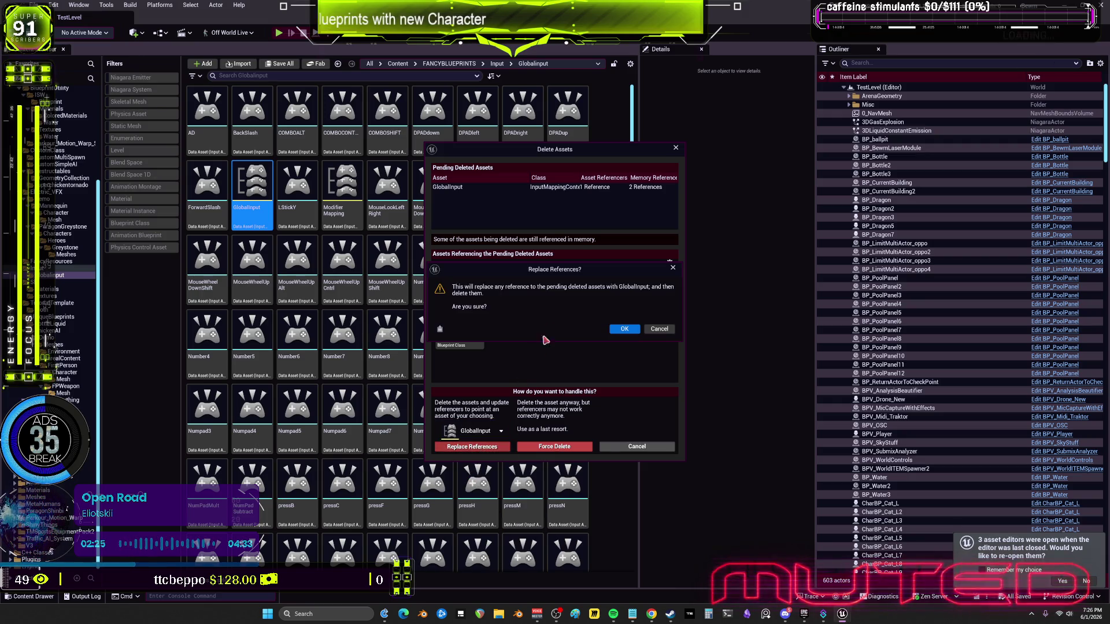
click(624, 329)
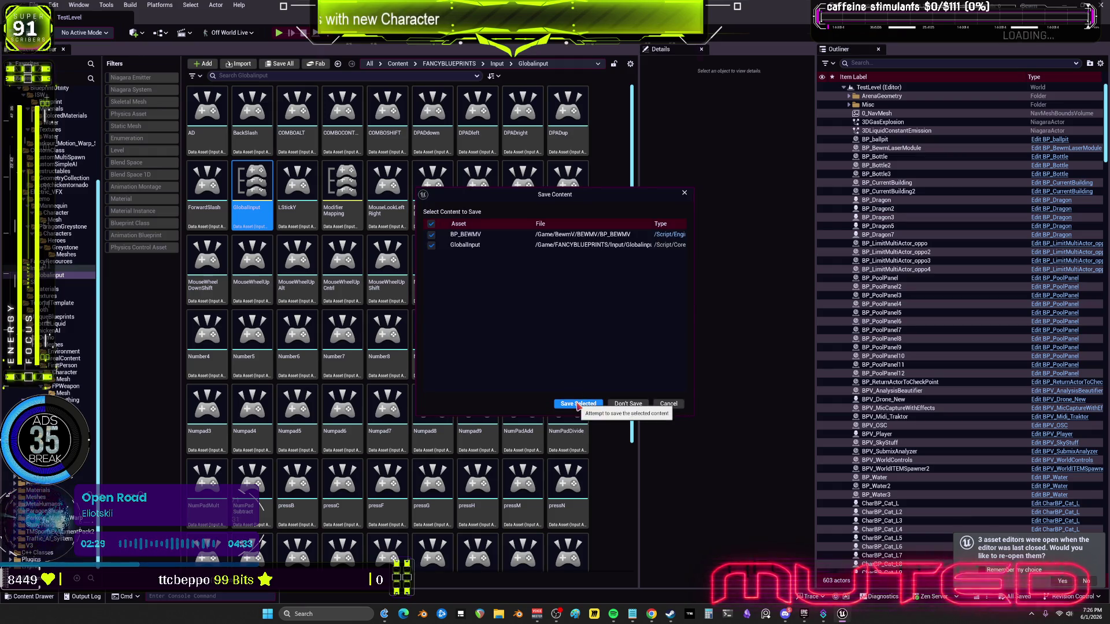
click(669, 404)
Delete ModifierMapping with its references replaced, and save BP_BEWMV and the changed mapping
click(434, 359)
scroll(439, 370, down, 2)
click(478, 371)
scroll(381, 277, up, 3)
click(298, 191)
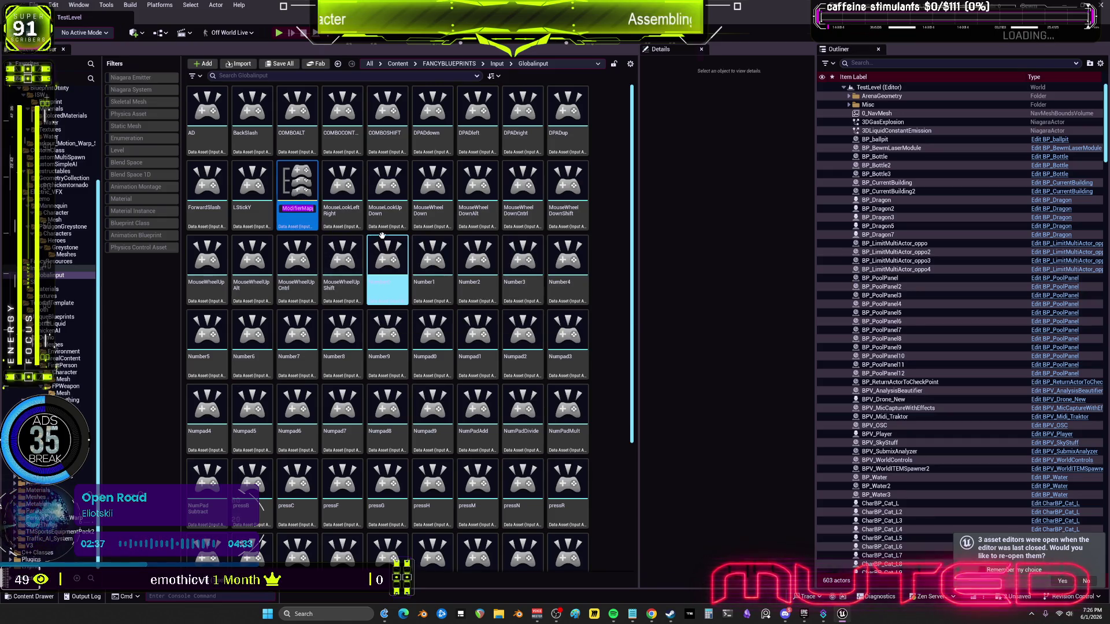
right_click(289, 211)
key(Delete)
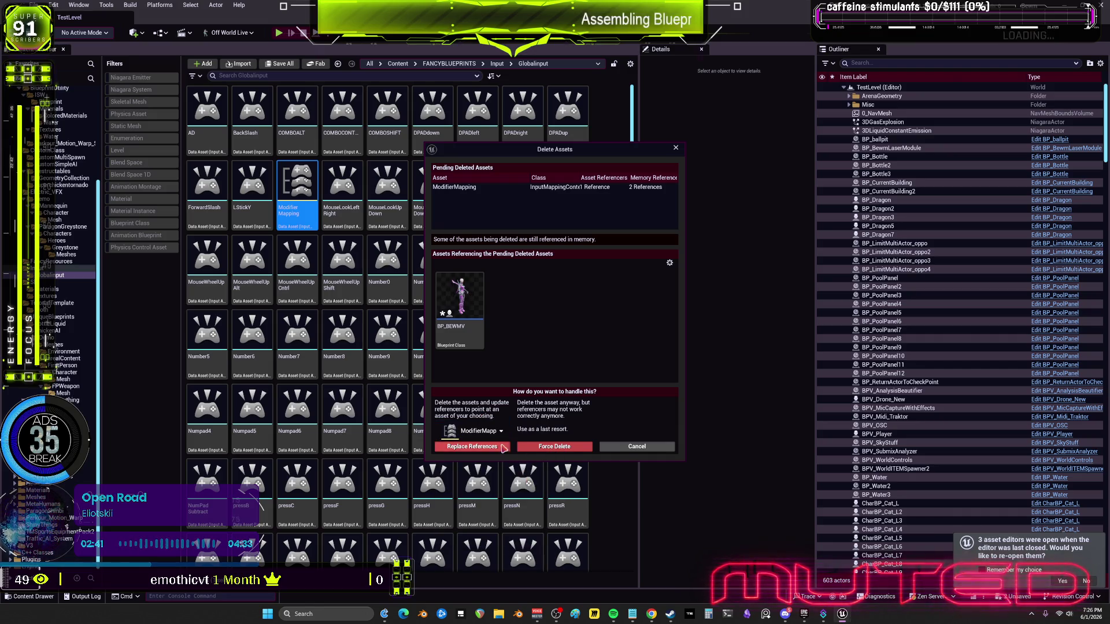
click(502, 448)
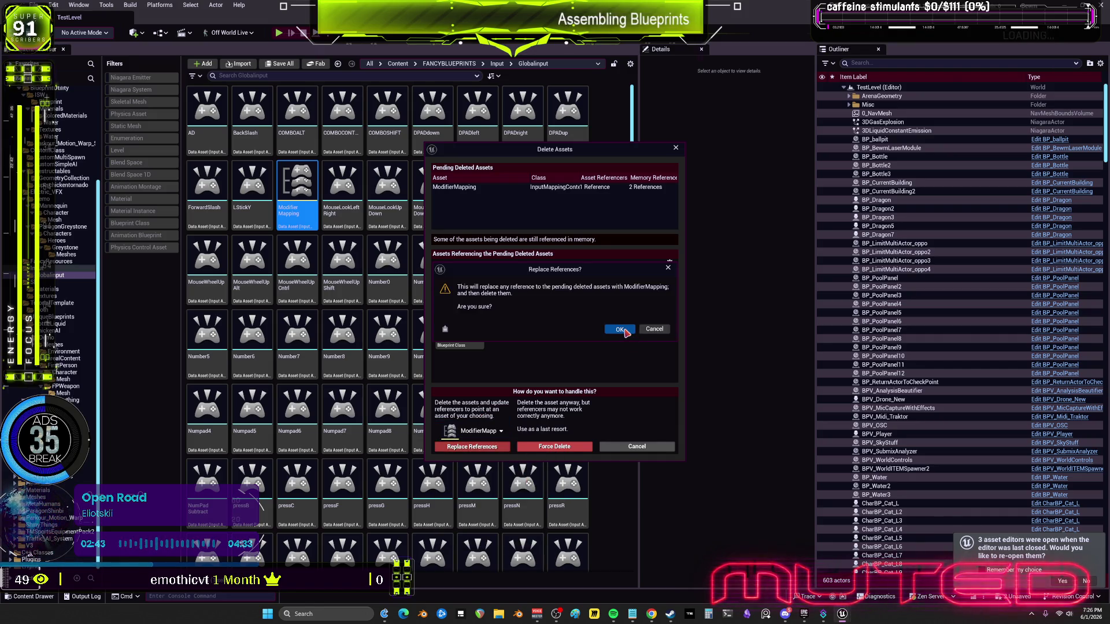
click(625, 331)
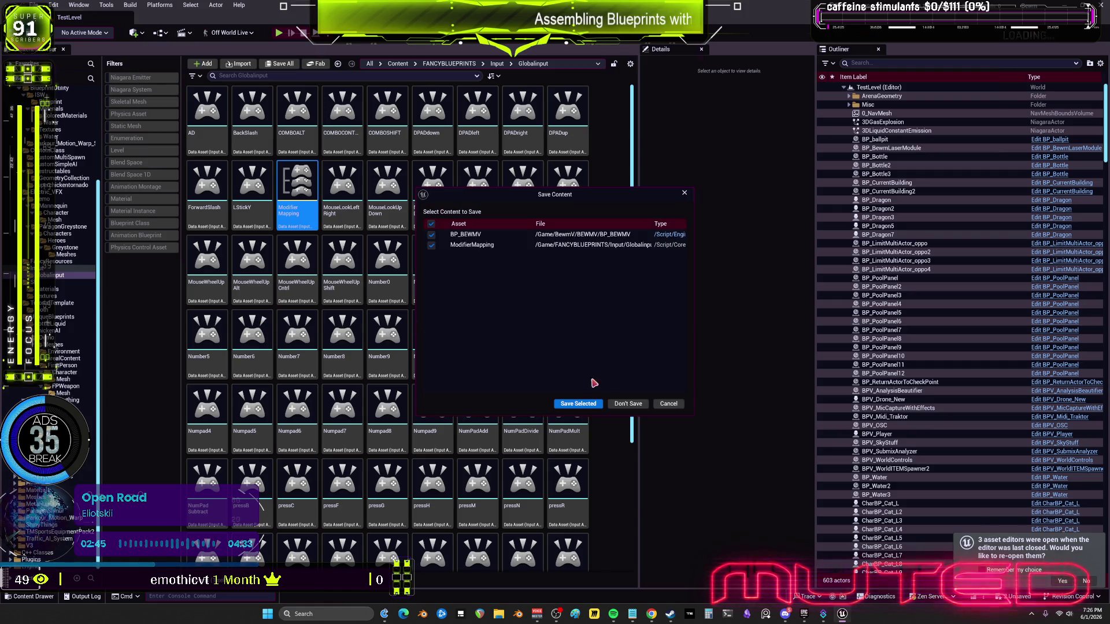
click(589, 404)
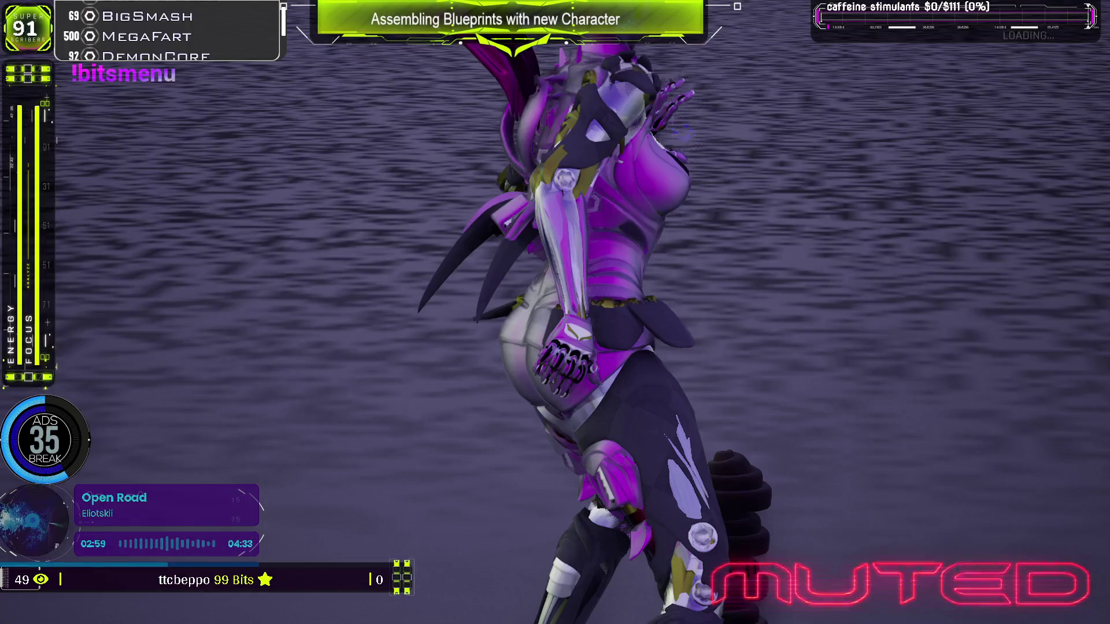
Exit the play session with Escape to return to the editor
key(Escape)
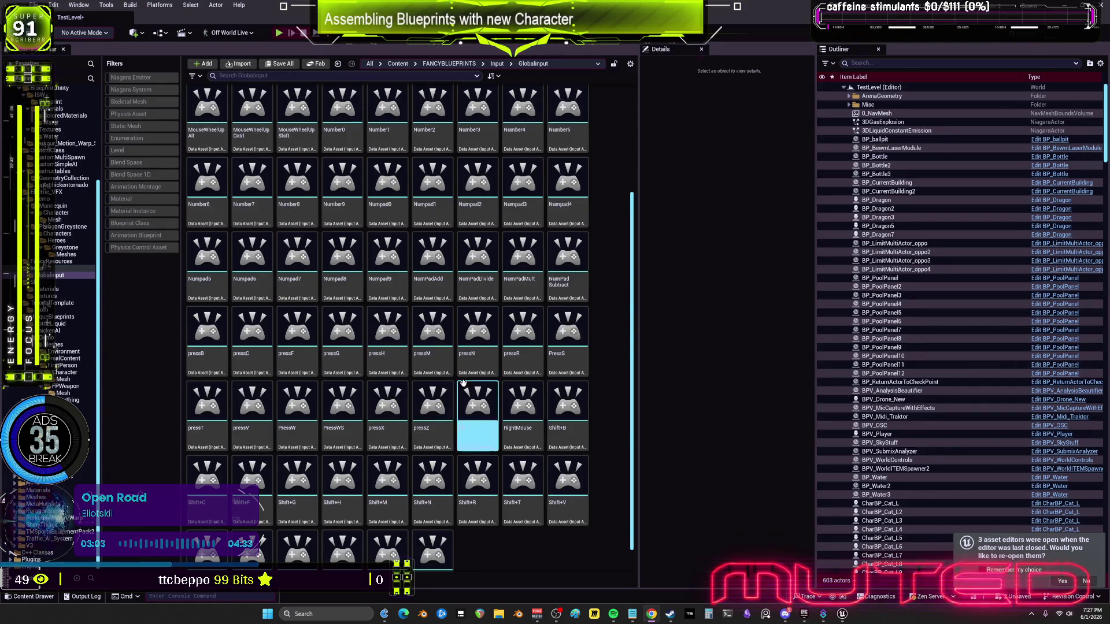
Delete the WASD input action, replacing its references, and save the changed assets
click(548, 485)
scroll(548, 485, down, 1)
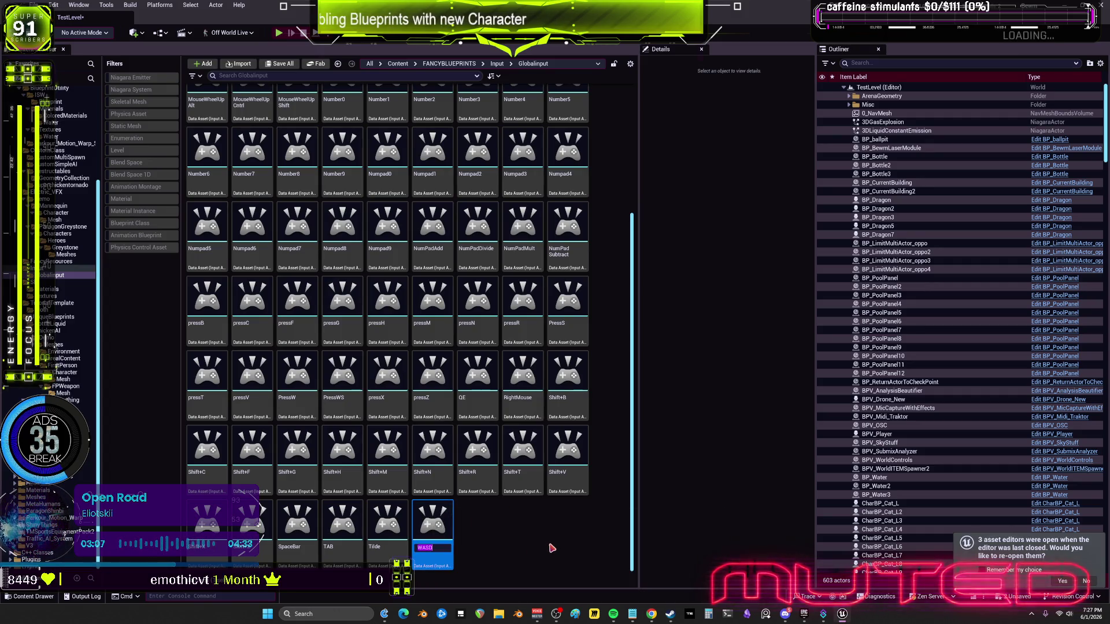
scroll(376, 323, up, 1)
click(342, 289)
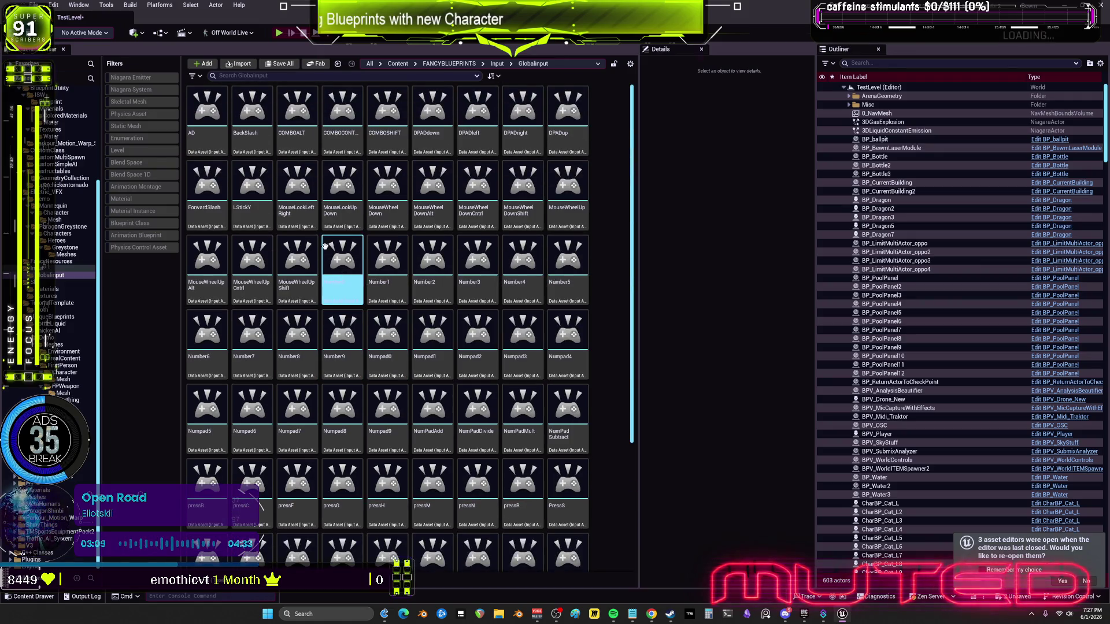
click(442, 359)
scroll(442, 359, down, 1)
click(433, 535)
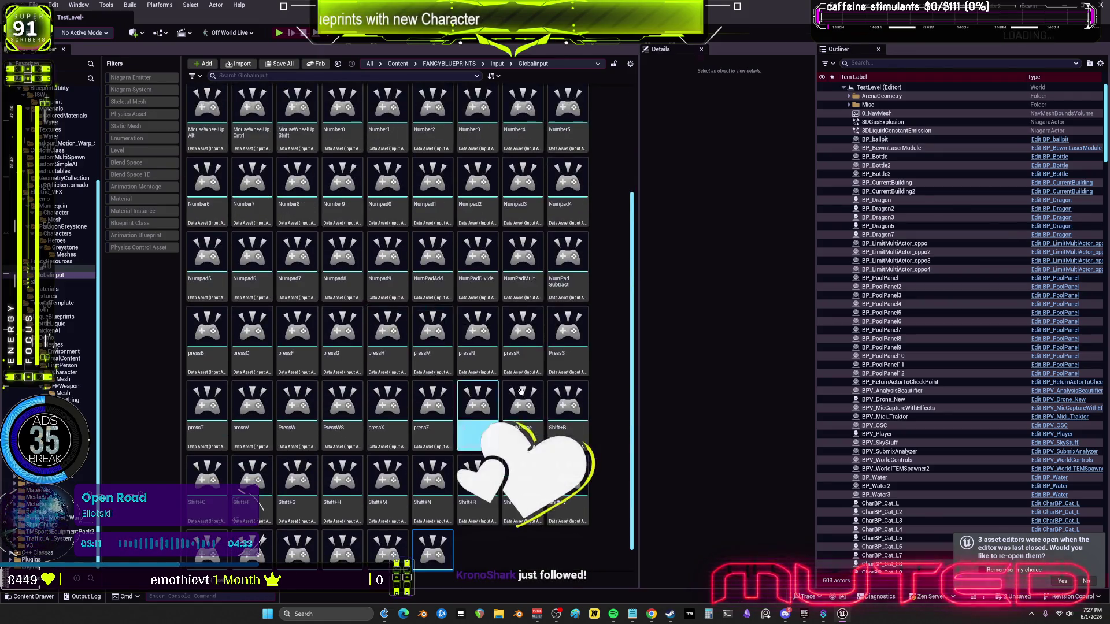
key(Delete)
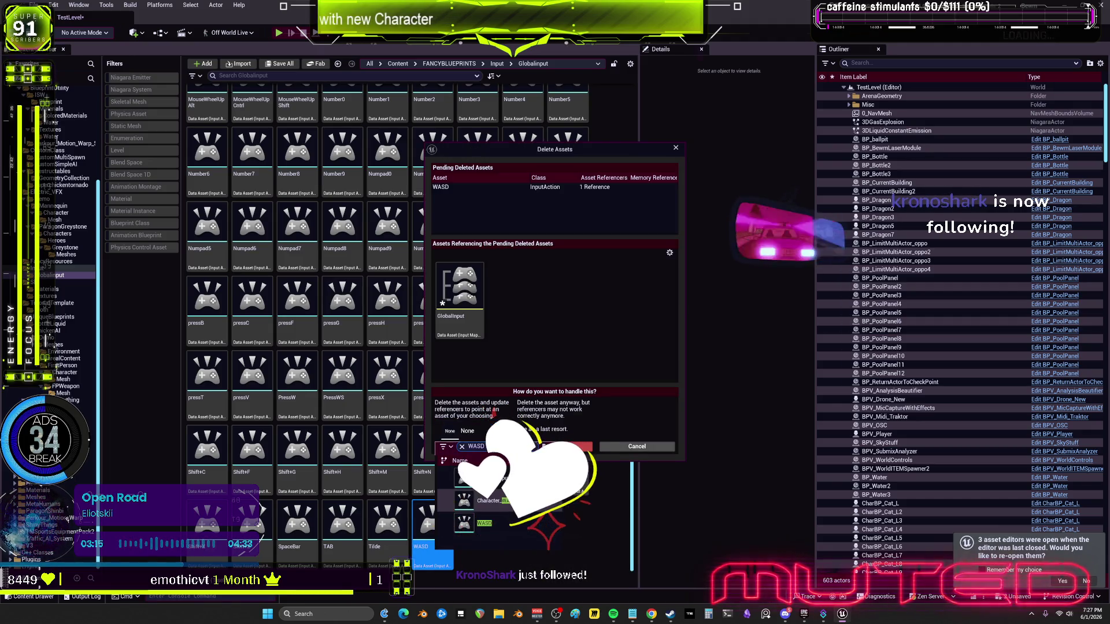
click(463, 431)
click(462, 447)
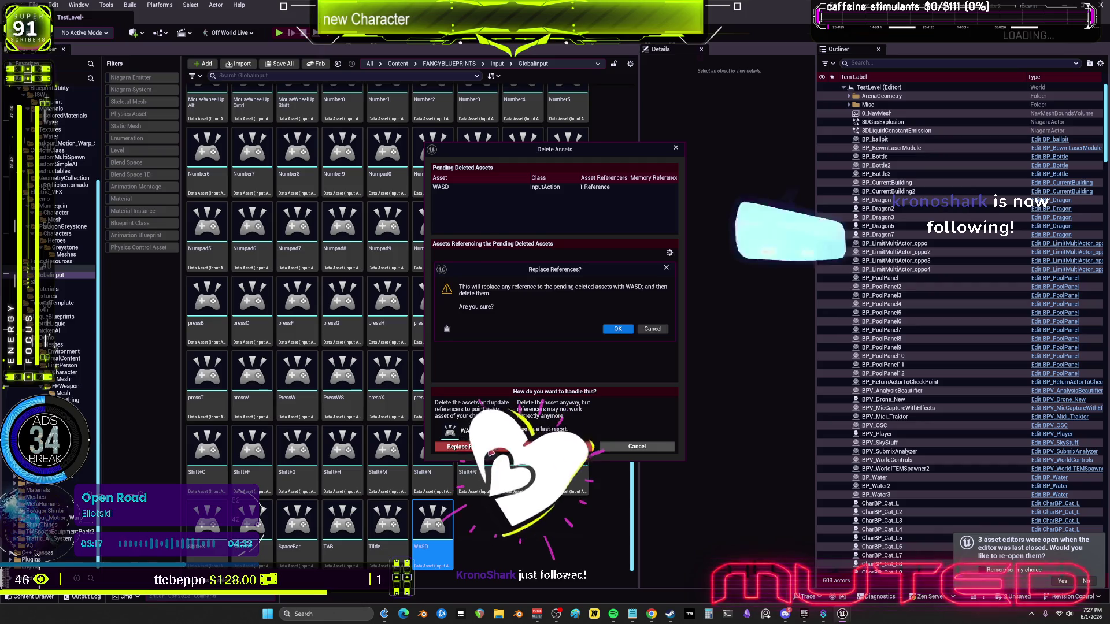
click(614, 327)
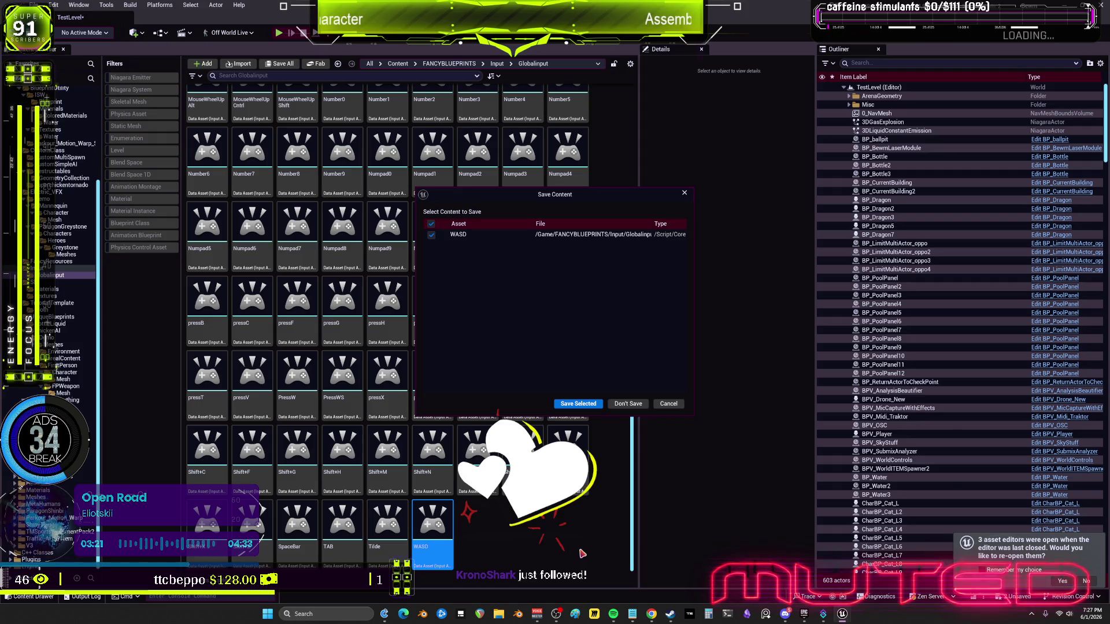
click(579, 404)
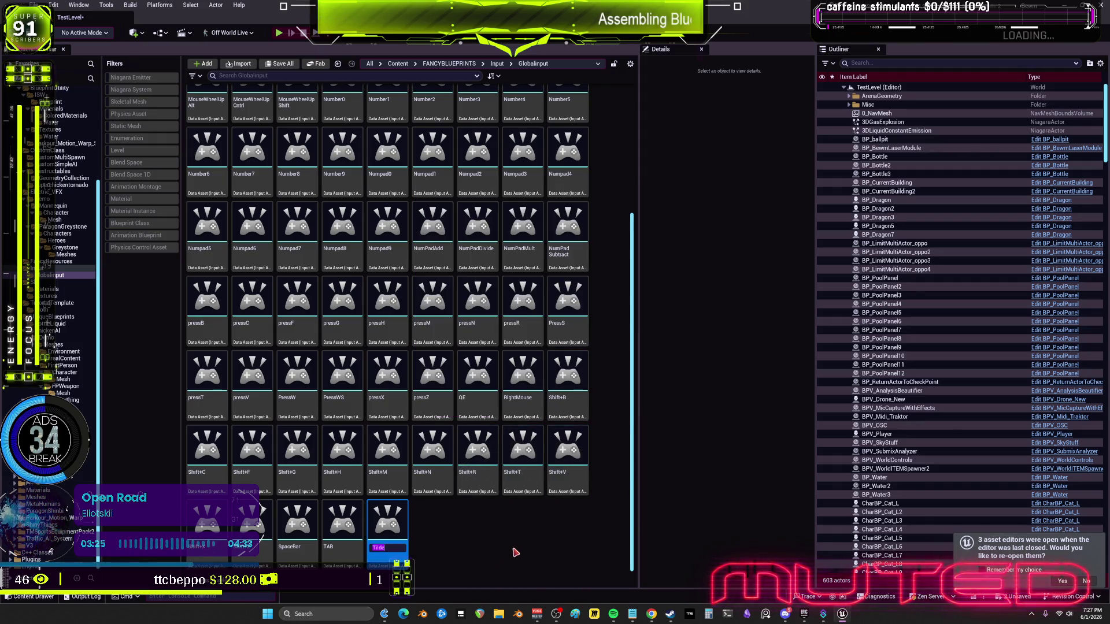
Delete the Tilde action with references replaced, then search 'wasdge' to confirm WASD is gone
click(395, 530)
key(Delete)
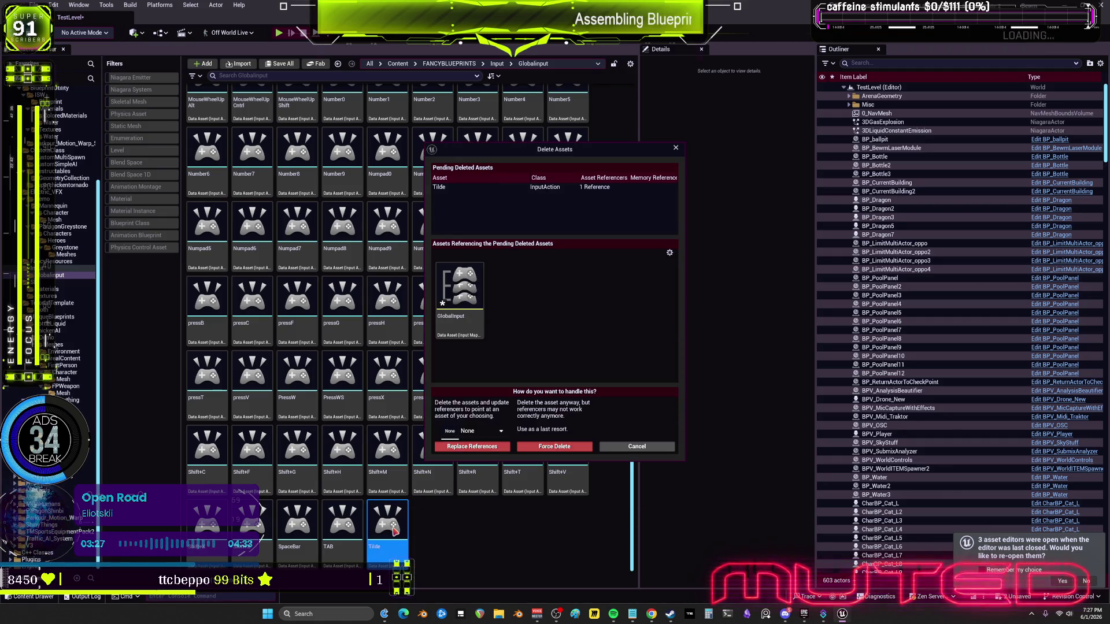
click(477, 431)
click(495, 475)
click(472, 447)
key(Return)
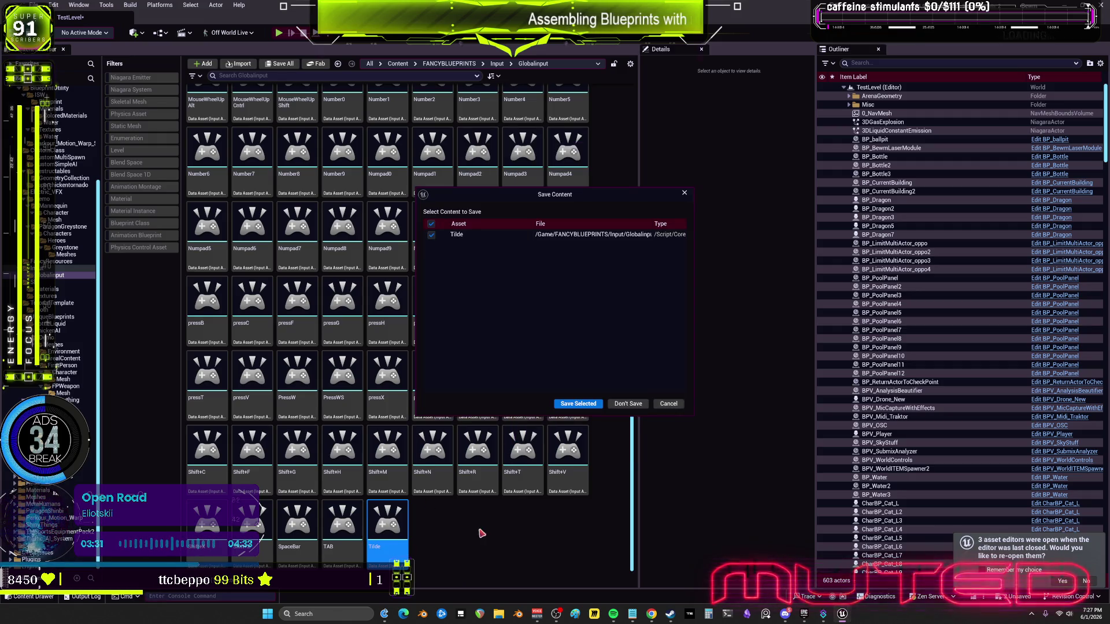
key(Escape)
key(F2)
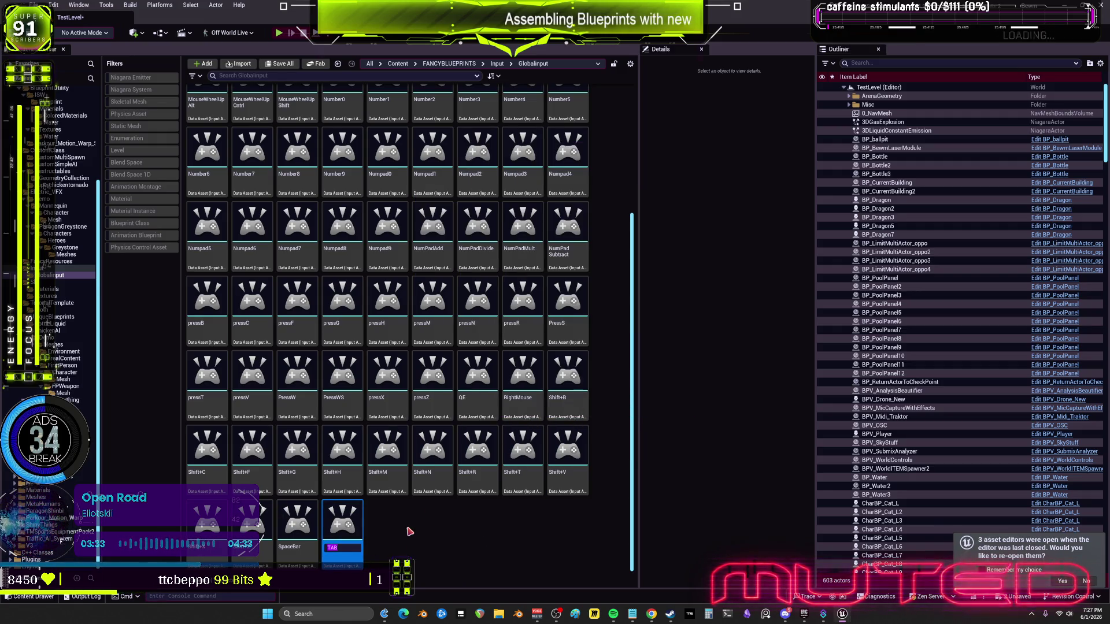
click(352, 539)
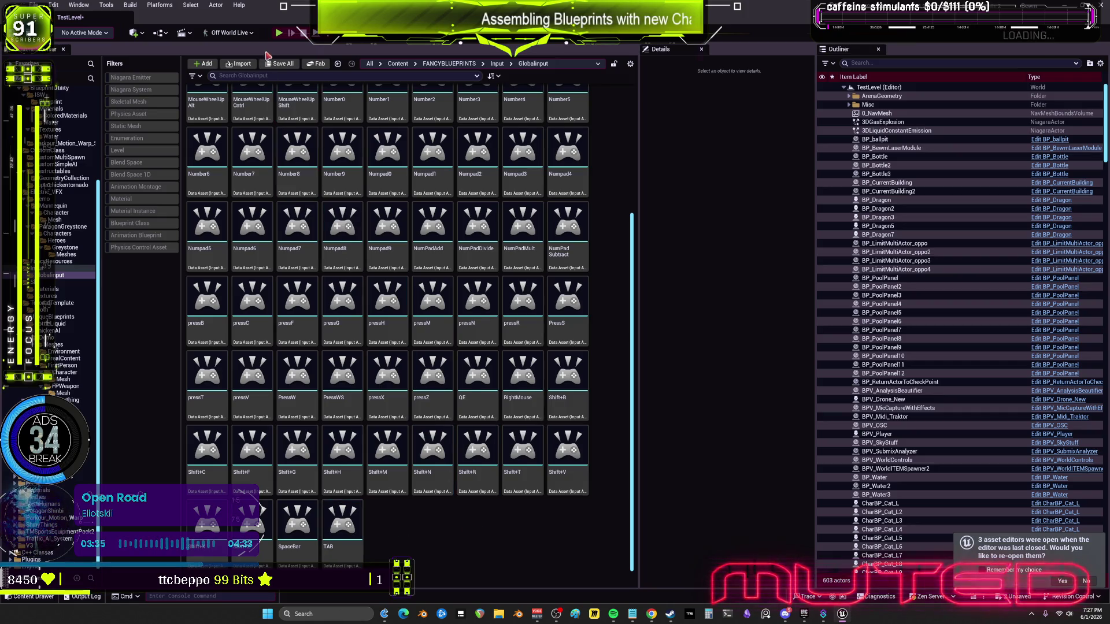
text(wasd)
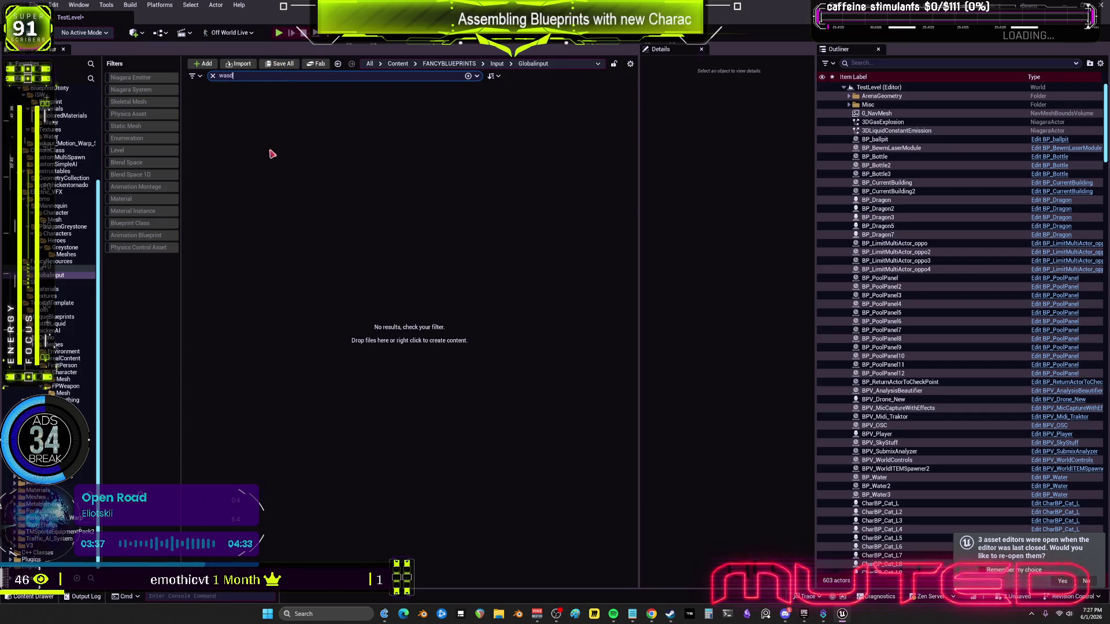
text(ge)
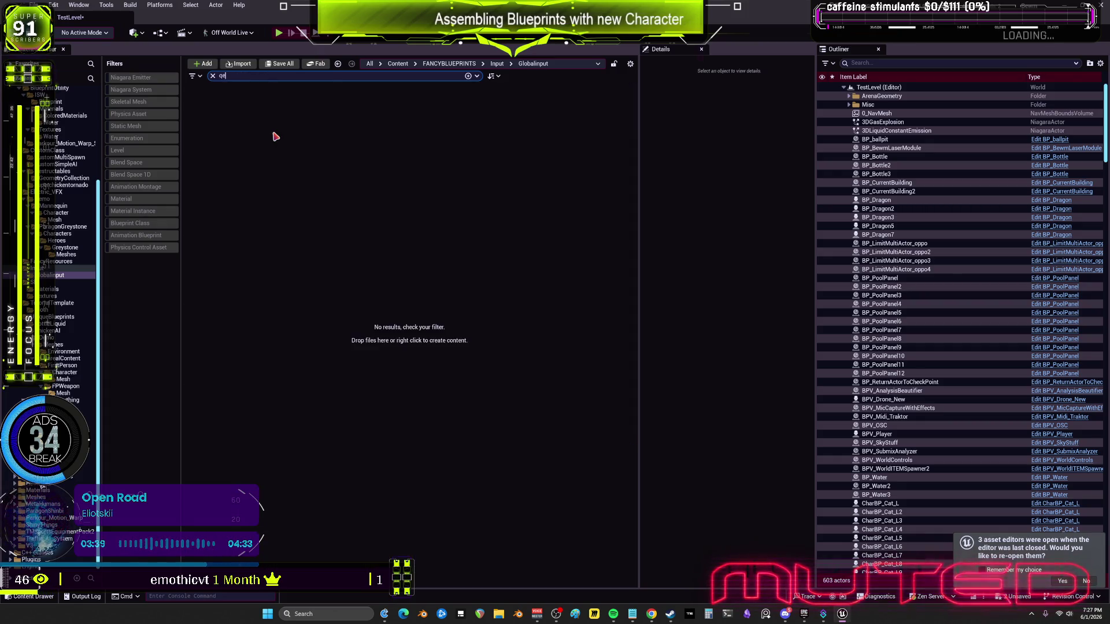
Delete the QE input action, replacing references with QE, and save BPV_Player and other changed assets
click(225, 125)
key(Escape)
key(Delete)
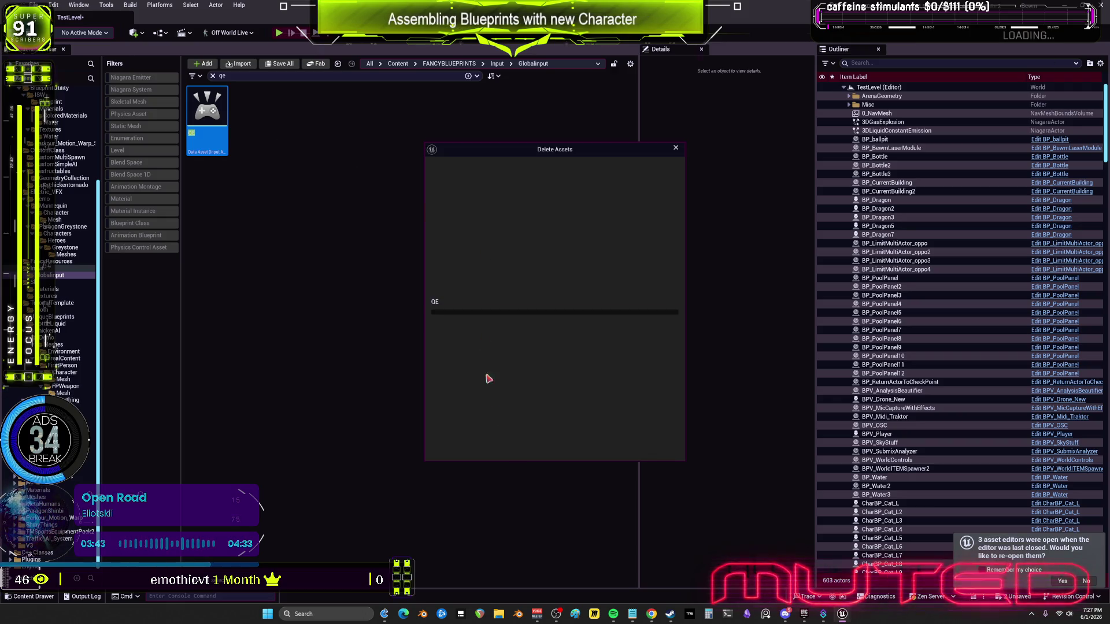
click(481, 430)
text(QE)
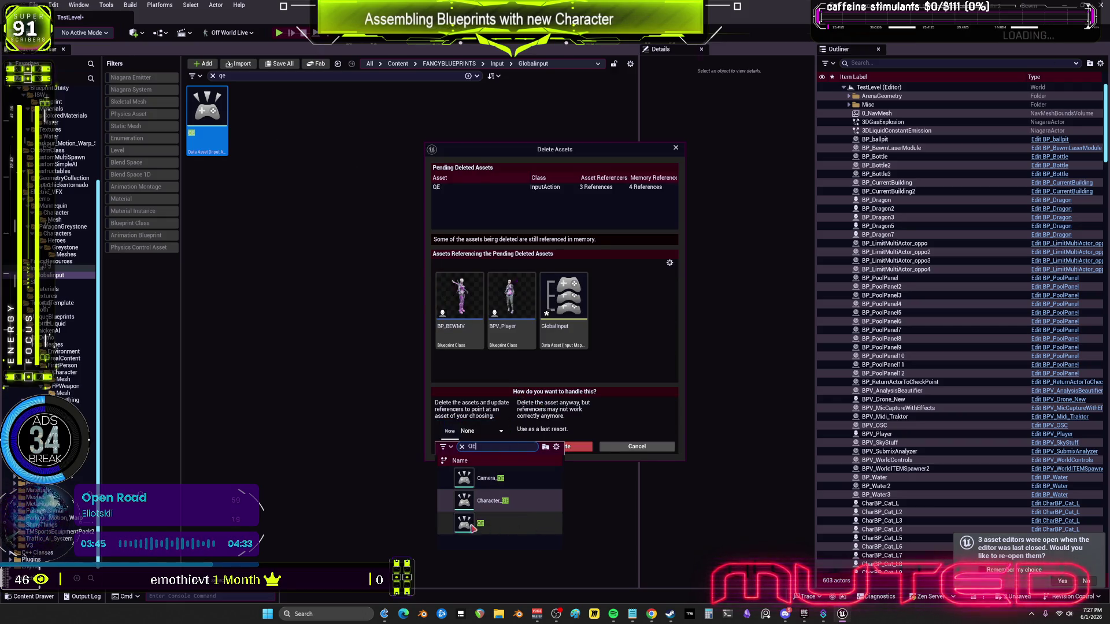
click(464, 525)
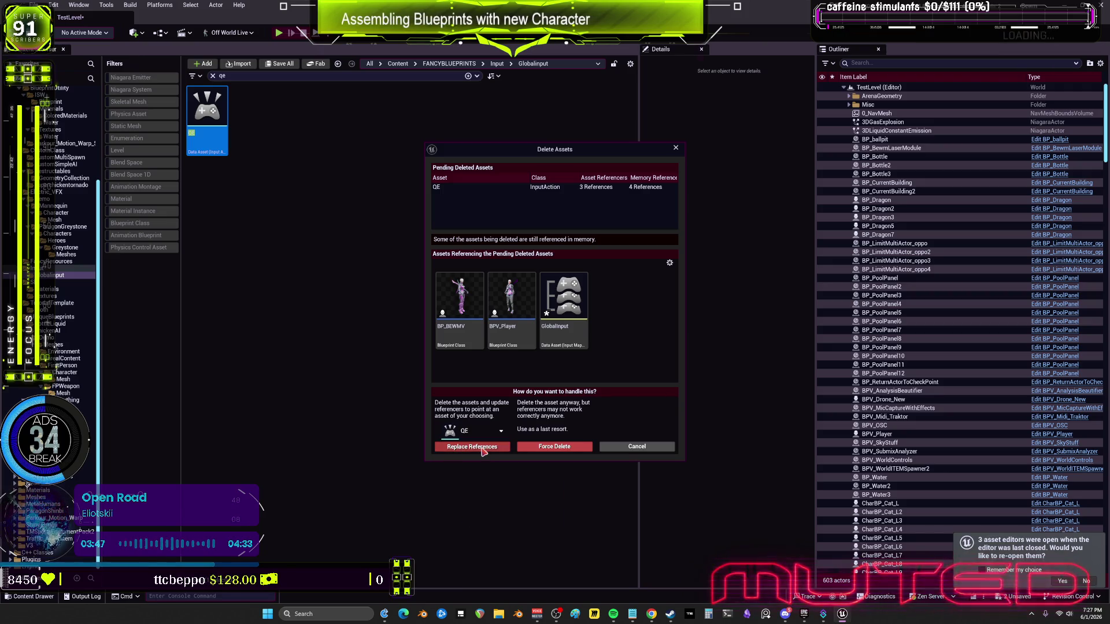
click(471, 447)
click(636, 329)
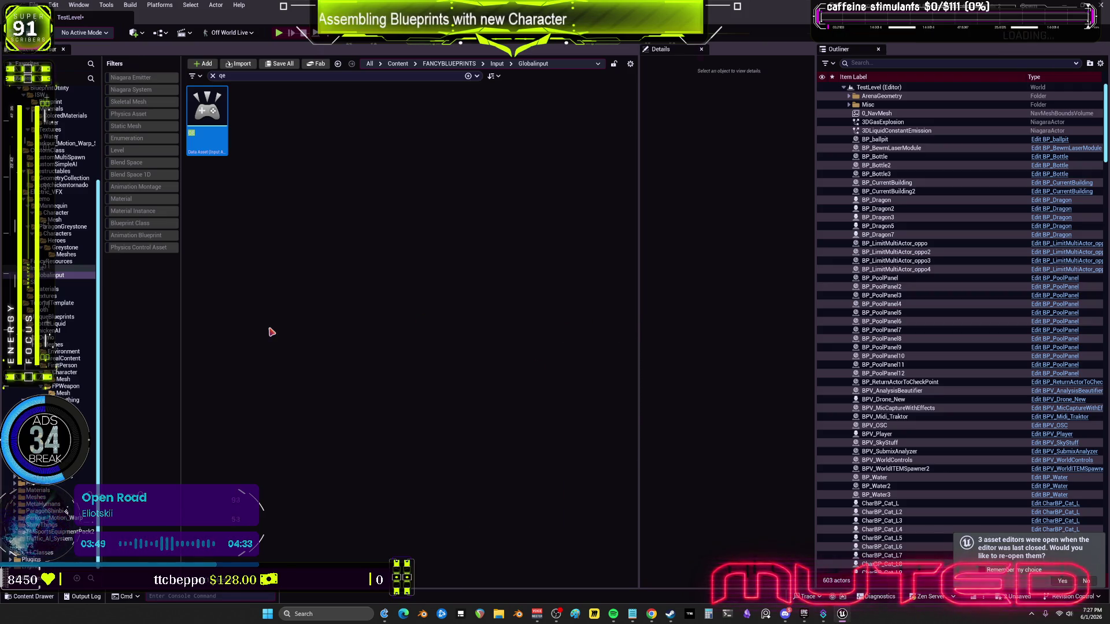
click(581, 407)
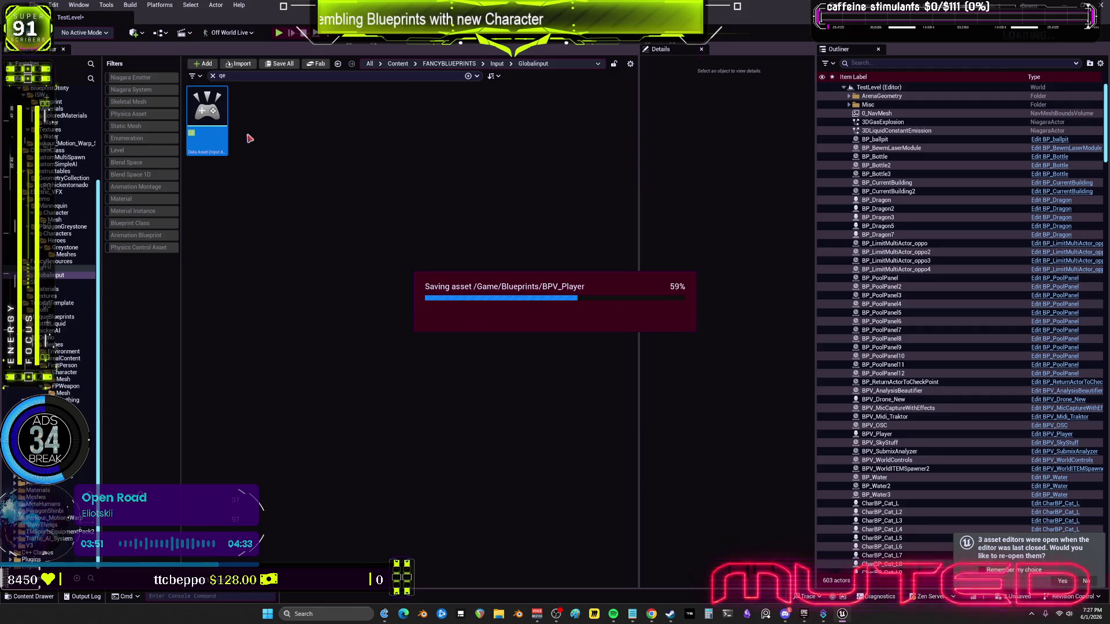
Search the folder for 'ad' and select the AD input action
key(BackSpace)
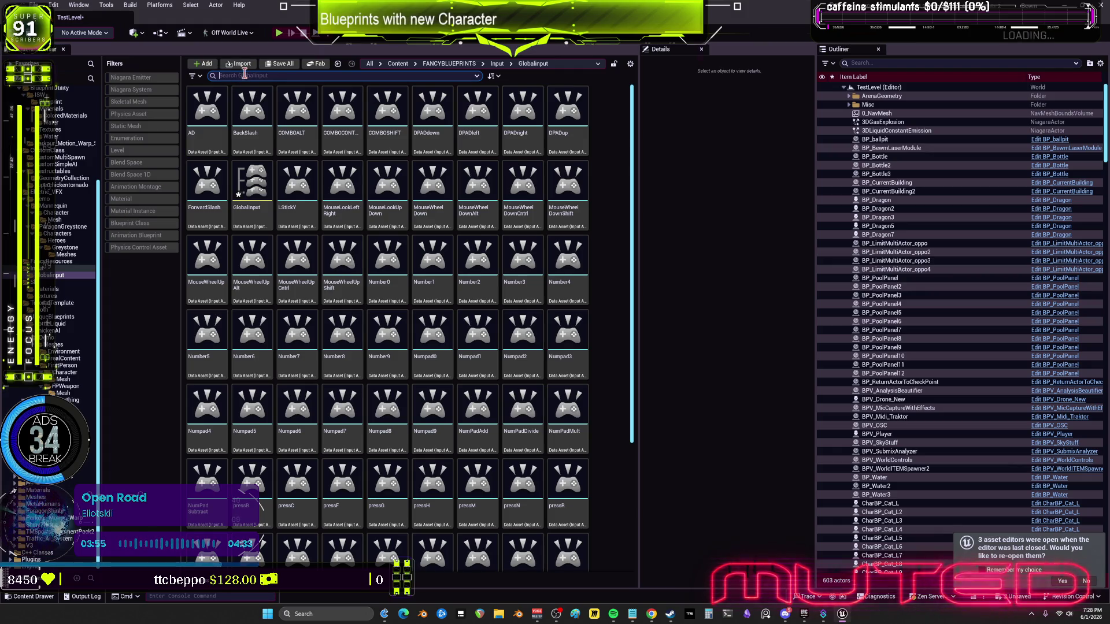
text(ad)
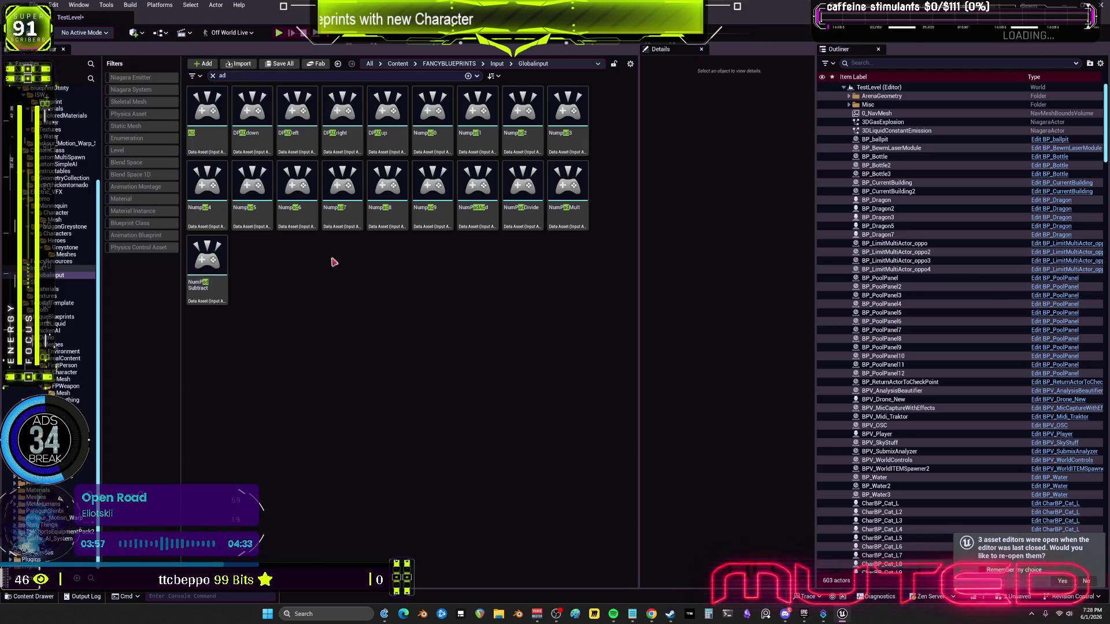
click(222, 149)
key(F2)
Delete the AD input action, choosing AD as replacement, and save AD, BPV_Player and BP_BEWMV
key(Escape)
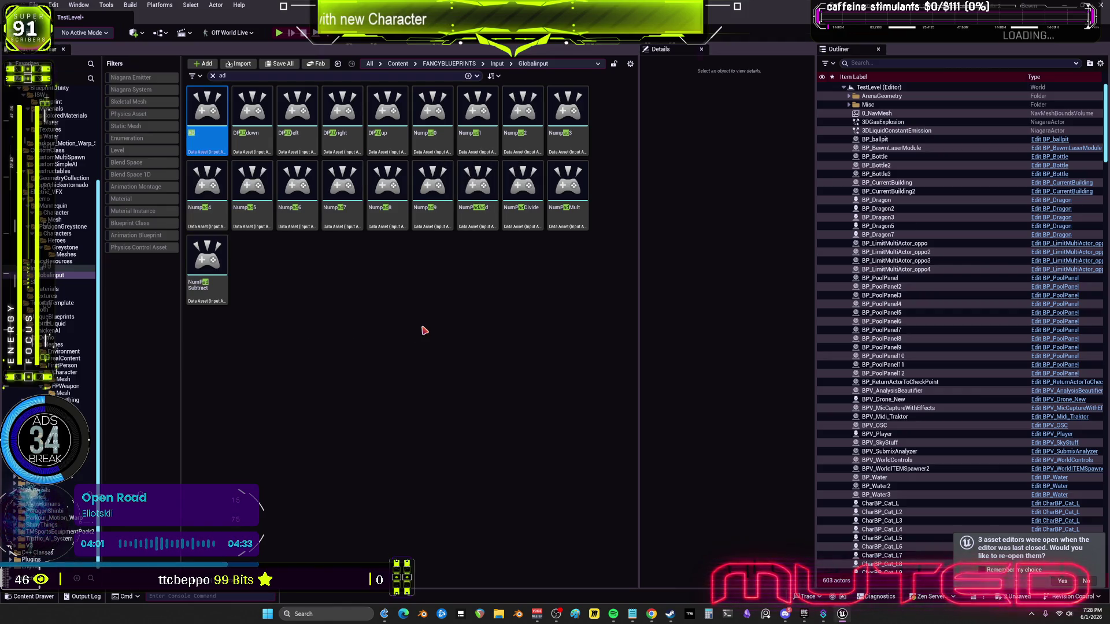
key(Delete)
click(482, 431)
text(AD)
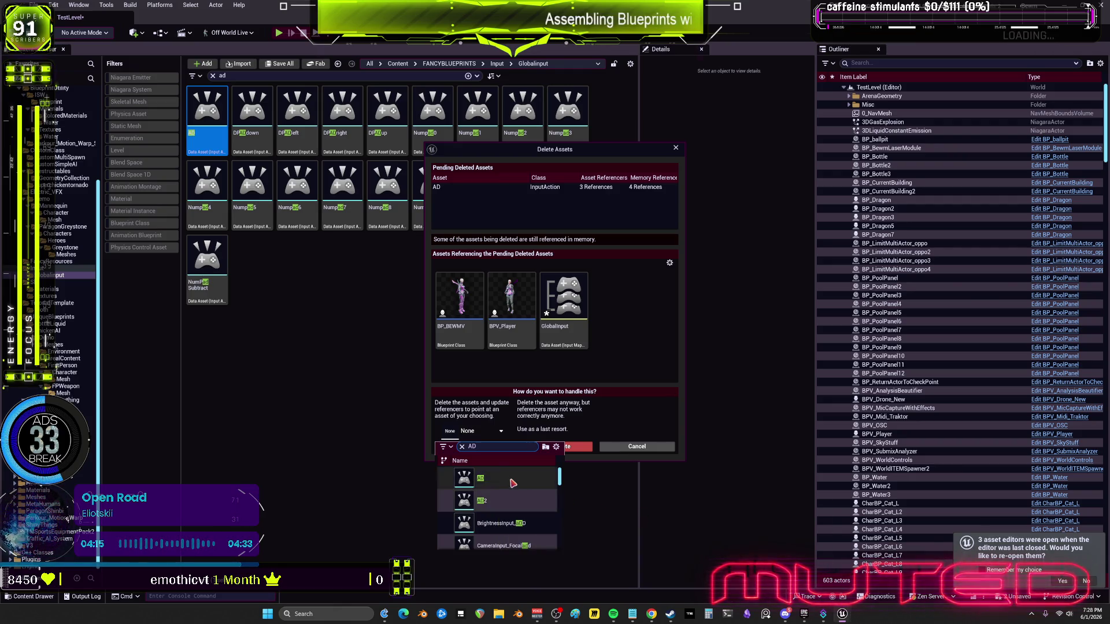
click(505, 479)
click(485, 447)
click(621, 330)
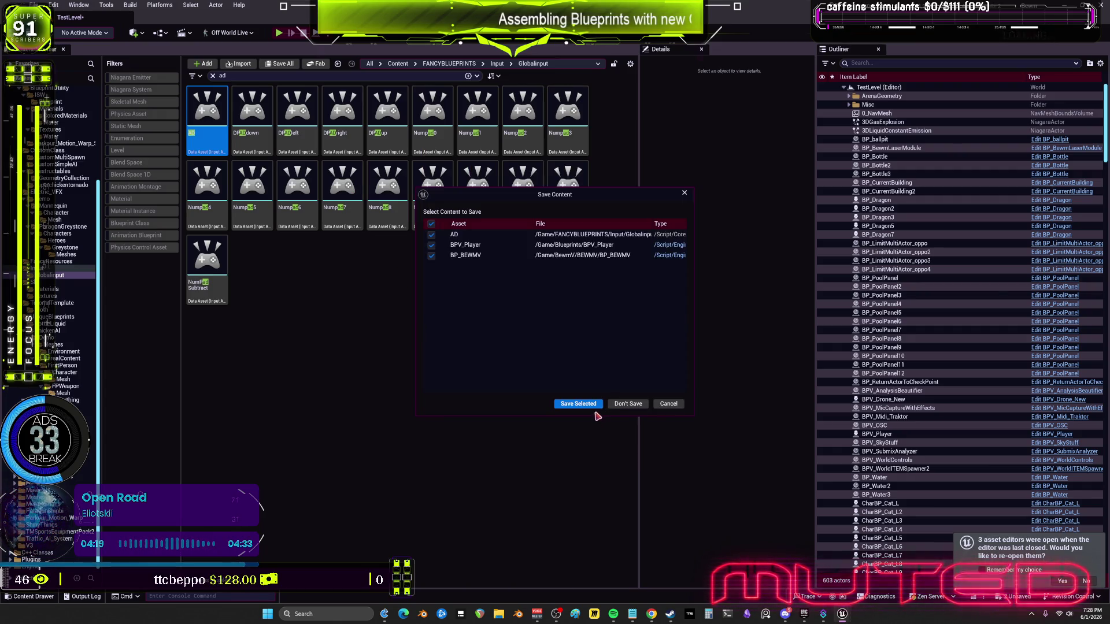
click(596, 405)
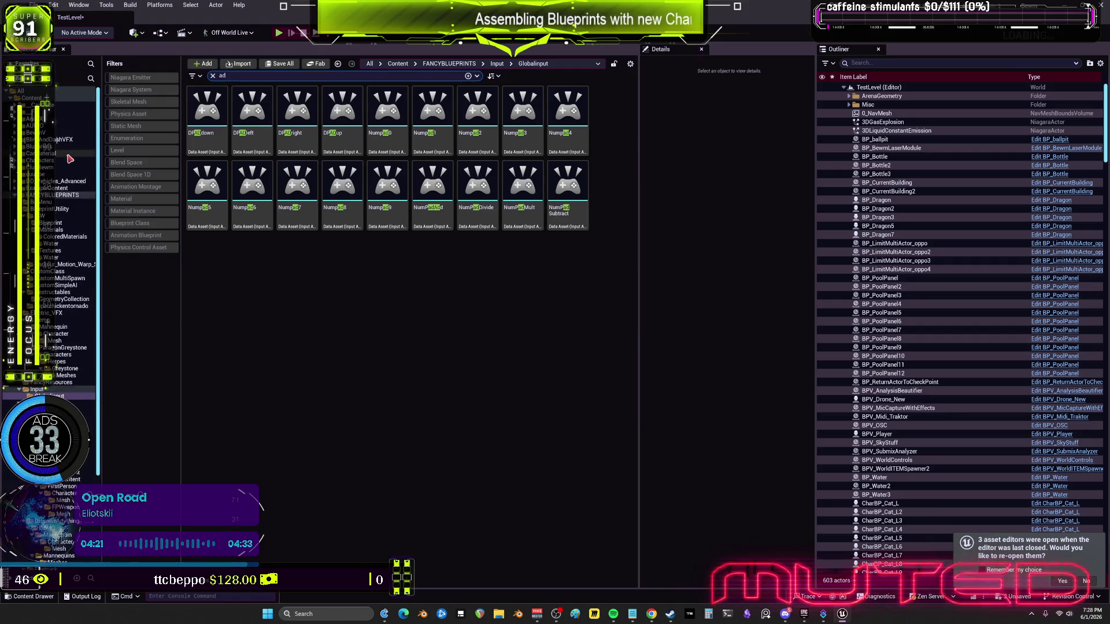
Open the BPV_Player blueprint from FANCYBLUEPRINTS/Blueprints after clearing the asset search
click(60, 195)
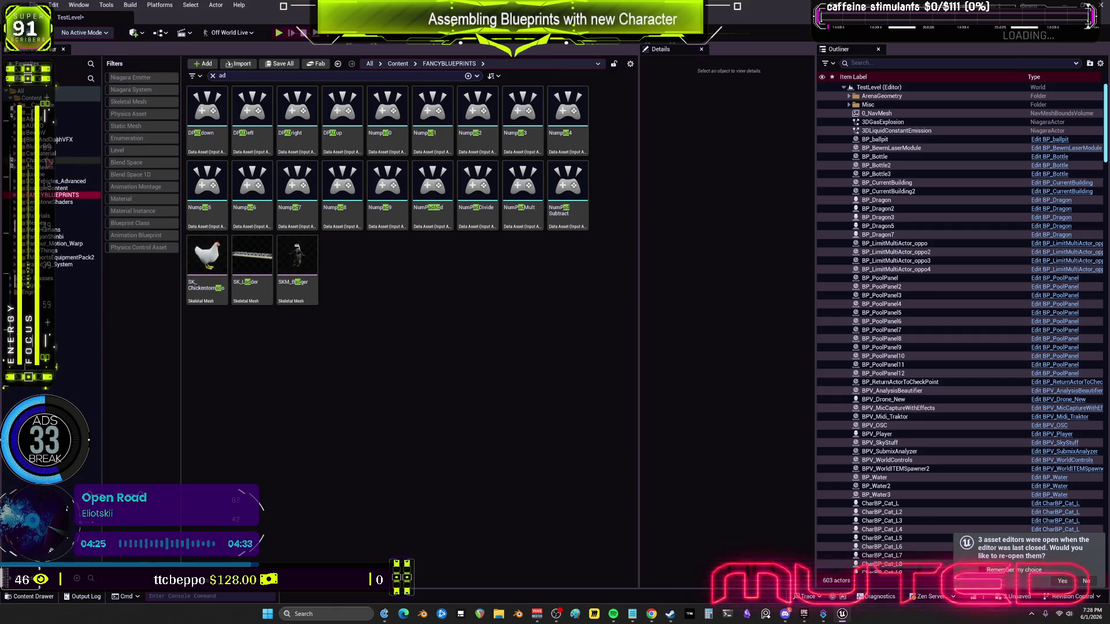
click(50, 148)
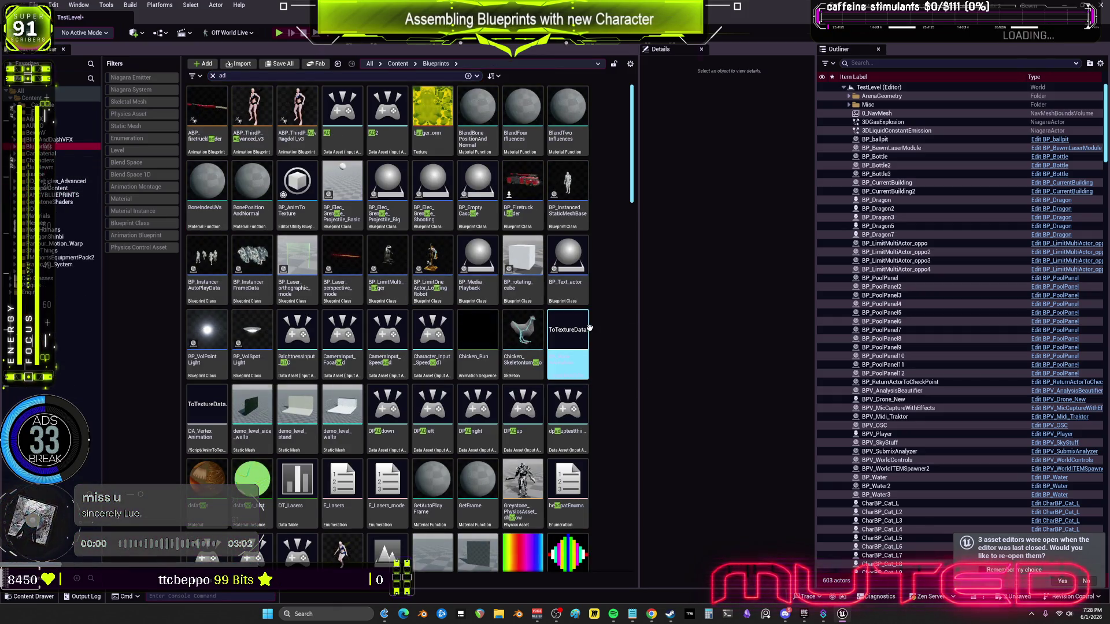
click(213, 76)
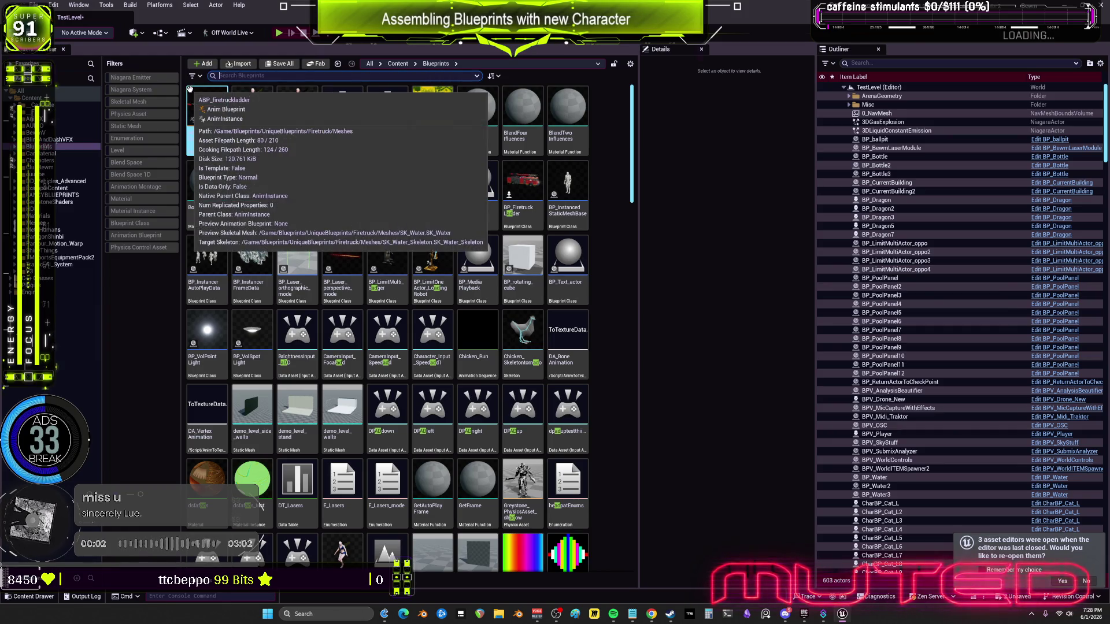
click(478, 258)
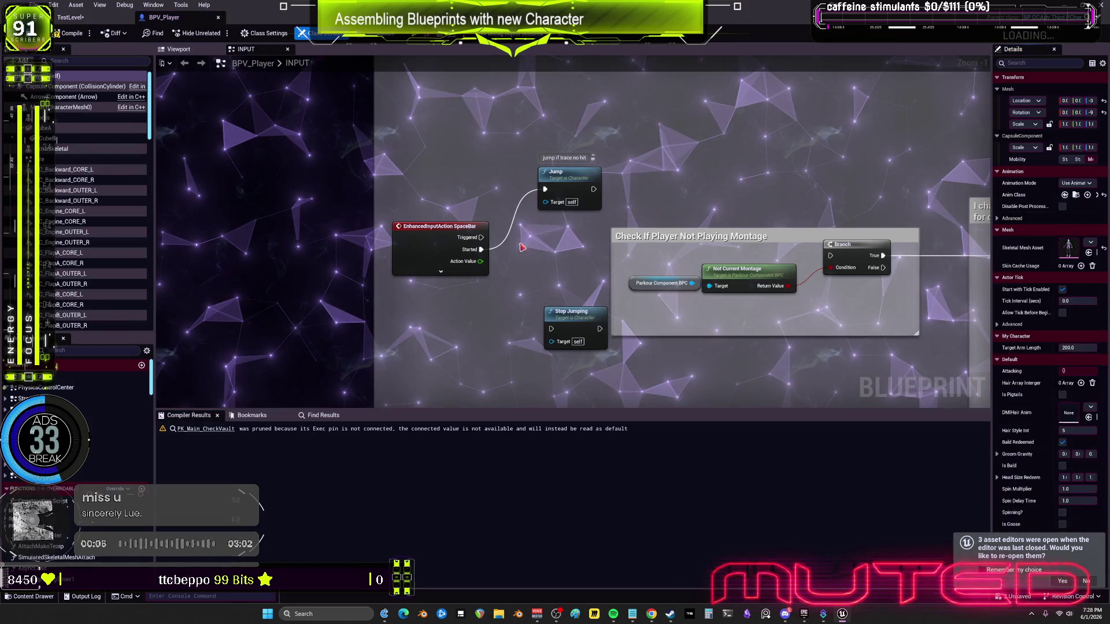
scroll(595, 251, down, 5)
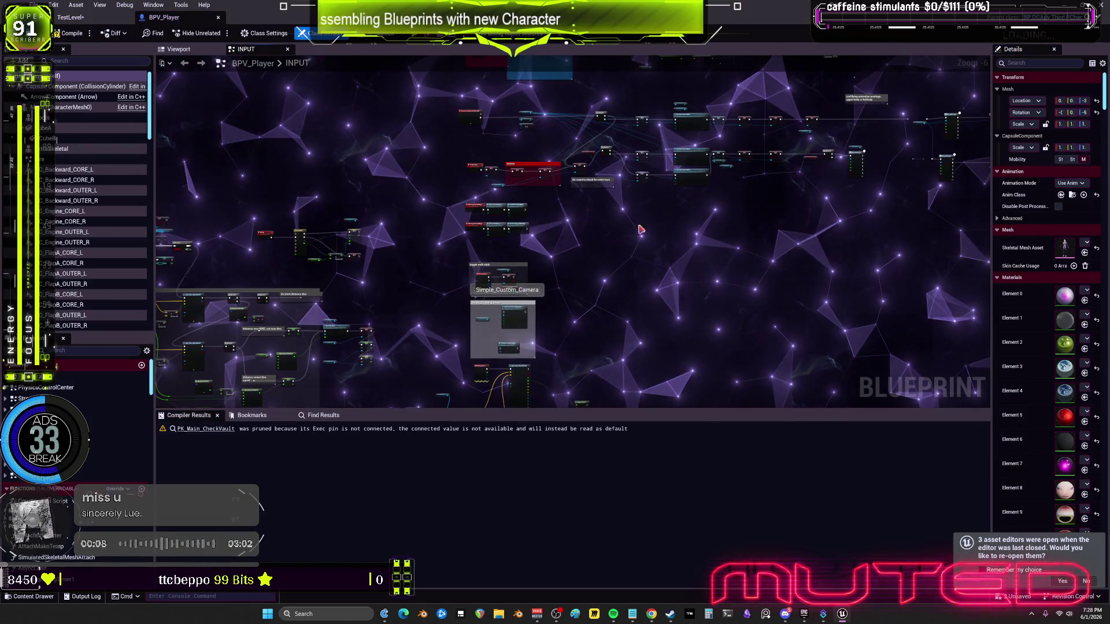
scroll(457, 261, up, 7)
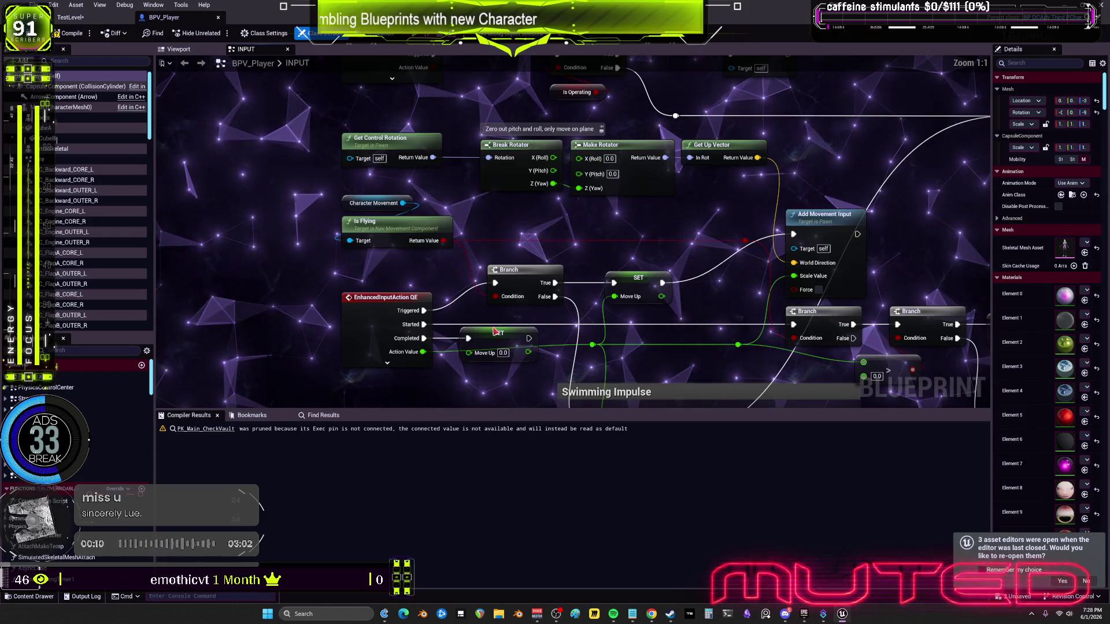
Jump to the EnhancedInputAction AD event in the INPUT graph and compile BPV_Player
drag(617, 328, 401, 237)
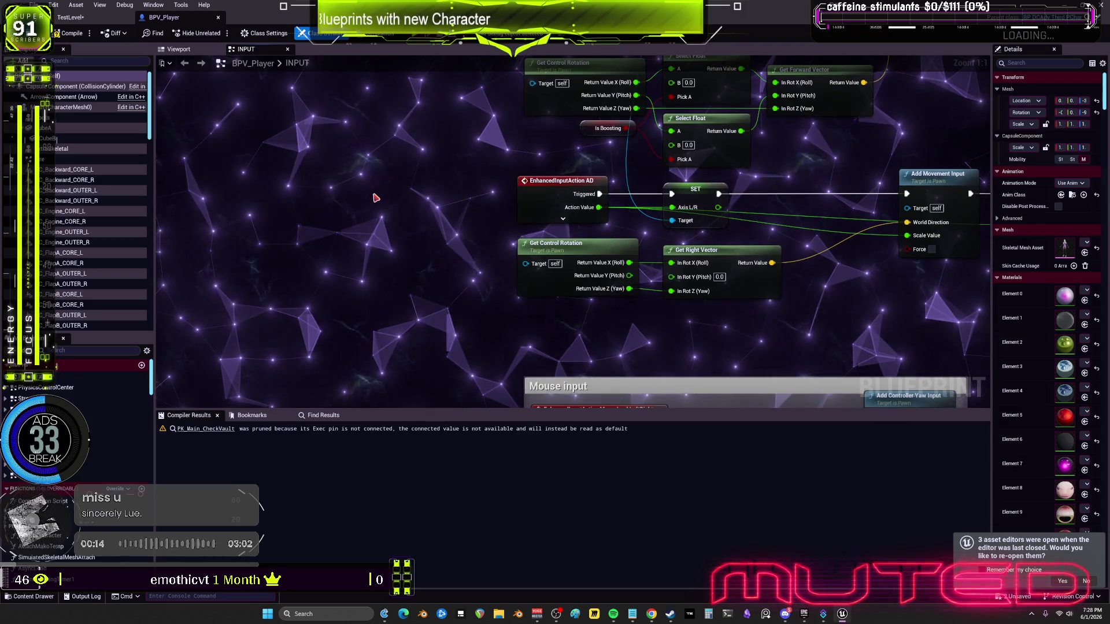
right_click(375, 198)
text(ad)
scroll(457, 282, down, 15)
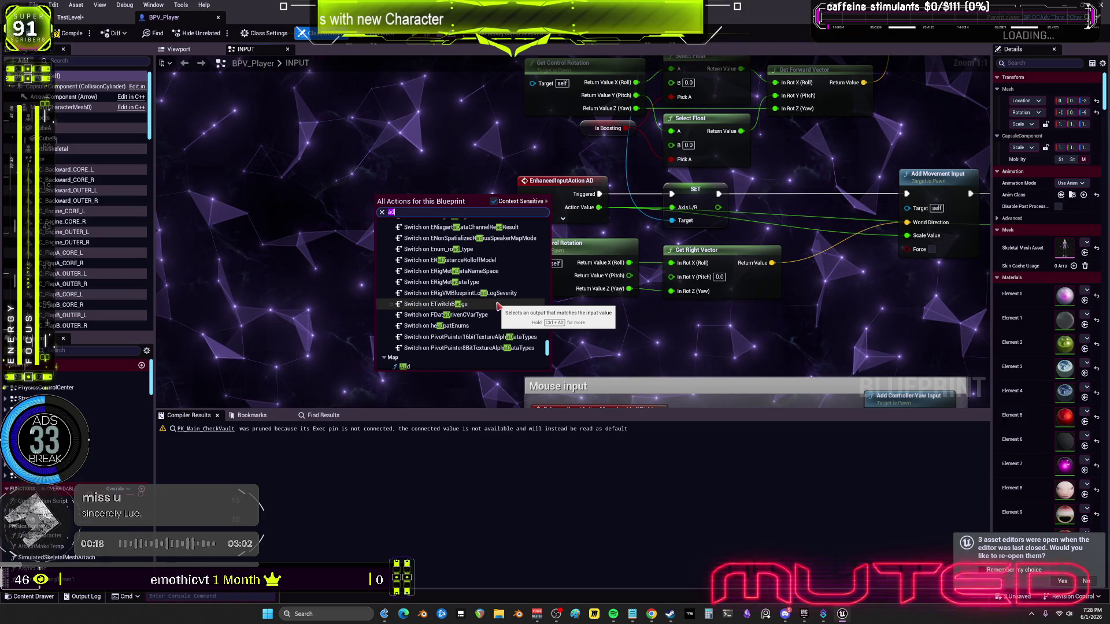
text(enhanced ad)
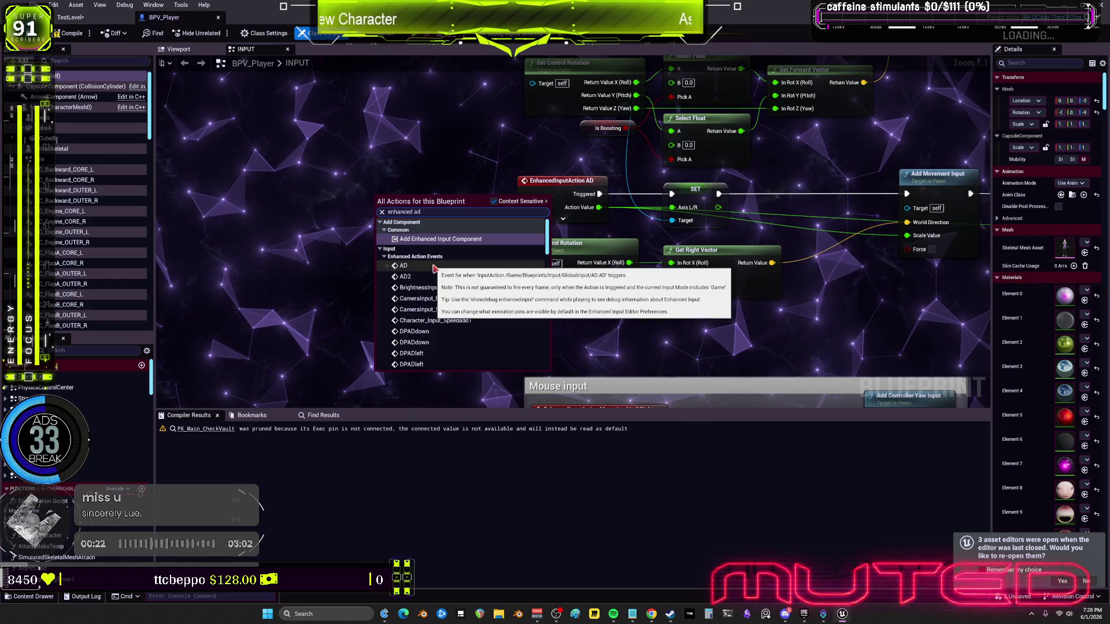
click(434, 268)
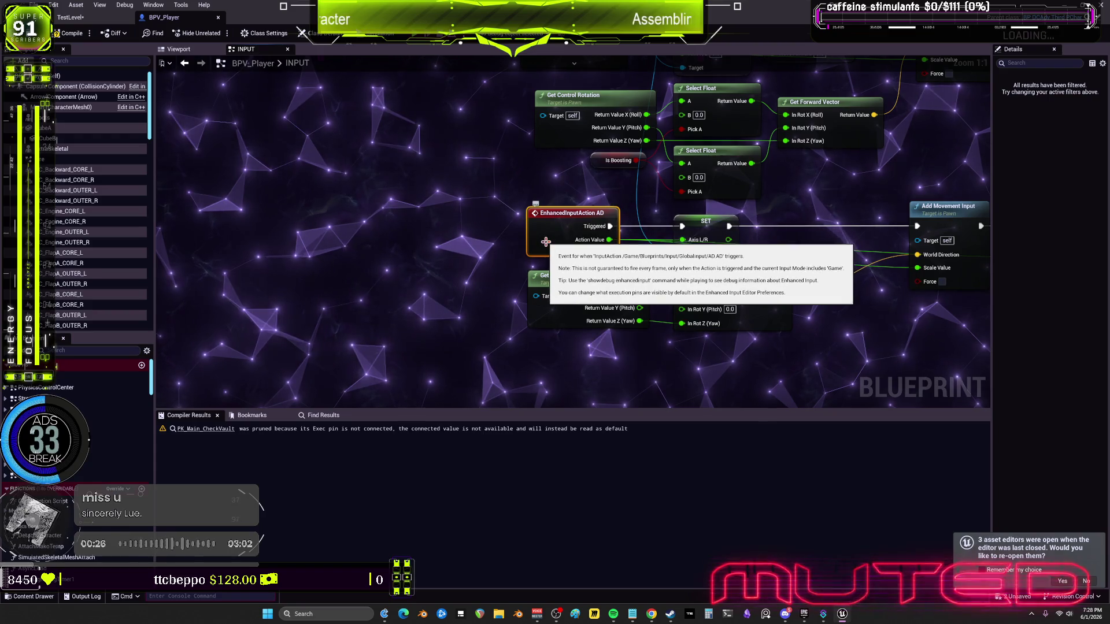
click(76, 35)
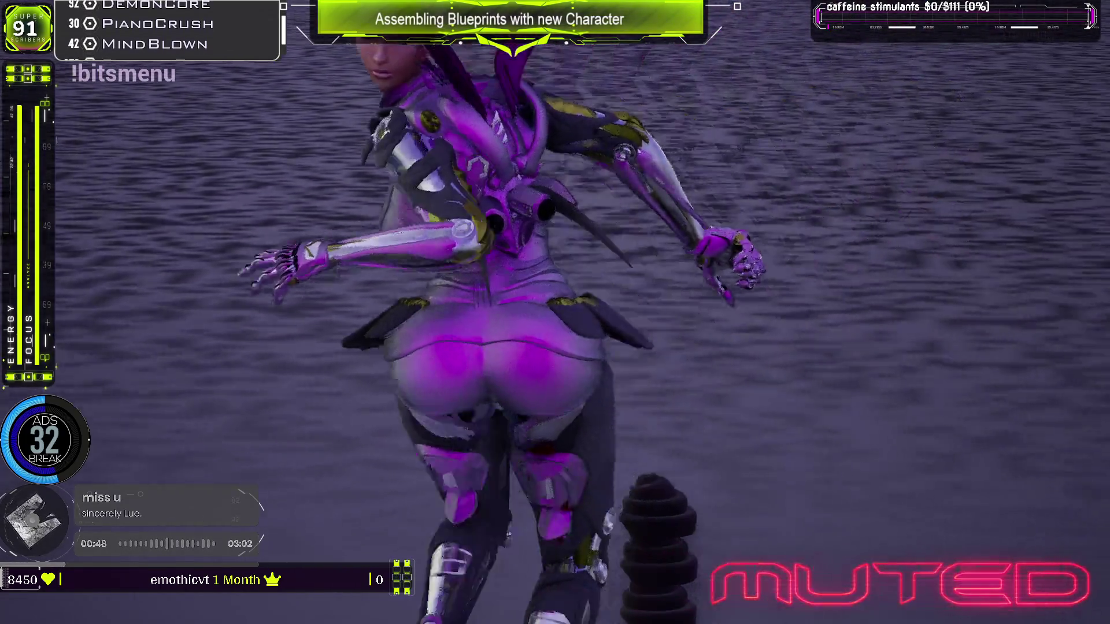
End the character play-test and return to BPV_Player's INPUT graph and its compiler results
key(Escape)
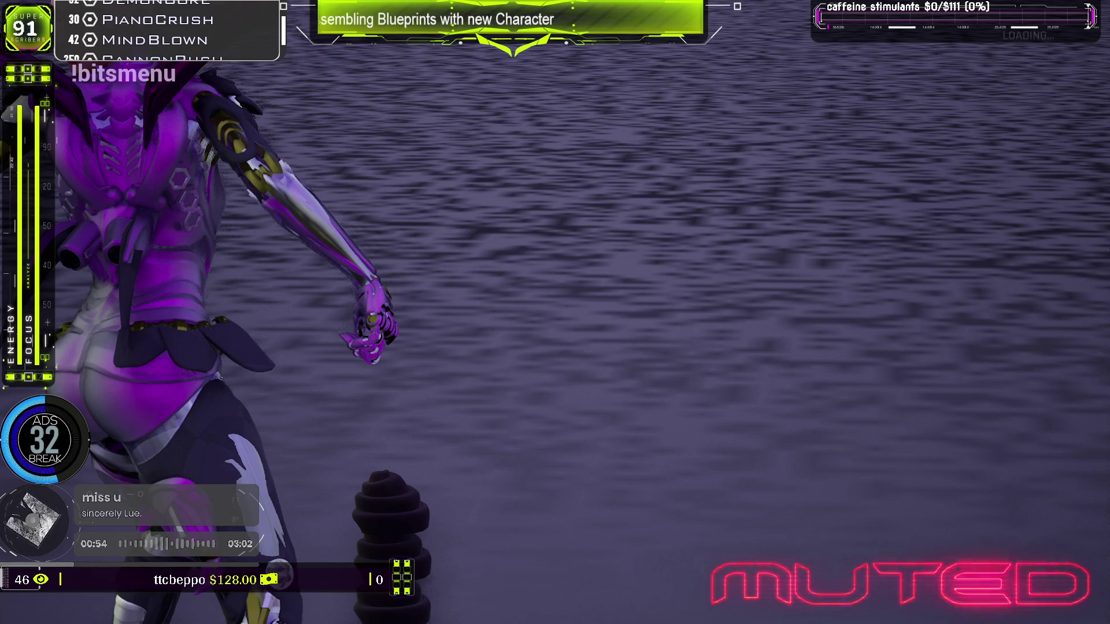
key(Escape)
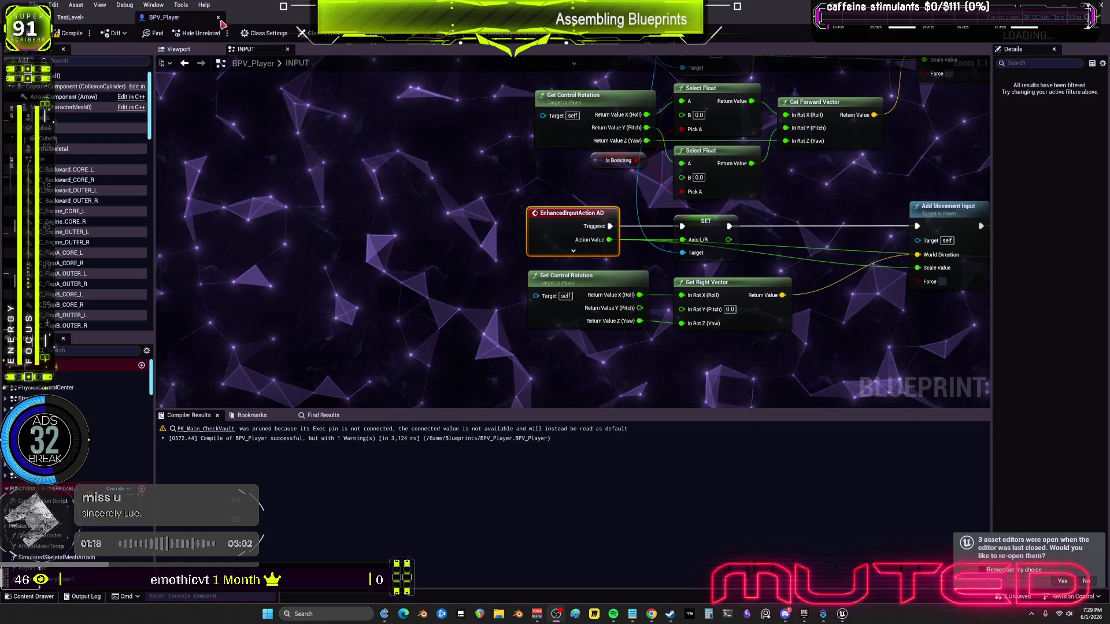
In the level's Content Browser, select CamInput_ToggleMovementOFF in FANCYBLUEPRINTS/Input
key(ctrl+b)
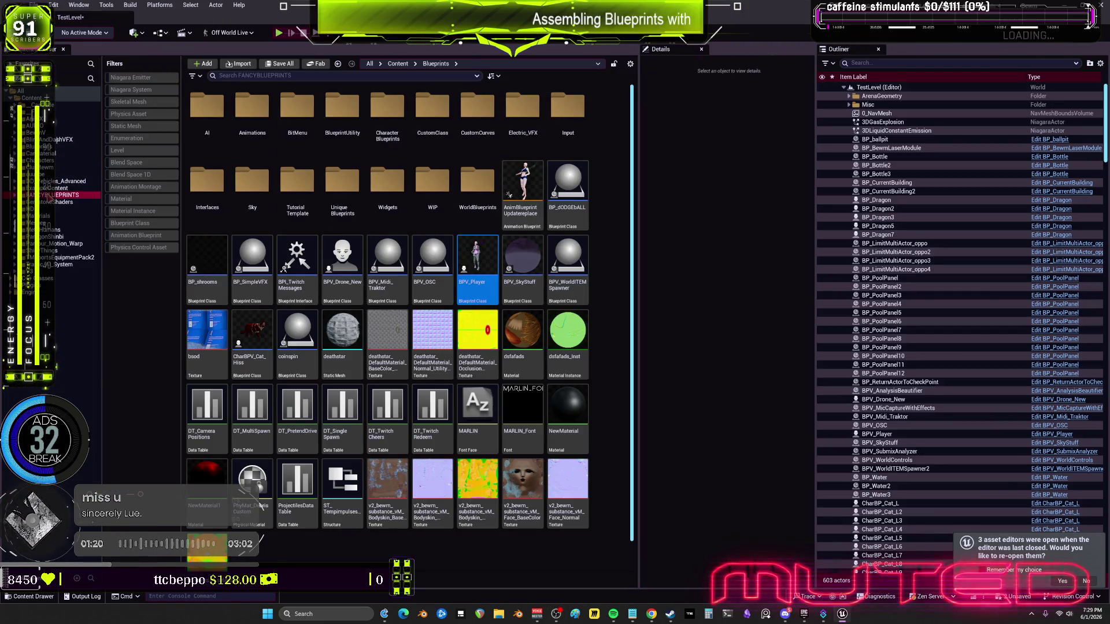
double_click(58, 195)
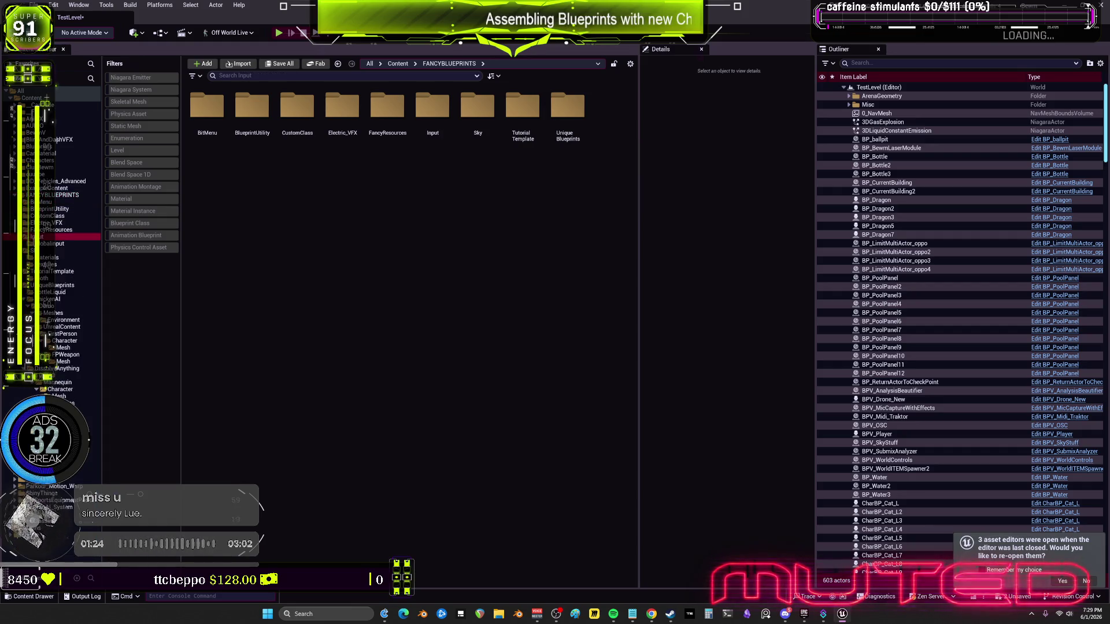
click(34, 237)
click(285, 154)
key(Left)
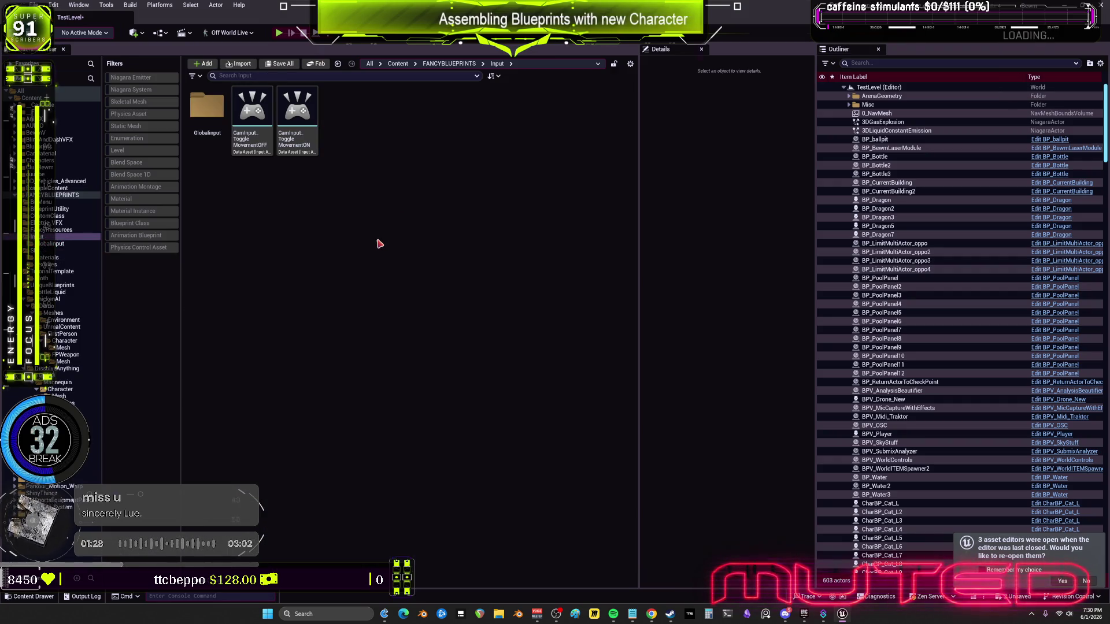
Move both CamInput_ToggleMovementOFF assets into Content, dismiss the Failed Renames report, and clear the search
click(32, 98)
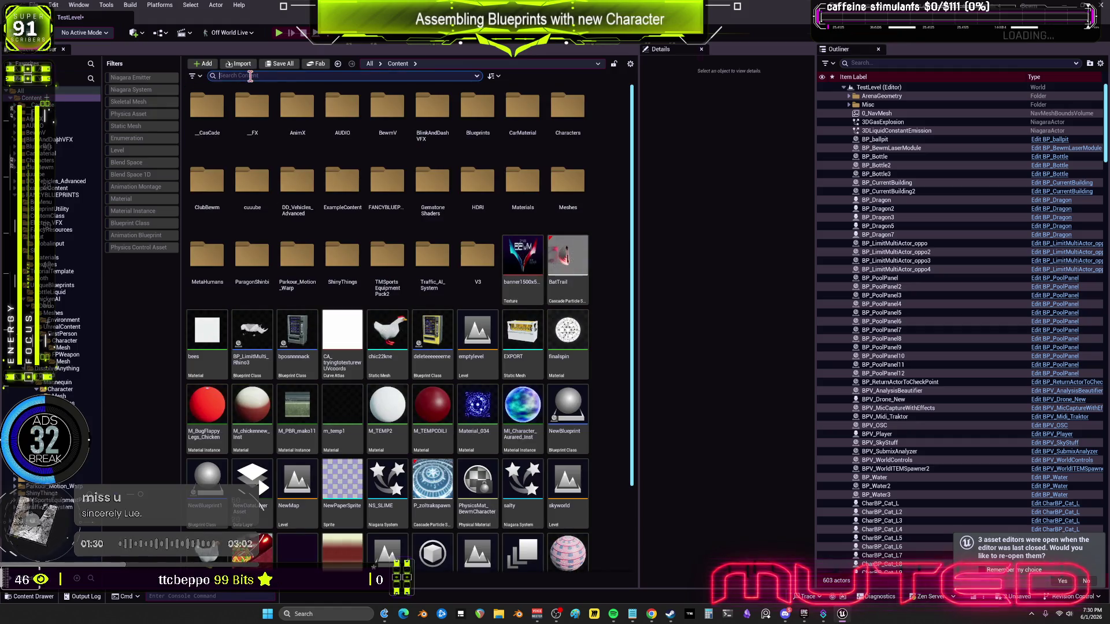
text(CamInput_ToggleMovementOFF)
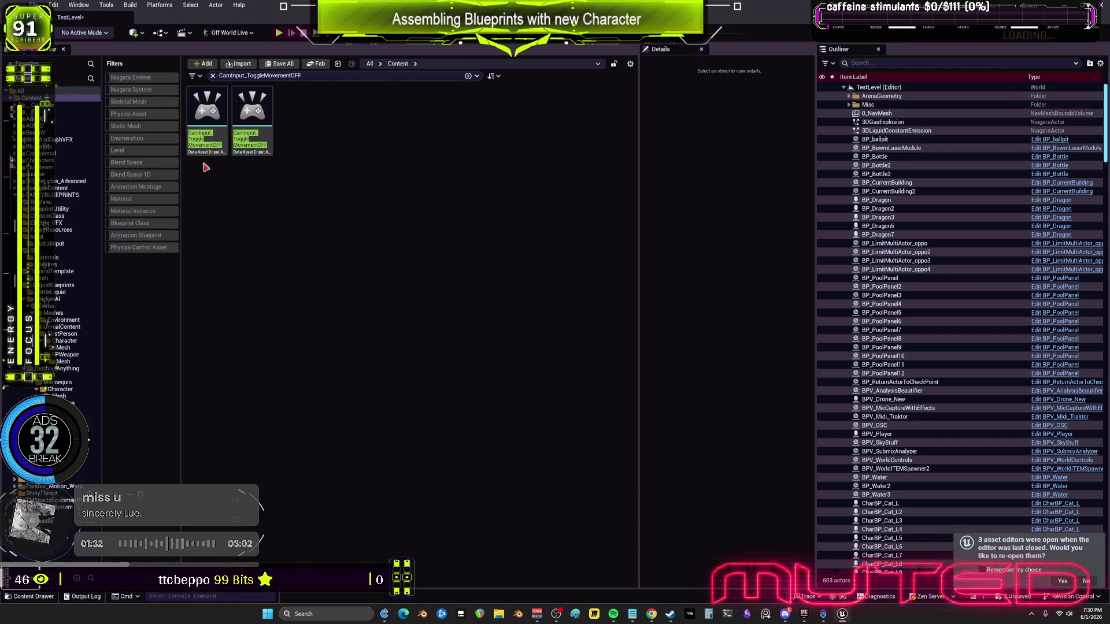
click(226, 118)
ctrl+click(253, 116)
mouse_move(252, 116)
mouse_down()
mouse_move(152, 124)
mouse_move(46, 103)
mouse_up()
click(81, 126)
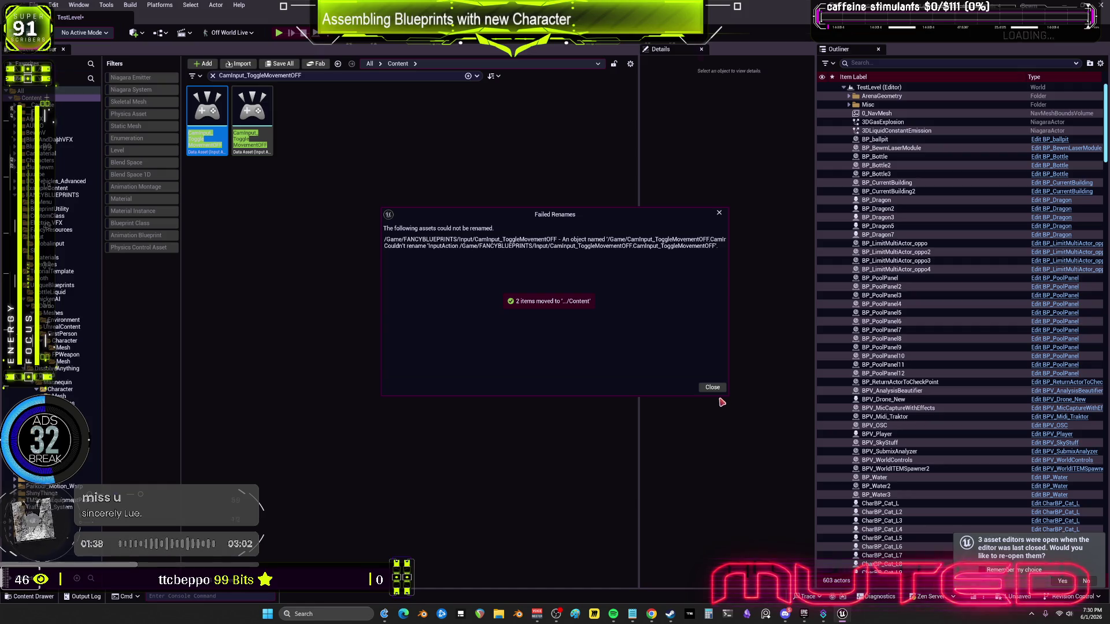
click(712, 387)
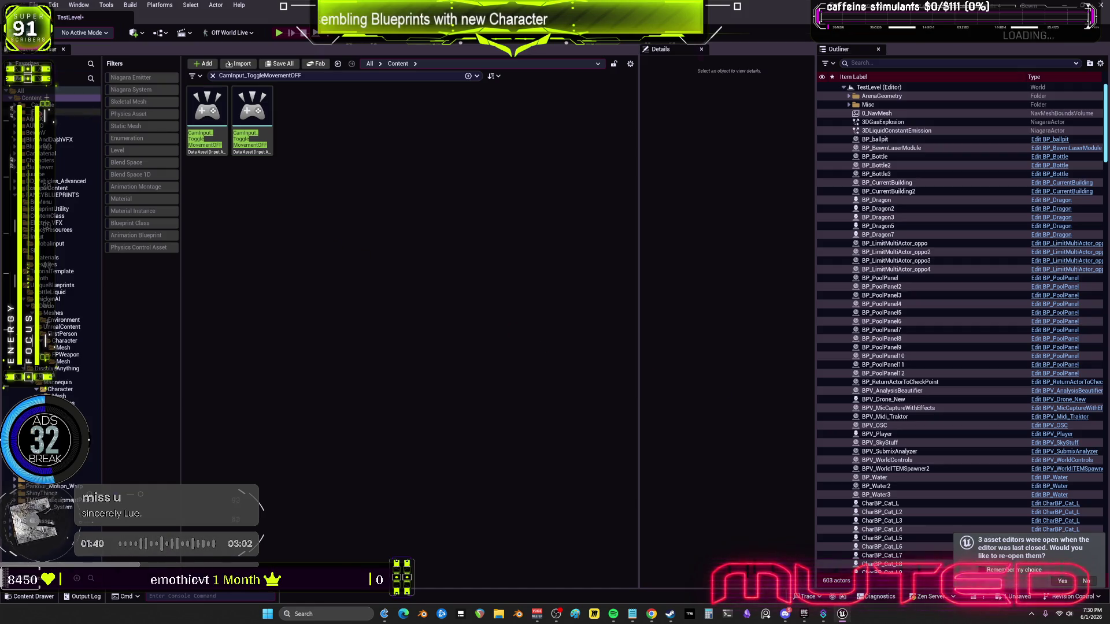
key(ctrl+a)
key(BackSpace)
scroll(562, 489, down, 3)
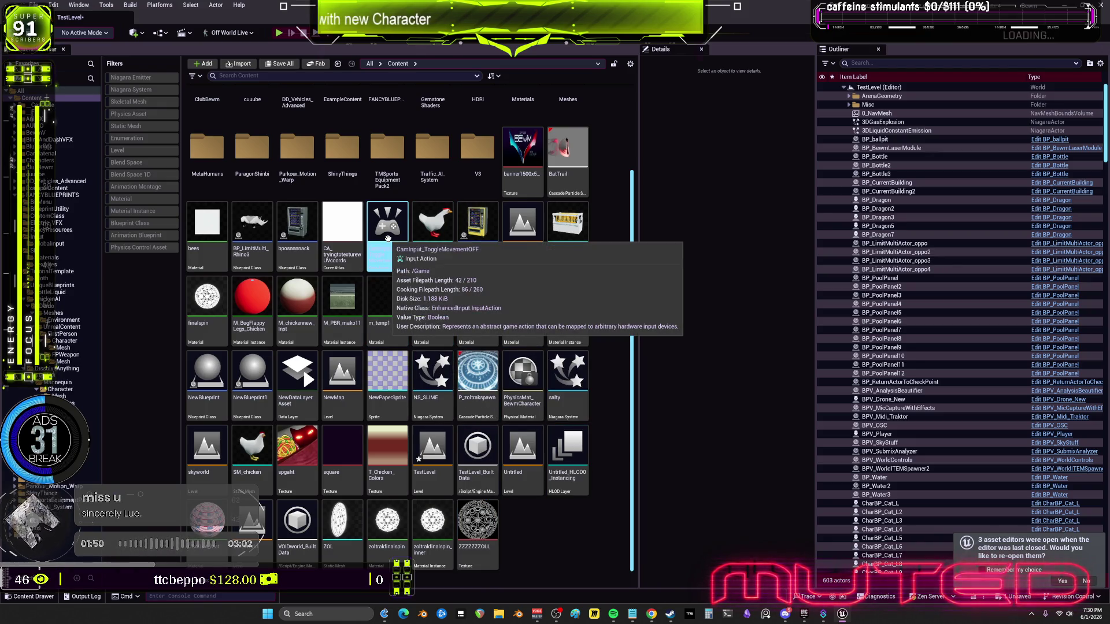
Return to the FANCYBLUEPRINTS Input folder, cancelling the accidental rename of CamInput_ToggleMovementOFF
click(58, 245)
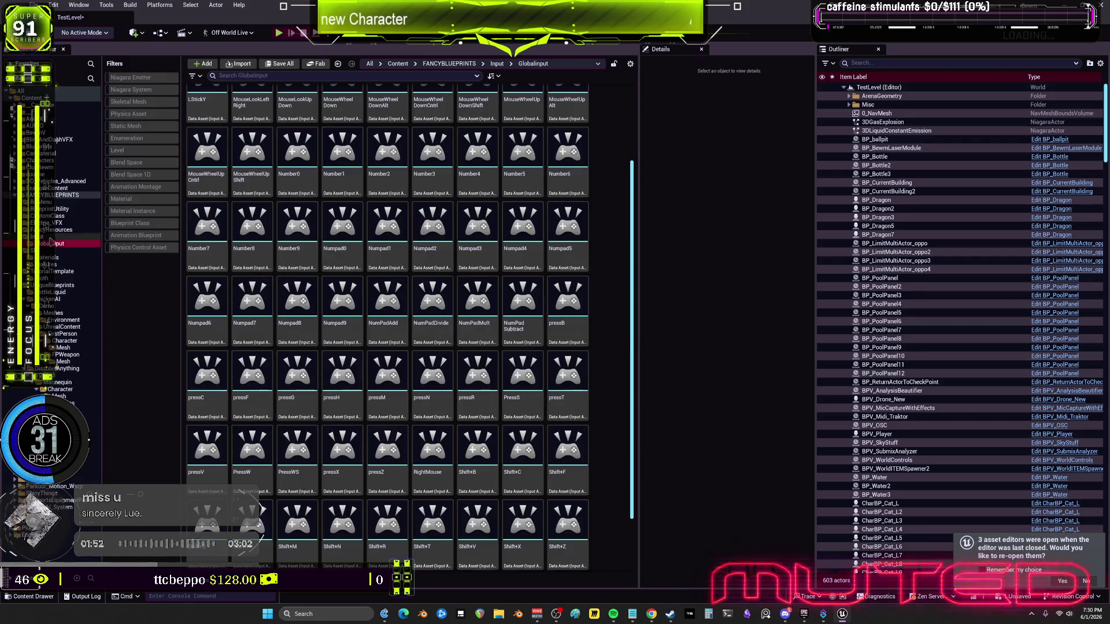
click(58, 237)
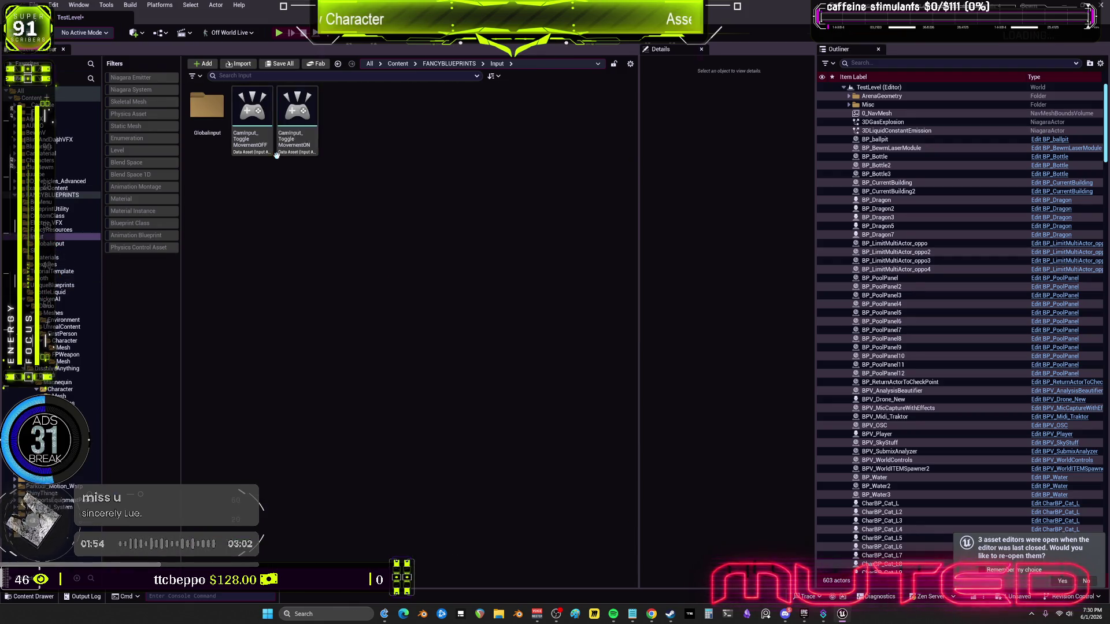
click(253, 142)
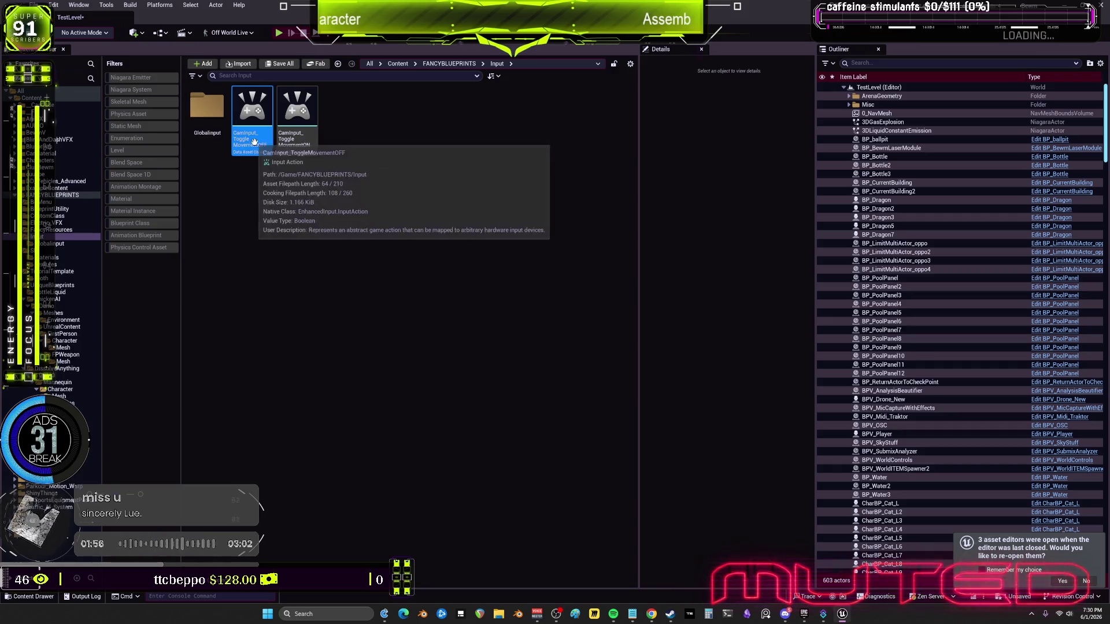
click(313, 252)
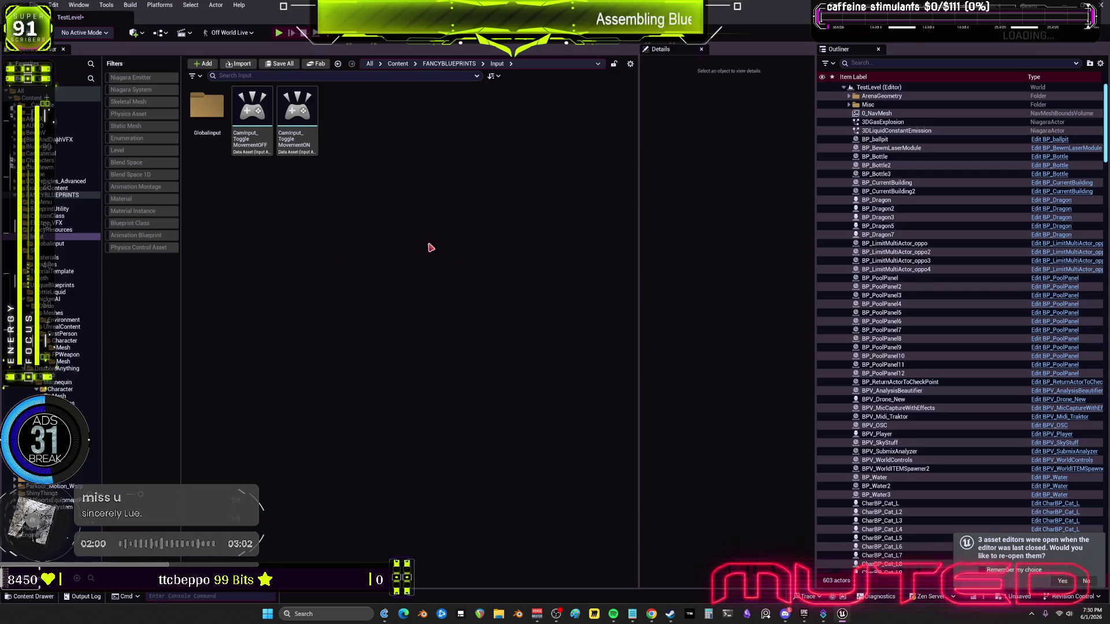
Filter the Outliner with 'dro' and open BPV_Drone_New for editing
click(894, 63)
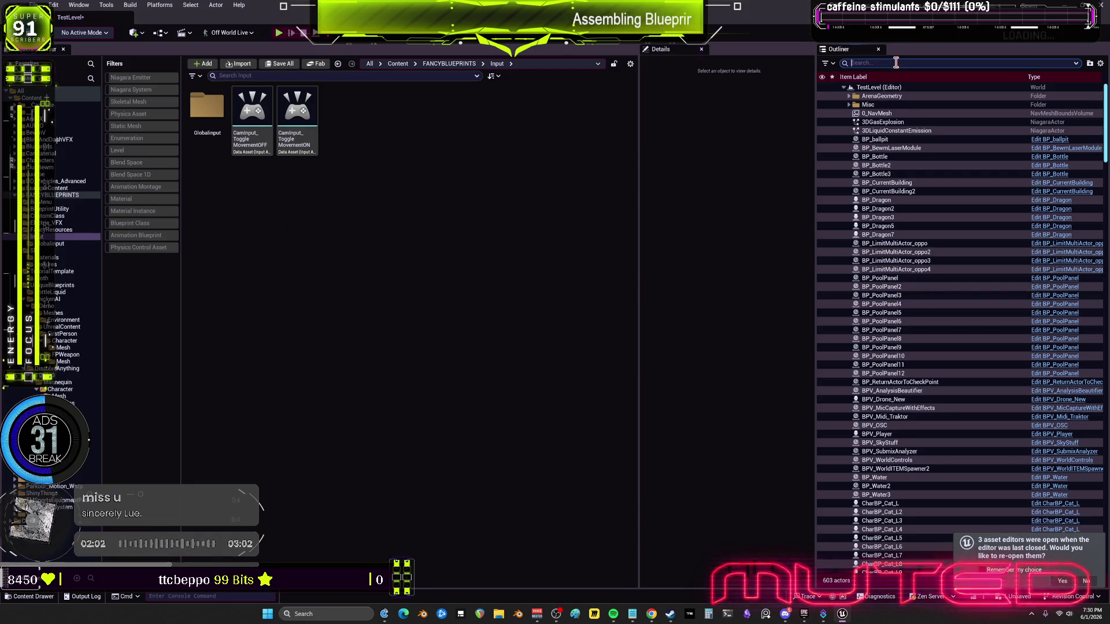
text(dro)
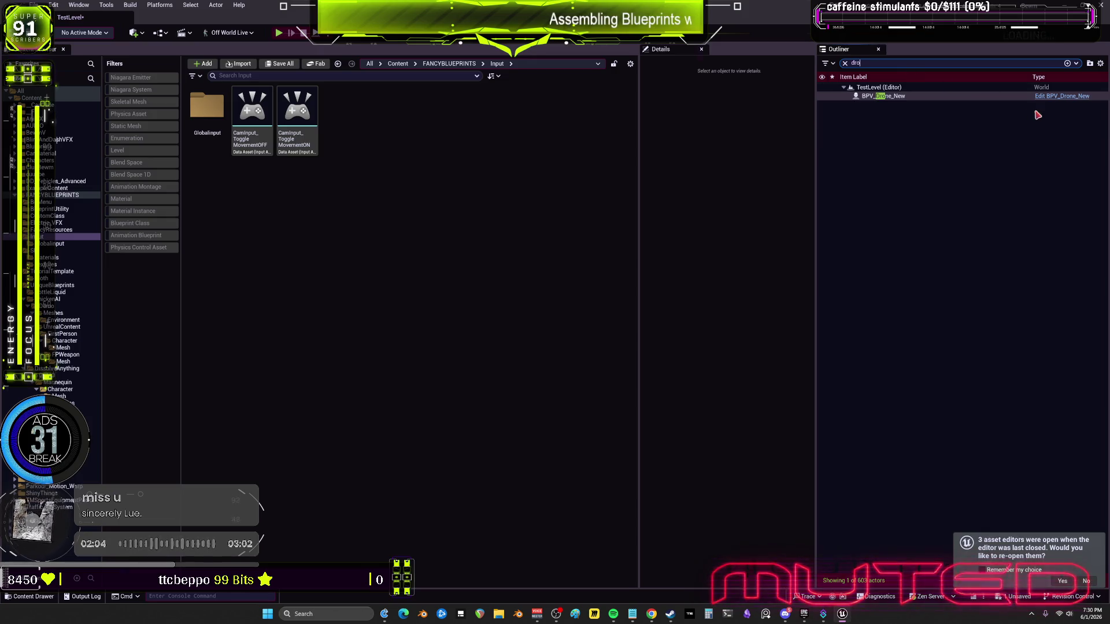
click(1070, 96)
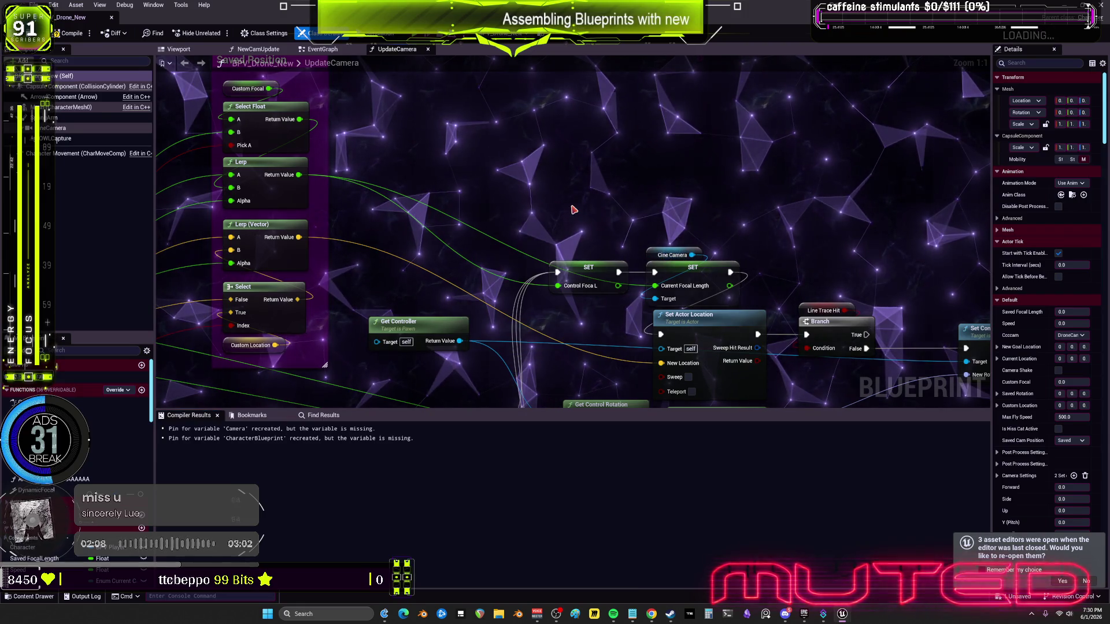
Search all blueprints for CamInput_ToggleMovementOFF references and open the matching result
key(ctrl+shift+f)
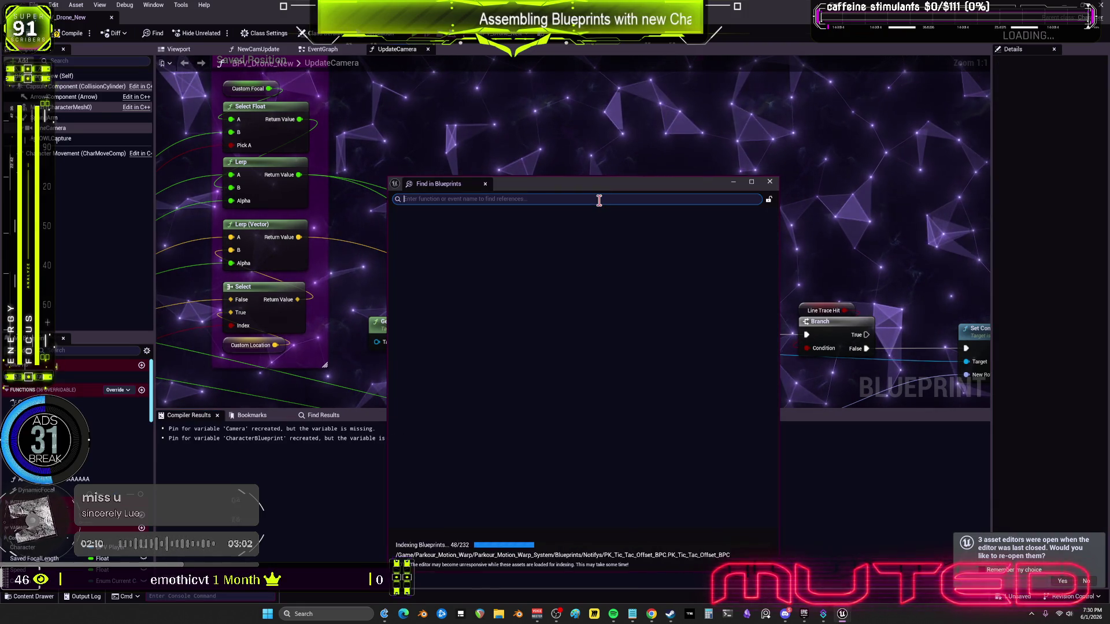
key(Return)
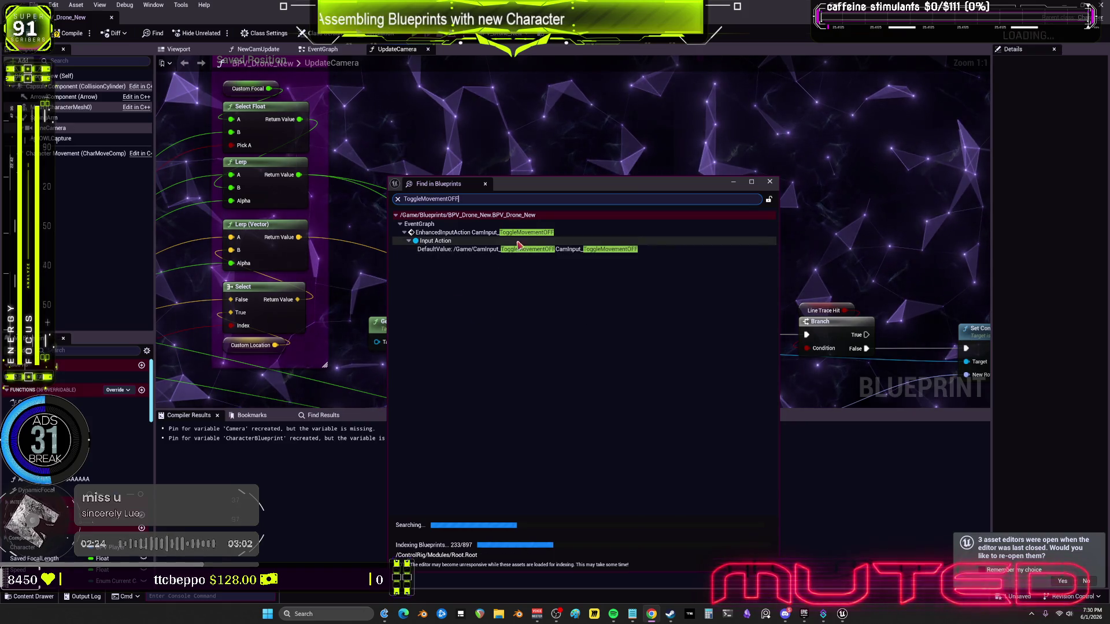
double_click(513, 234)
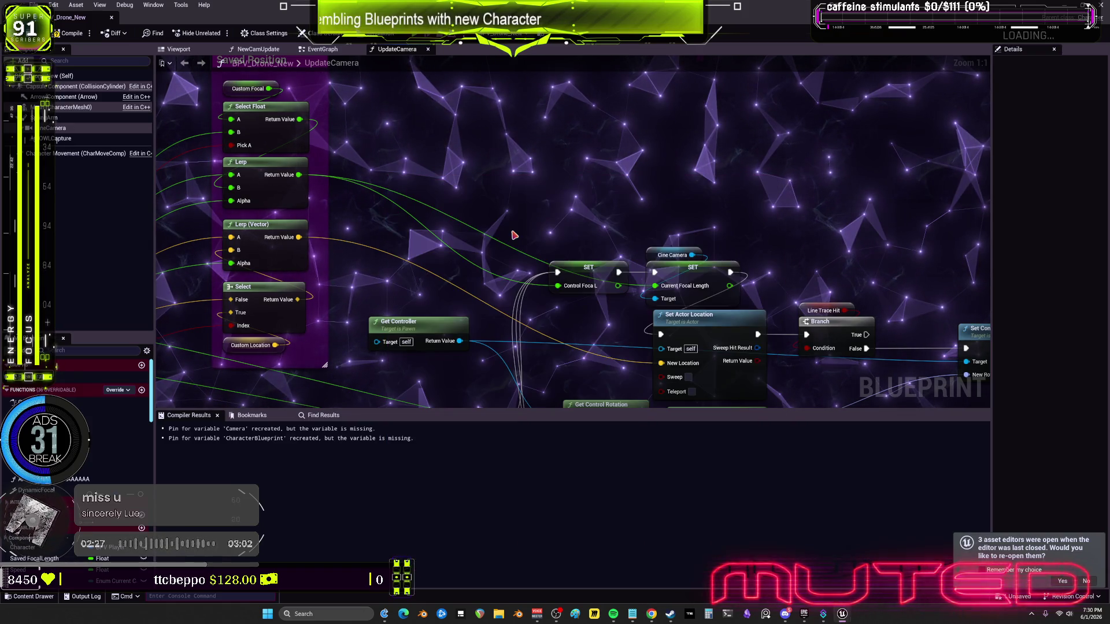
key(alt+Left)
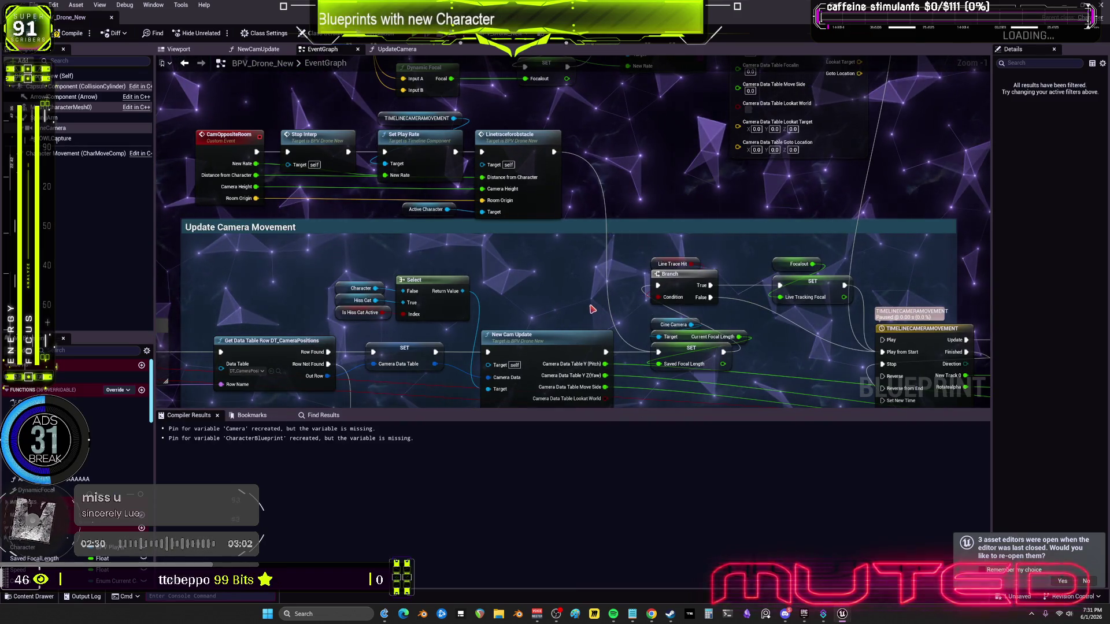
scroll(597, 312, up, 1)
drag(657, 346, 653, 344)
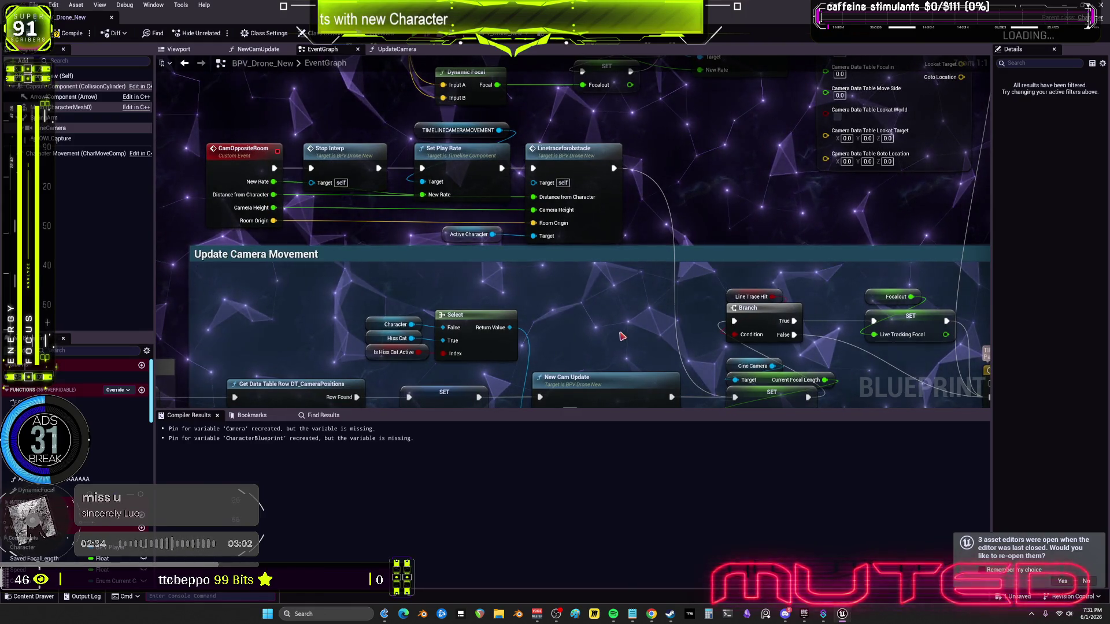
Jump to the CamInput_ToggleMovementOFF event node, survey nearby nodes, and restore down the editor
key(ctrl+shift+f)
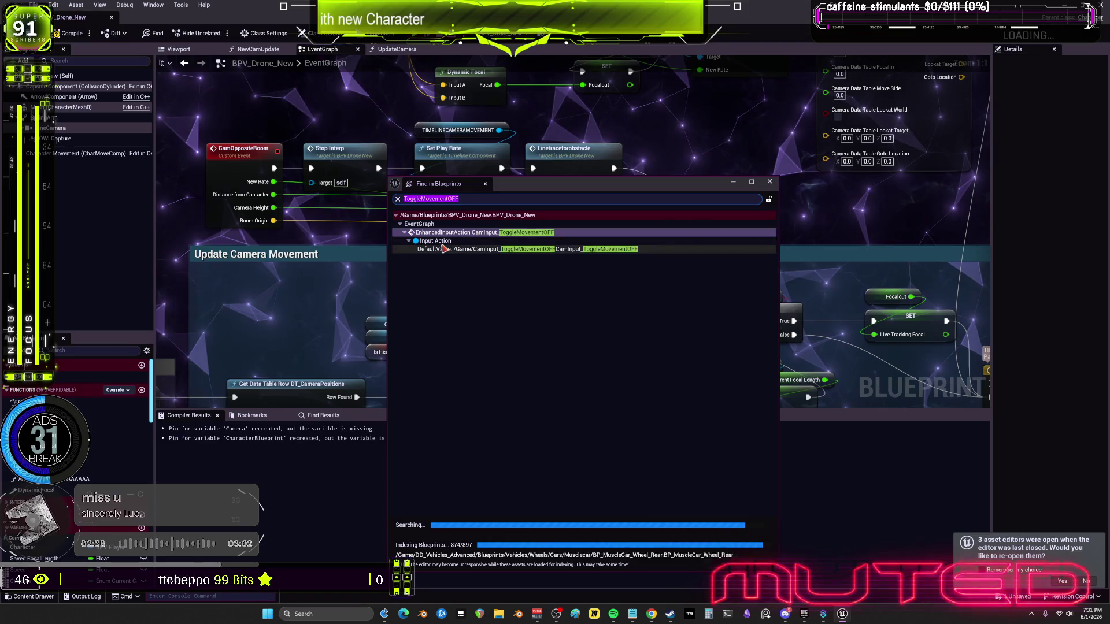
double_click(529, 233)
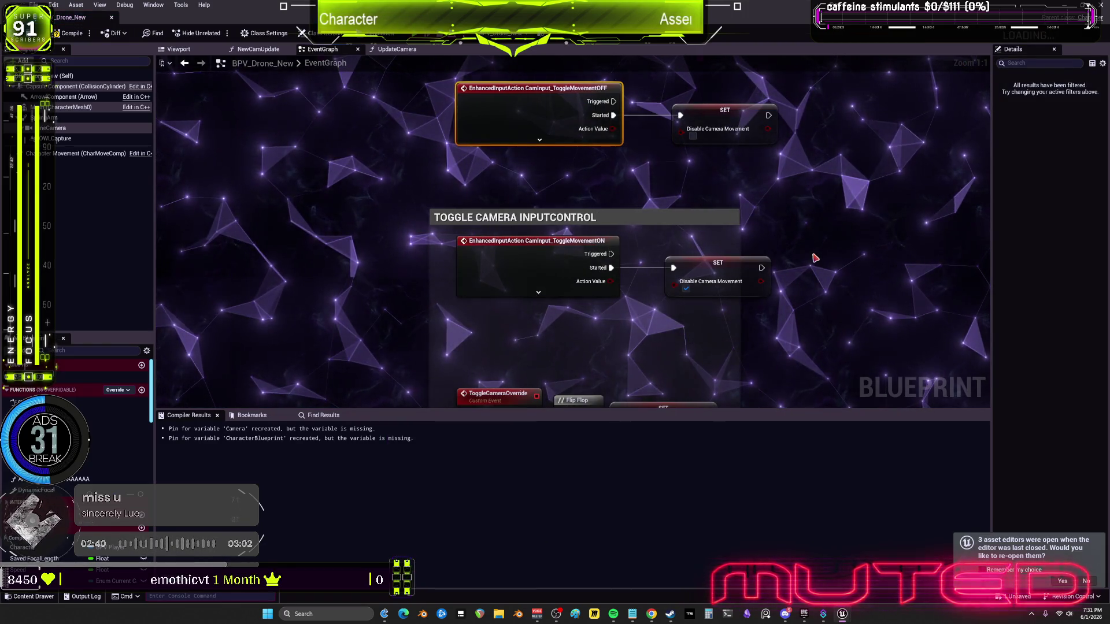
drag(815, 258, 762, 313)
scroll(752, 307, down, 2)
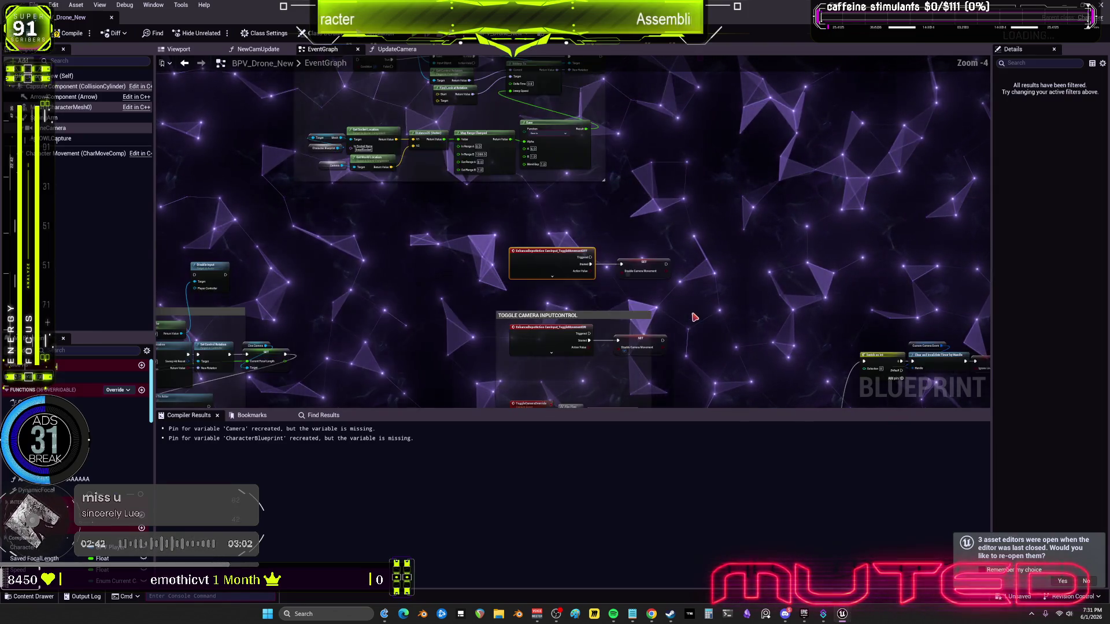
scroll(694, 312, up, 2)
drag(694, 313, 731, 241)
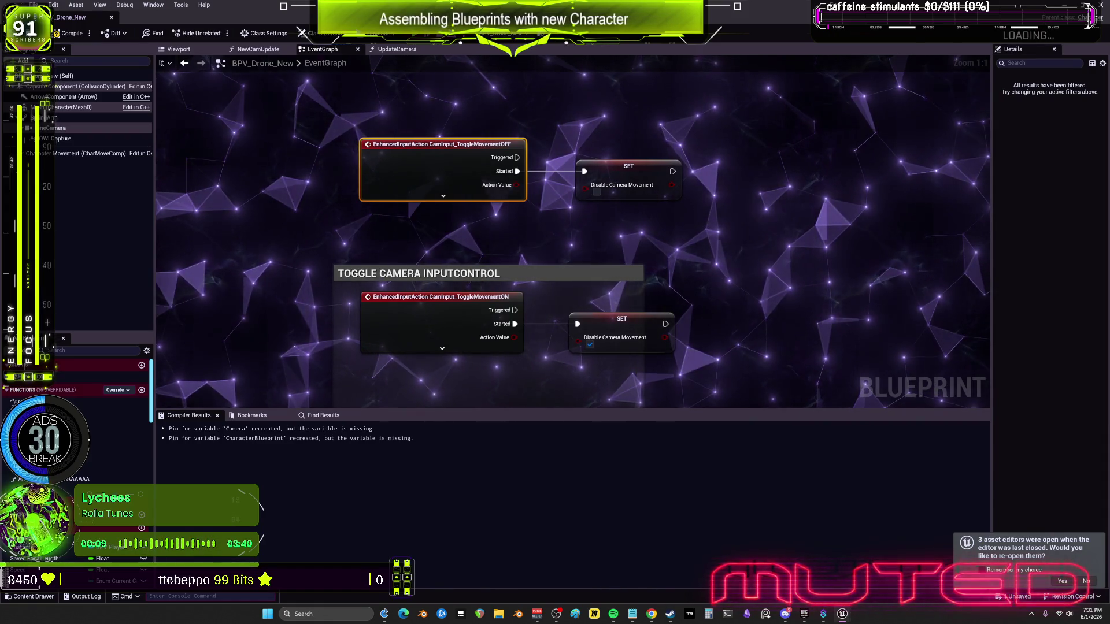
key(super+Down)
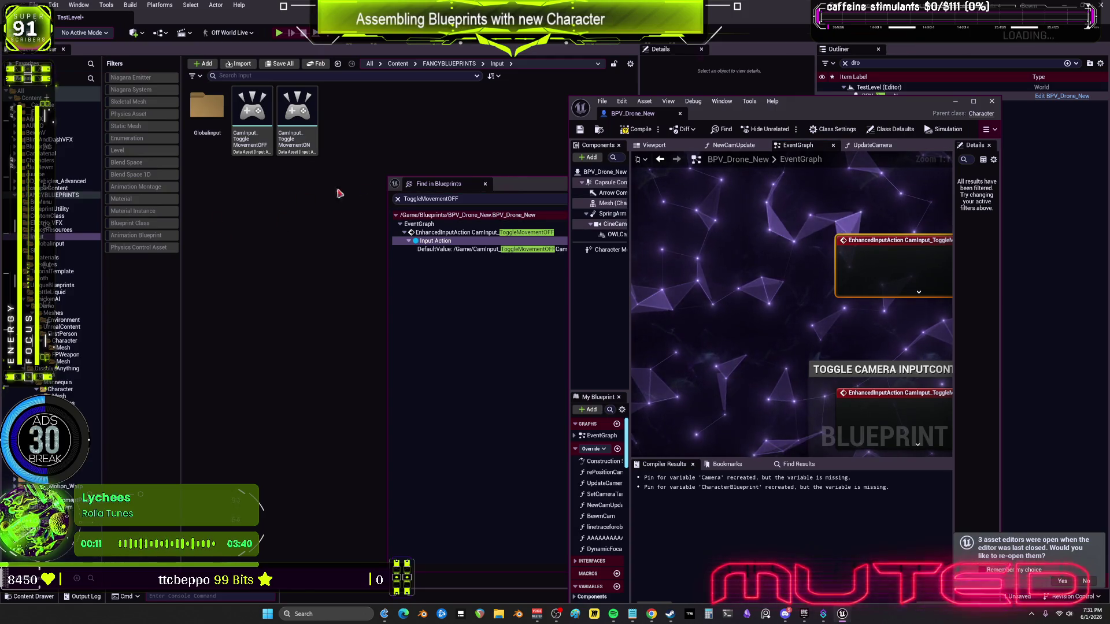
Delete CamInput_ToggleMovementON and OFF, then close the BPV_Drone_New editor and search results
click(297, 119)
key(Delete)
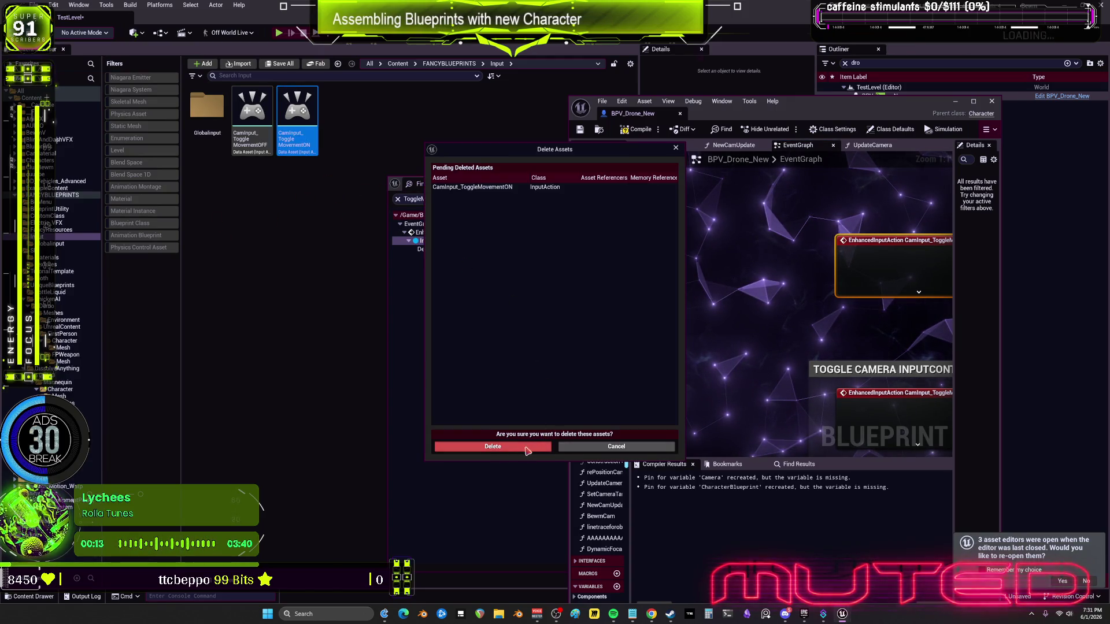
click(528, 447)
click(252, 115)
key(Delete)
click(520, 448)
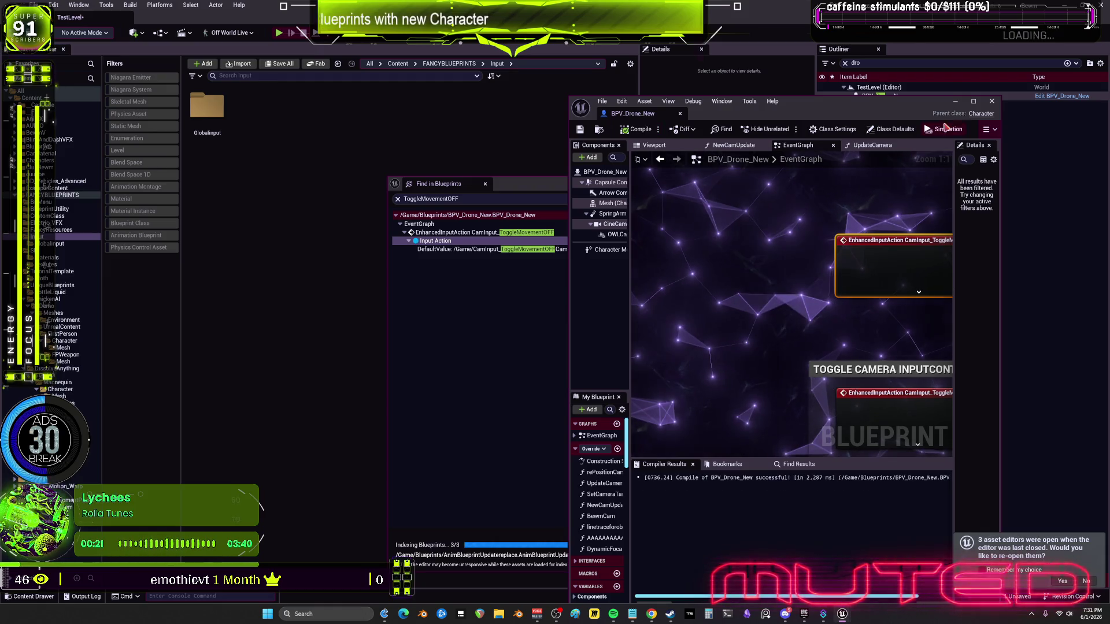
click(992, 103)
click(770, 183)
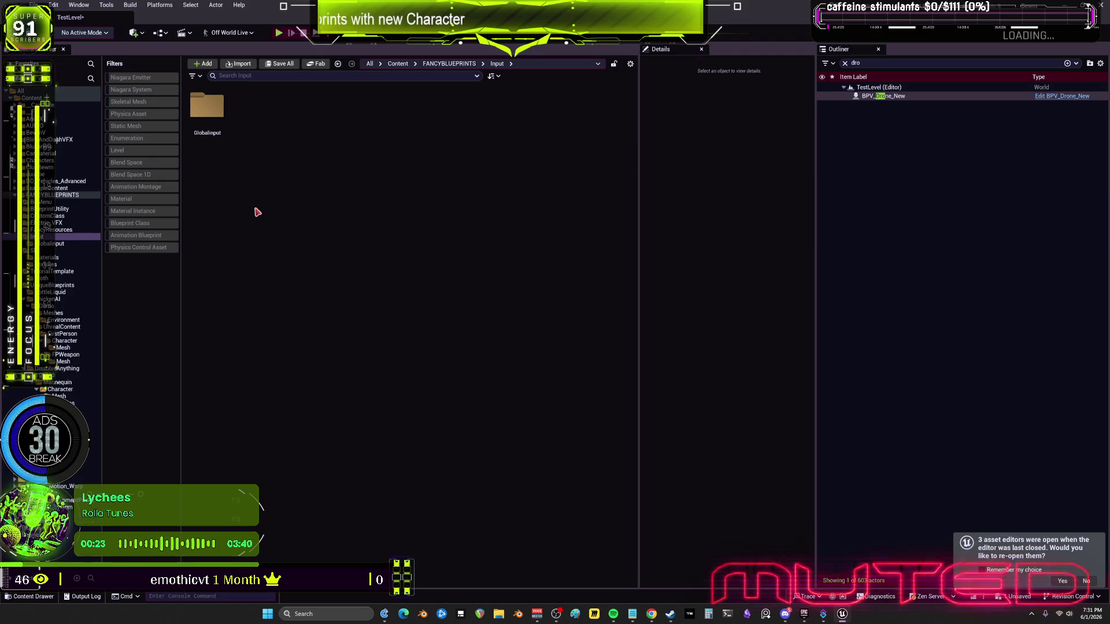
Open GlobalInput, select all its input actions, and start deleting them
click(53, 244)
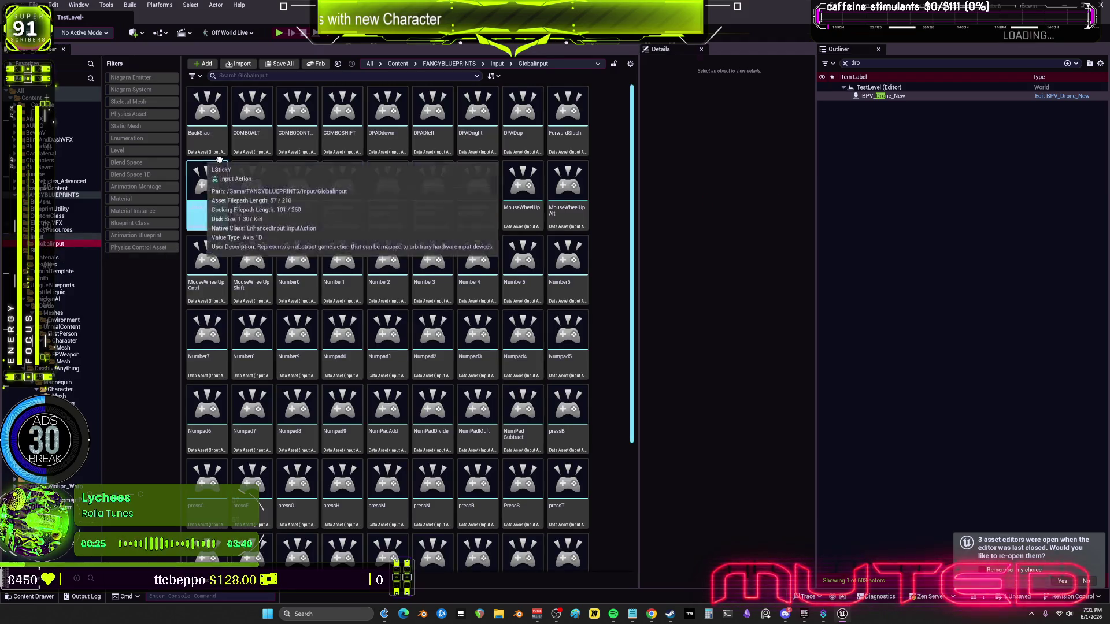
scroll(335, 214, down, 3)
click(261, 512)
scroll(341, 266, up, 3)
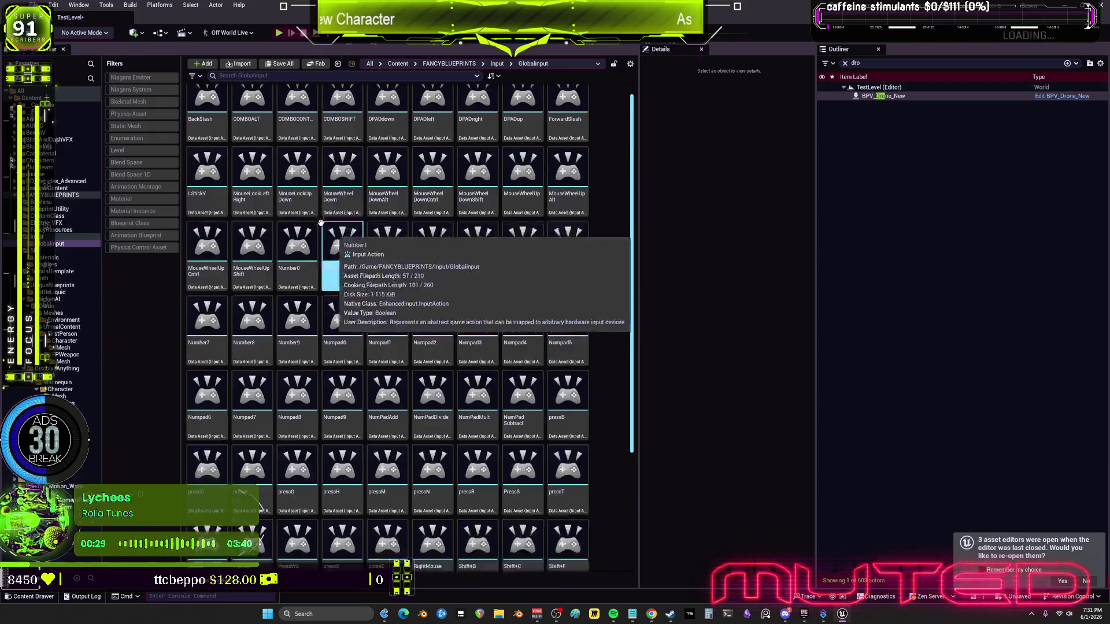
click(204, 116)
key(ctrl+a)
key(Delete)
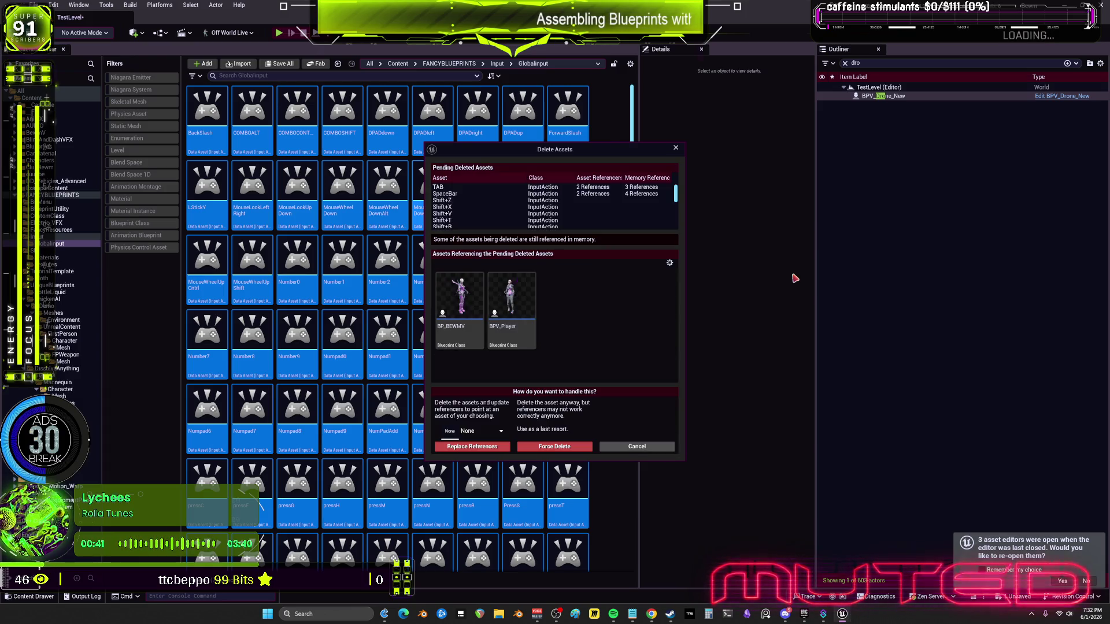
Inspect the SpaceBar and TAB references in the Delete Assets list, then cancel
scroll(632, 219, down, 20)
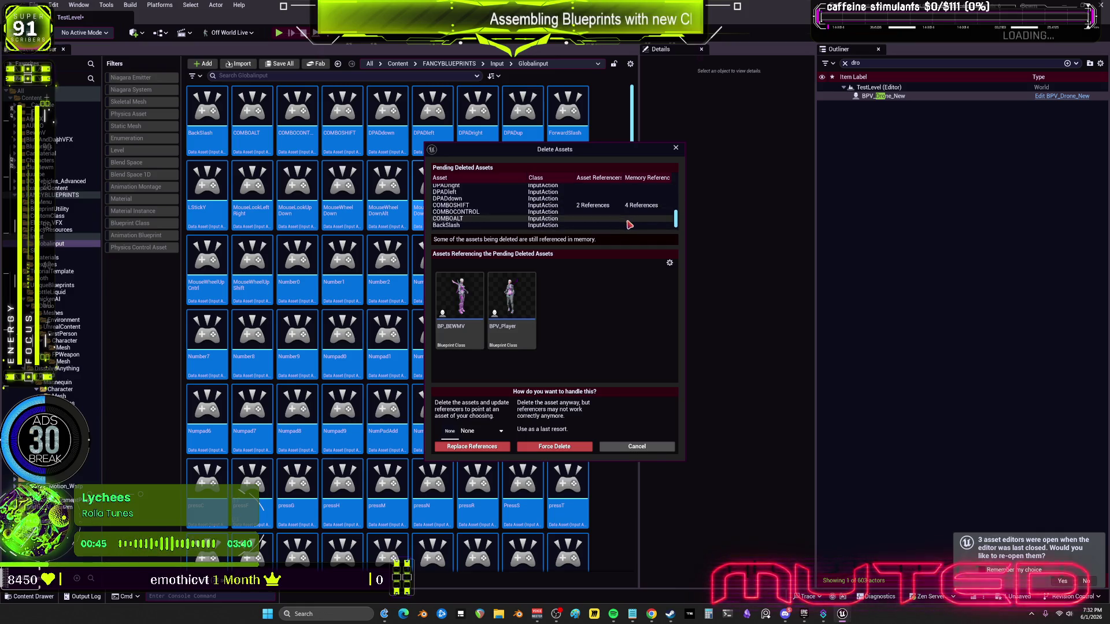
scroll(555, 210, up, 2)
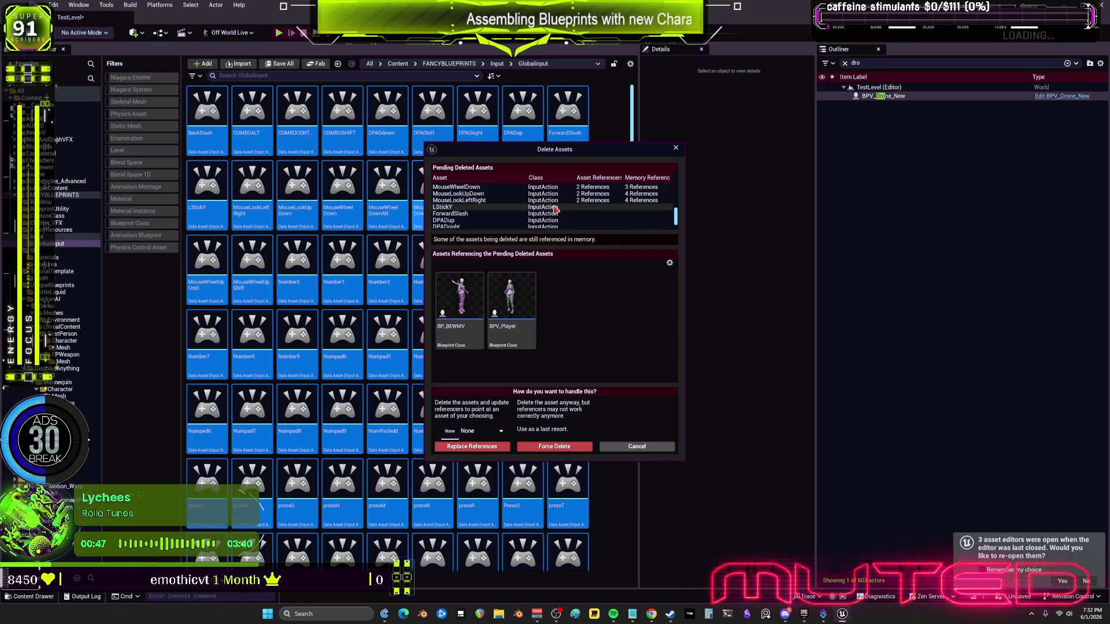
scroll(555, 210, up, 1)
scroll(516, 210, up, 4)
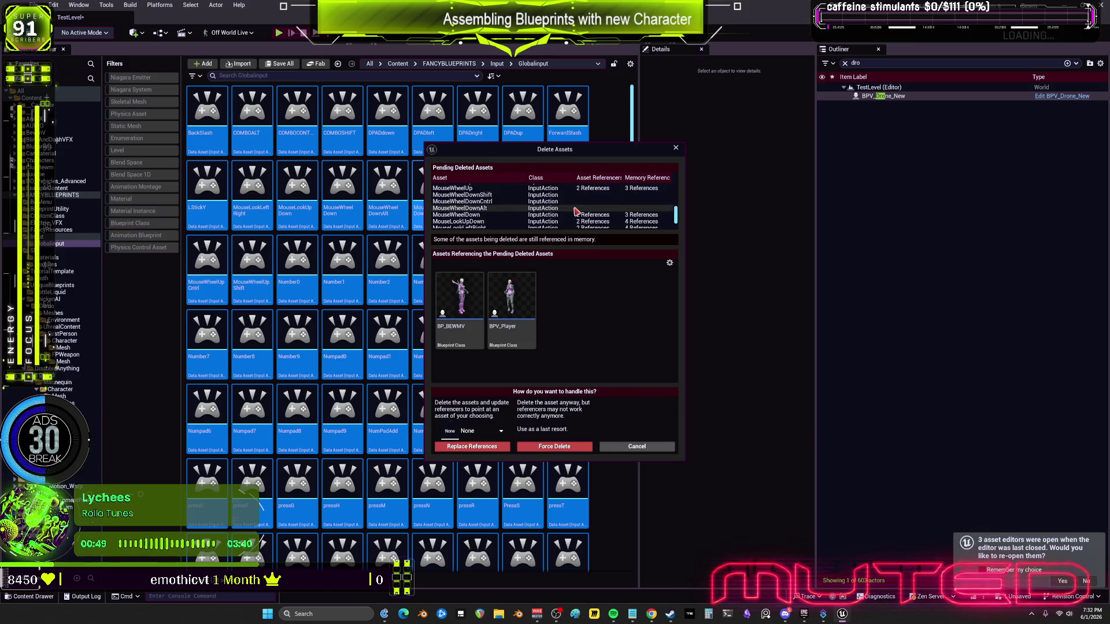
scroll(546, 208, up, 10)
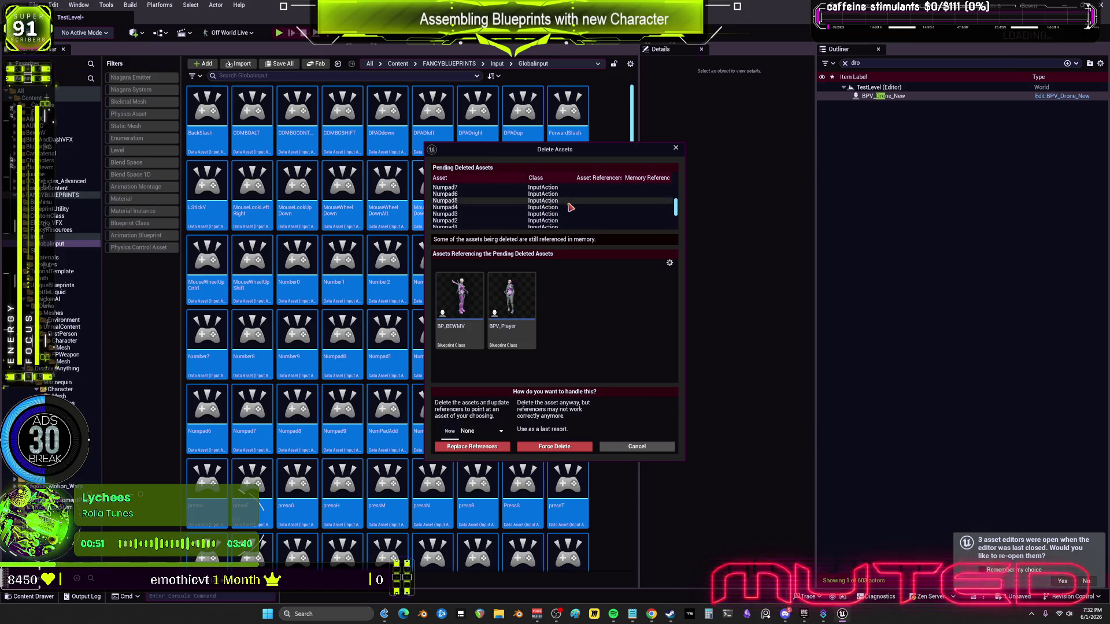
scroll(555, 216, up, 3)
click(464, 197)
click(456, 187)
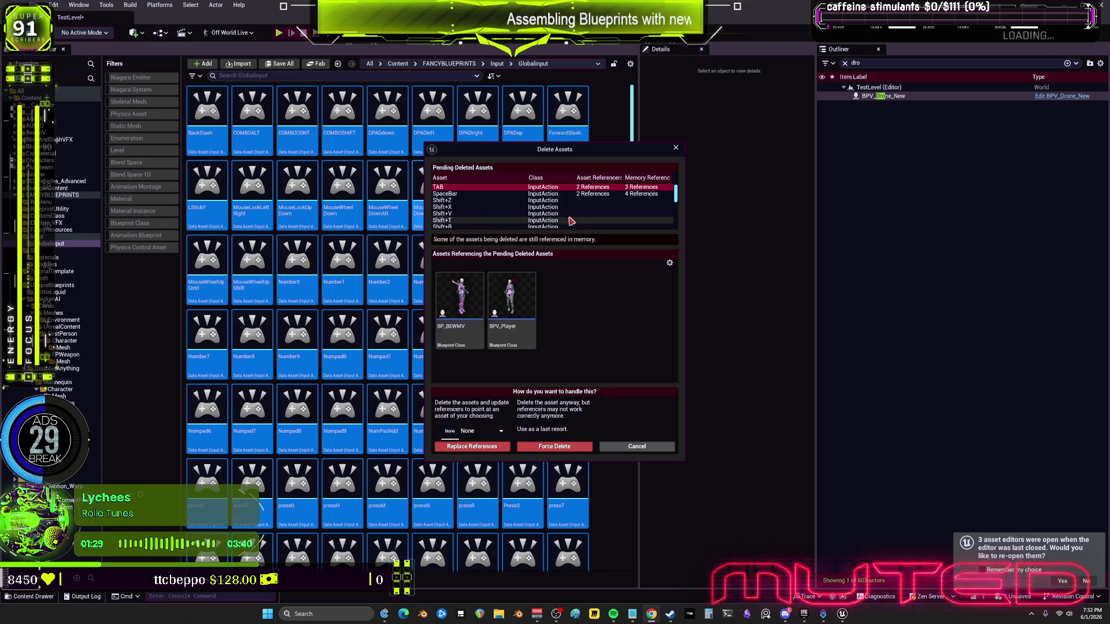
scroll(577, 221, down, 8)
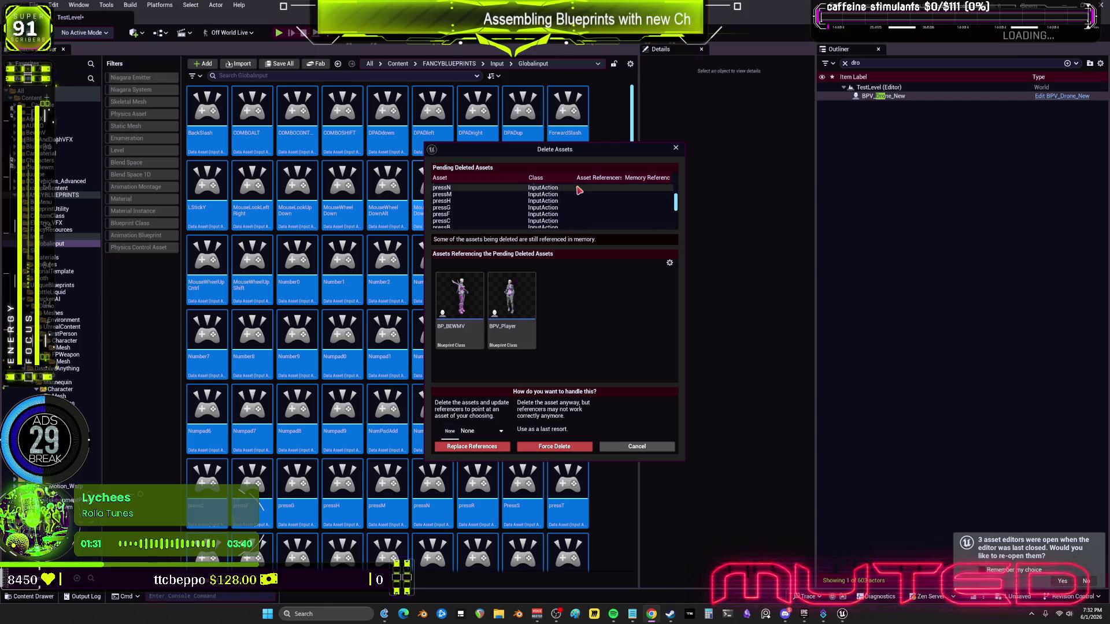
scroll(593, 221, down, 10)
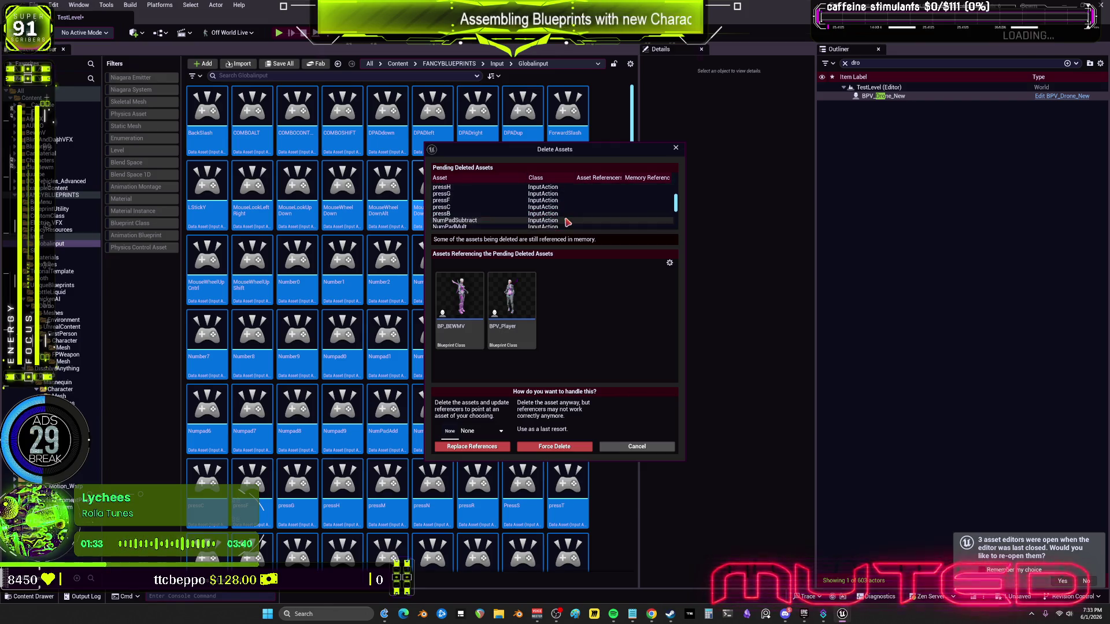
scroll(570, 228, down, 3)
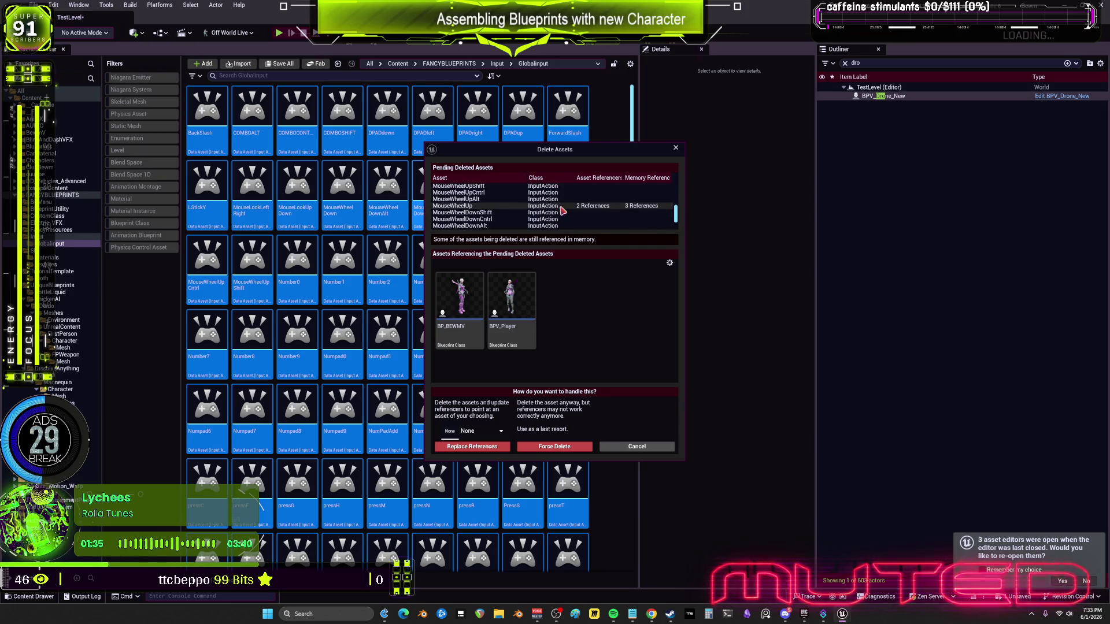
click(676, 148)
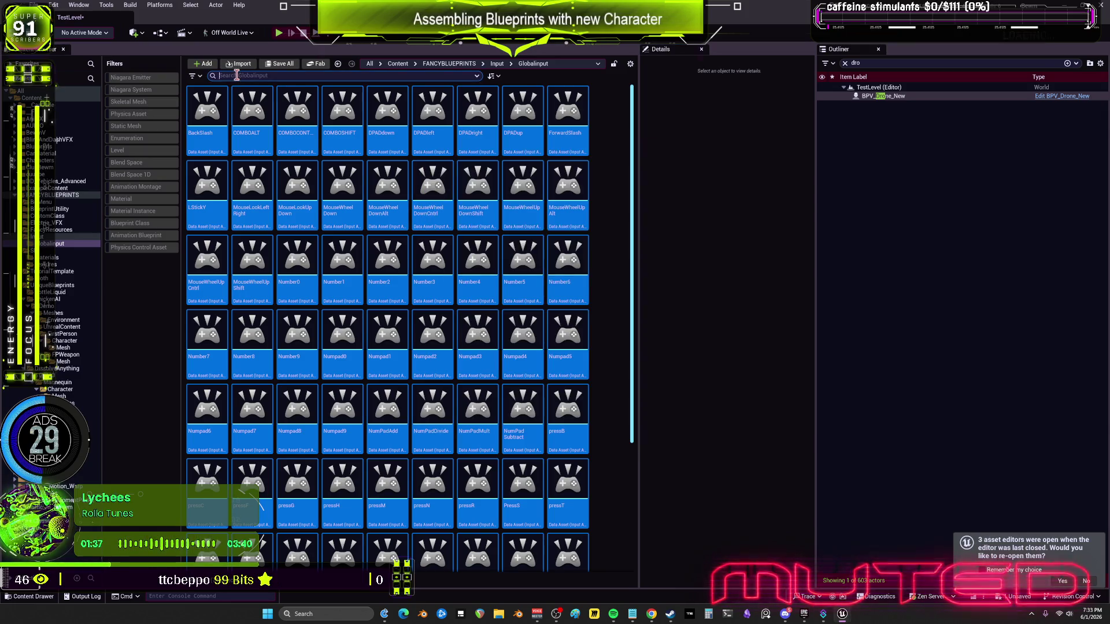
Delete the input actions from Number0 through pressT, plus PressW
click(392, 218)
click(302, 282)
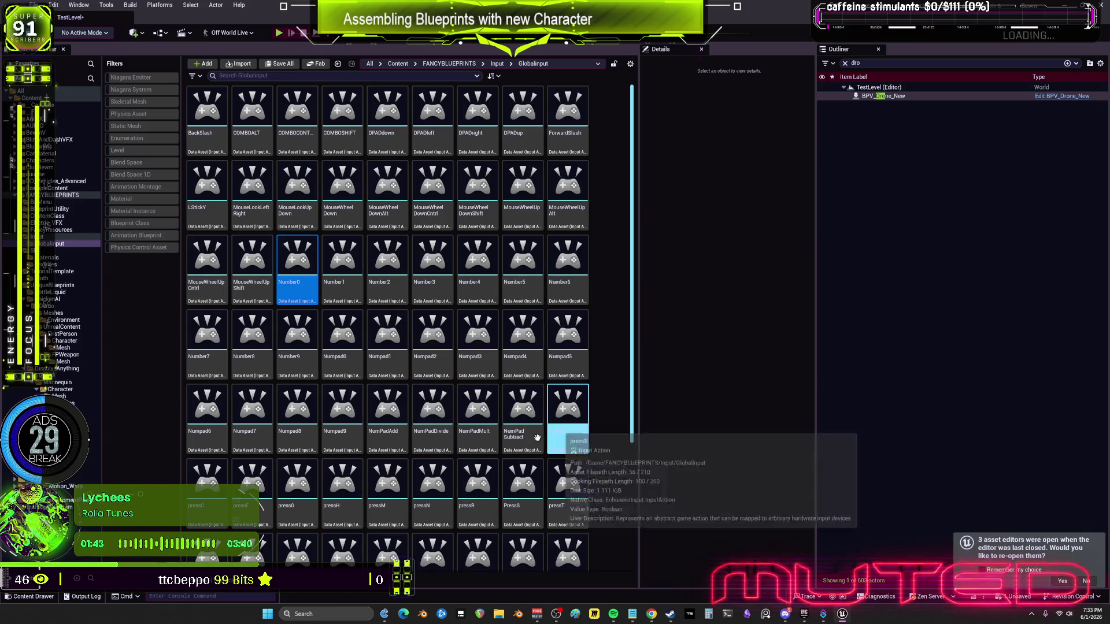
shift+click(571, 478)
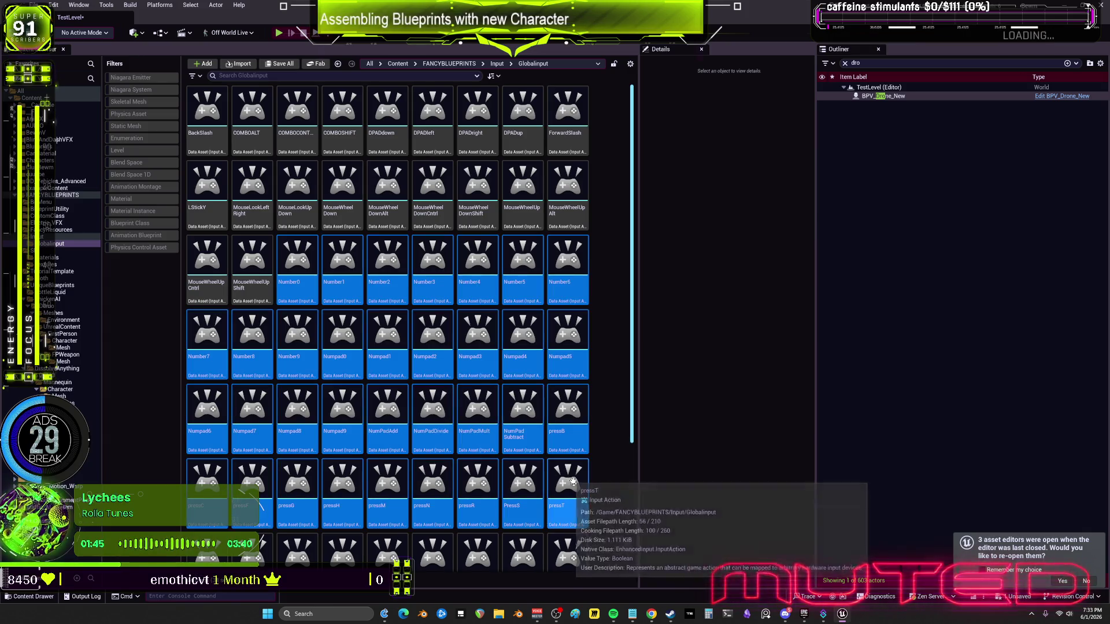
key(Delete)
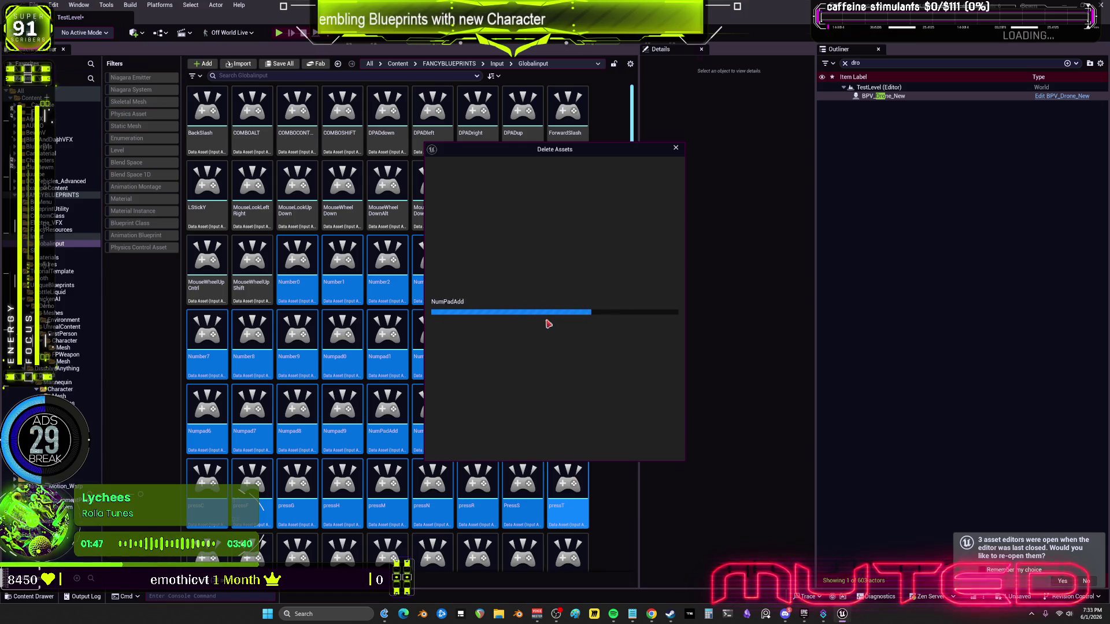
key(Return)
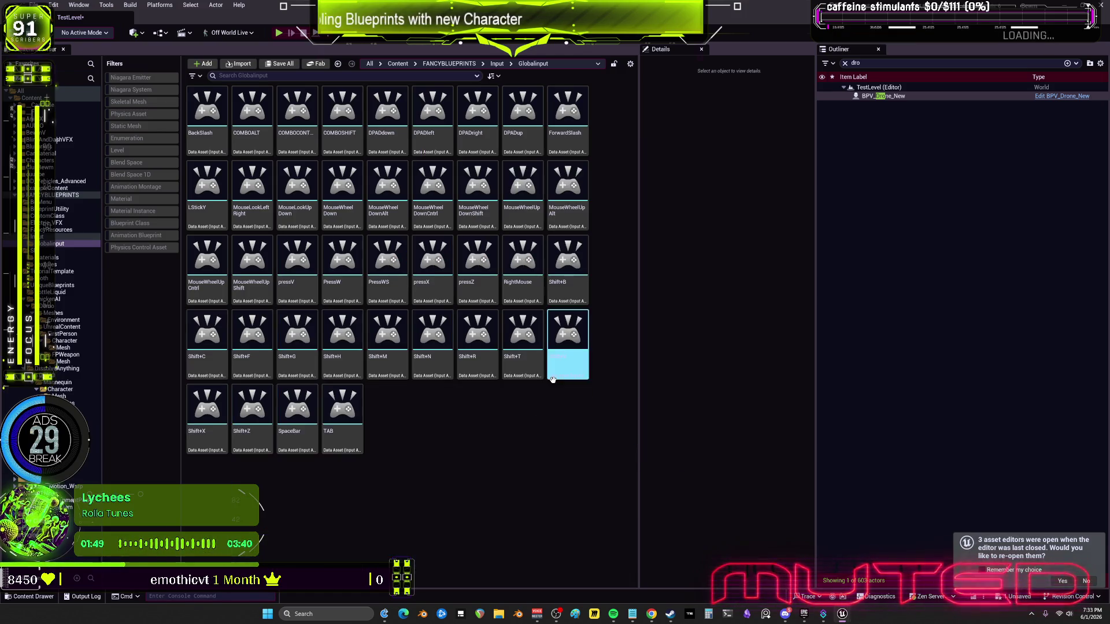
click(342, 263)
key(Delete)
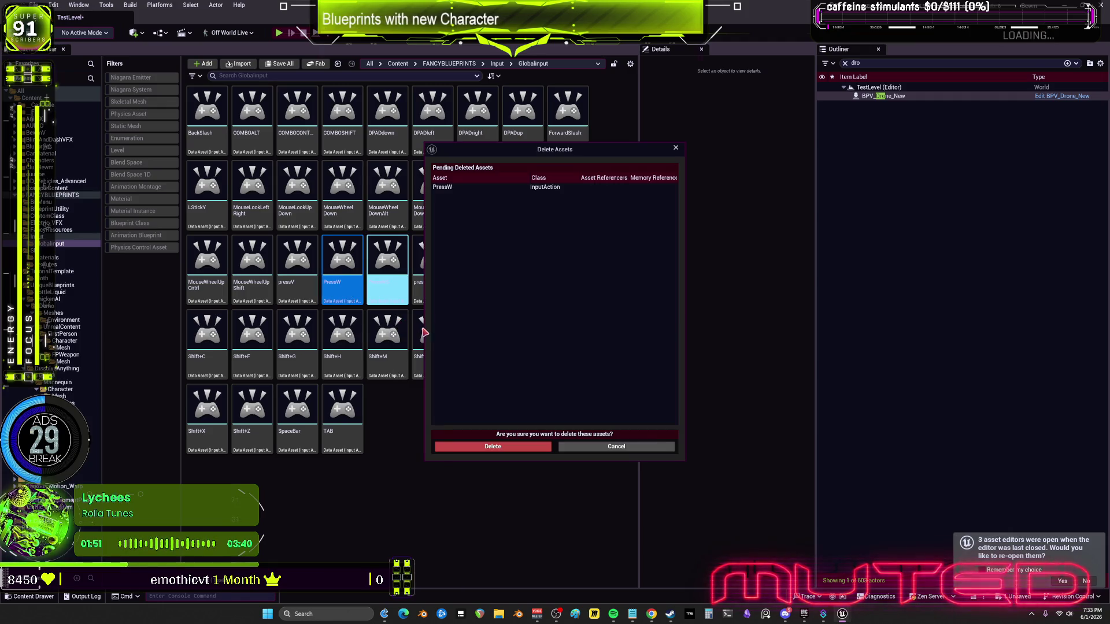
click(475, 447)
Delete every input action from pressX through Shift+Z, leaving TAB selected
click(387, 269)
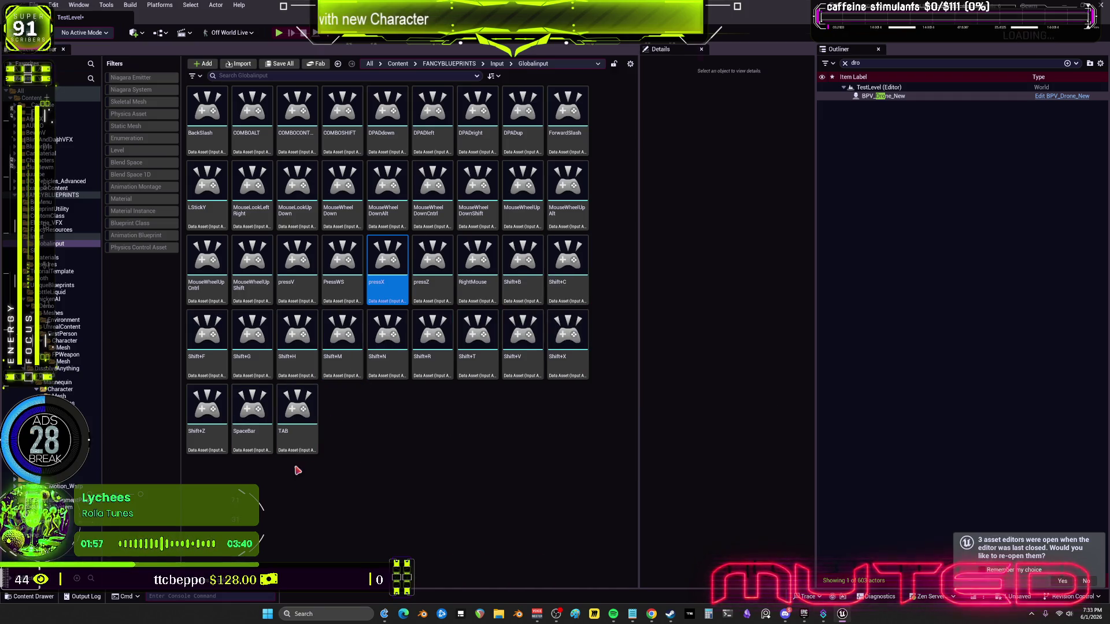
shift+click(207, 417)
key(Delete)
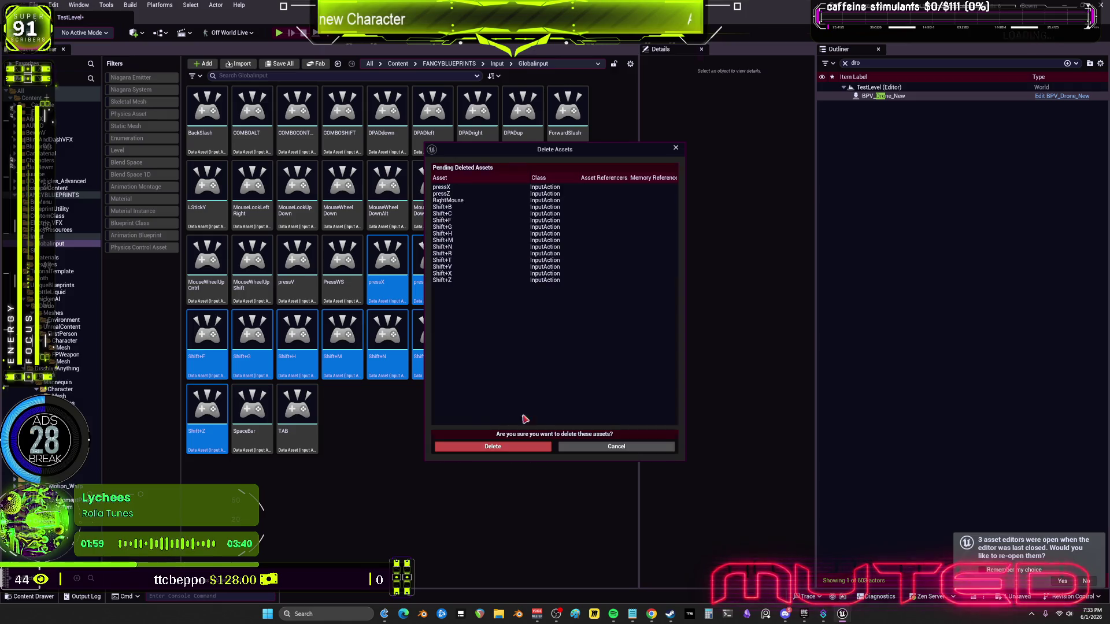
click(501, 446)
click(433, 260)
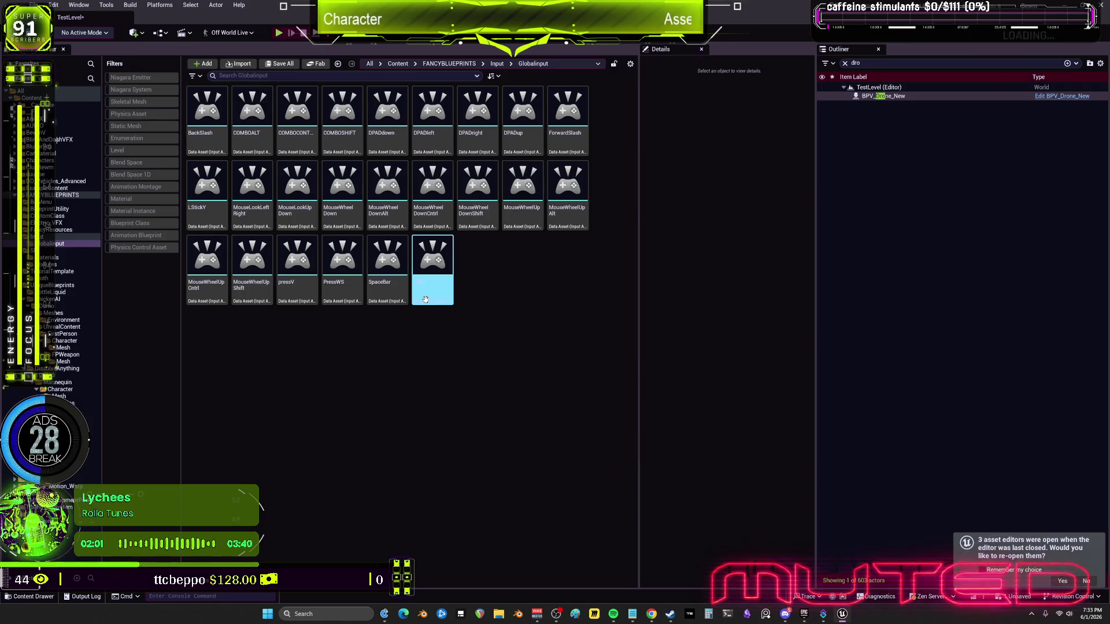
key(F2)
text(TAB)
key(Escape)
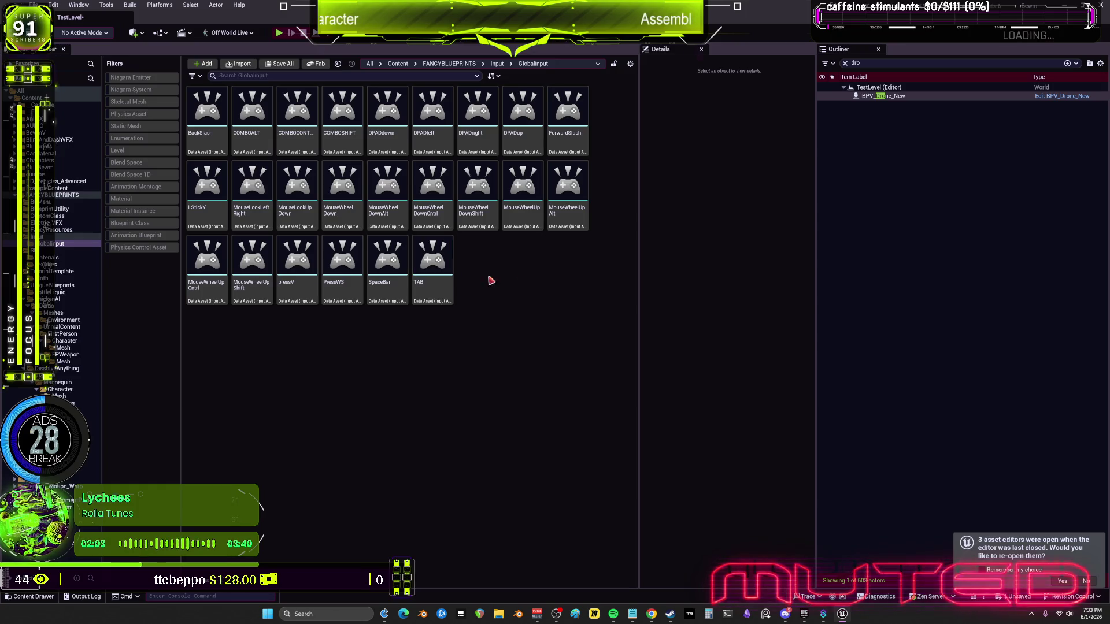
Delete TAB, replacing its references in BPV_Player and BP_BEWMV, and save
key(Delete)
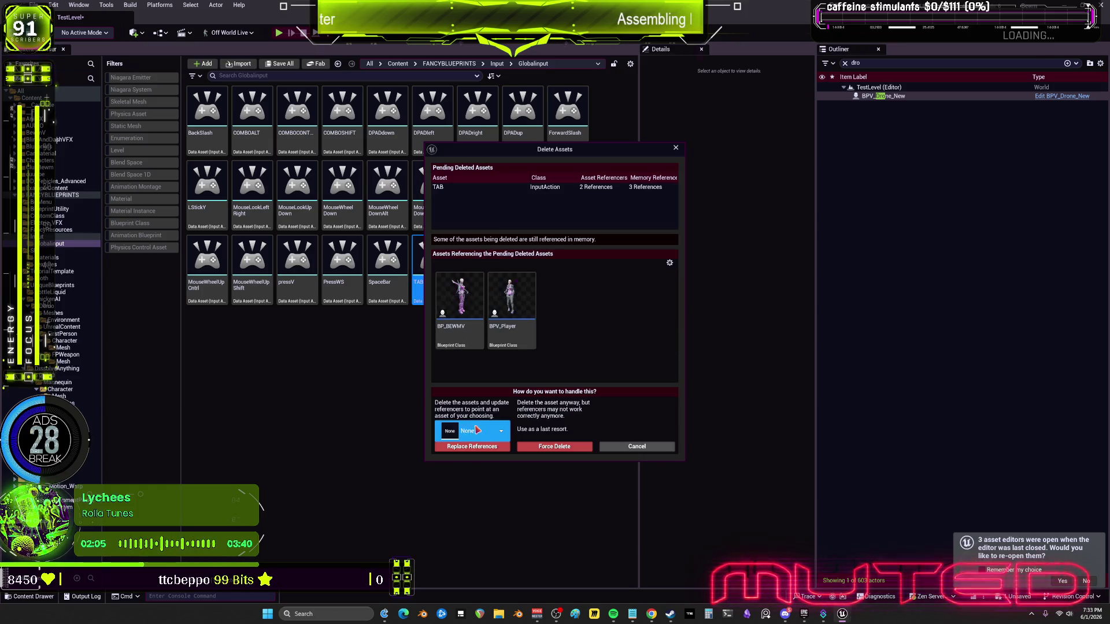
click(486, 448)
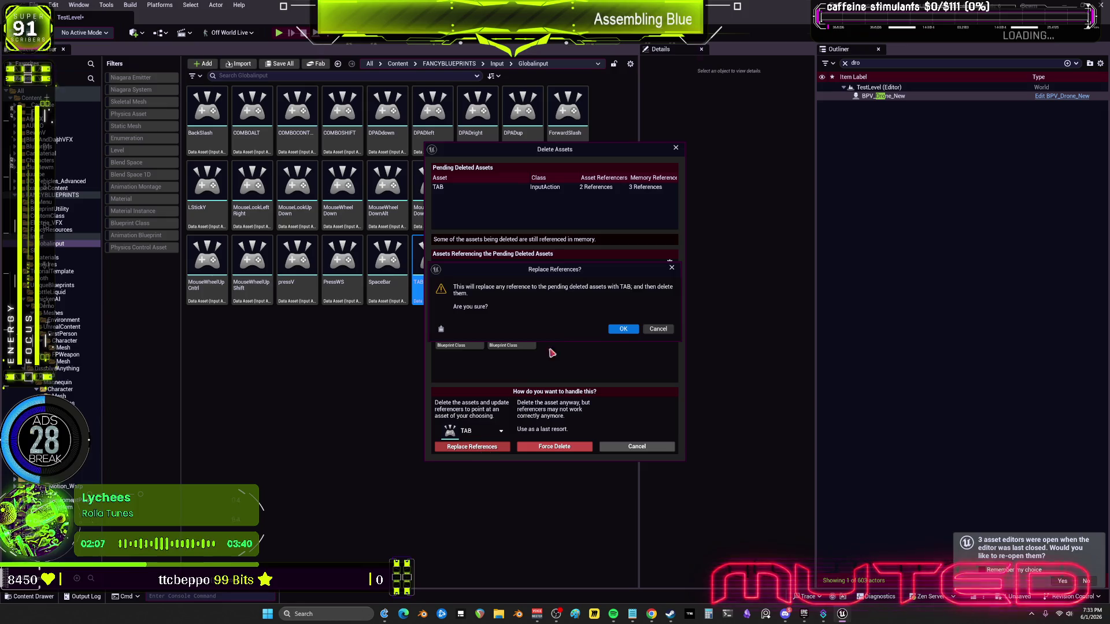
click(629, 336)
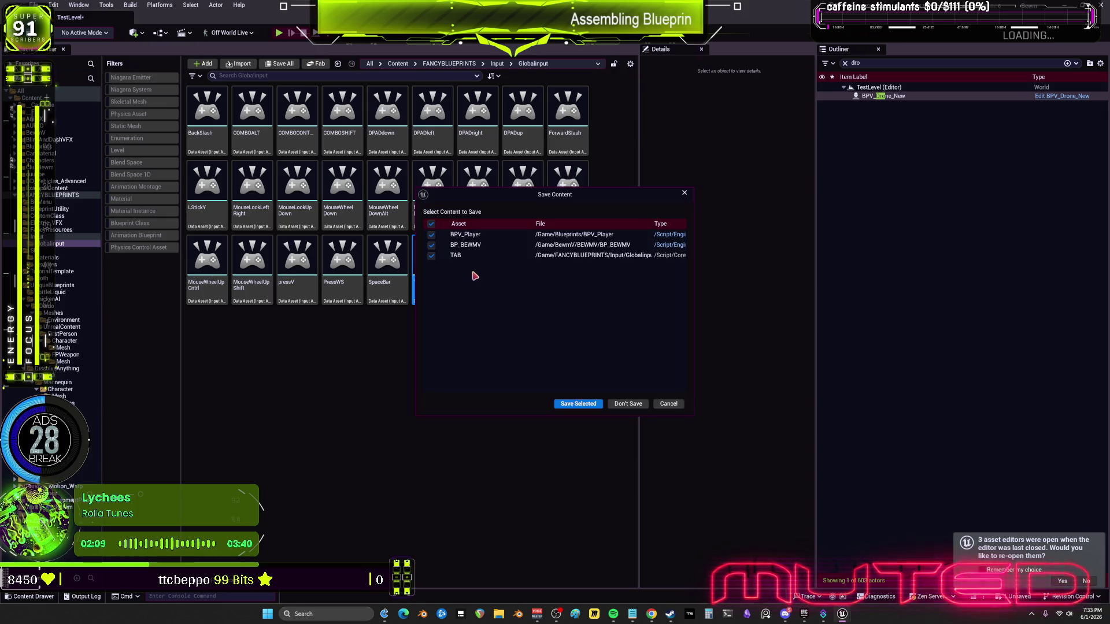
click(579, 405)
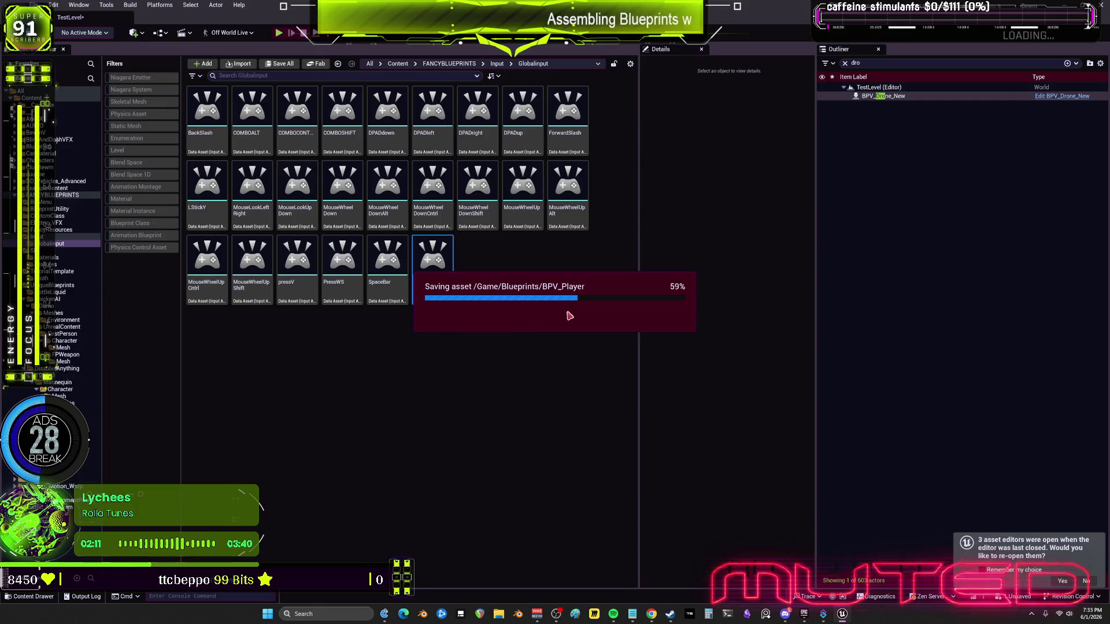
Delete SpaceBar with SpaceBar chosen as the replacement, then save the updated assets
key(Escape)
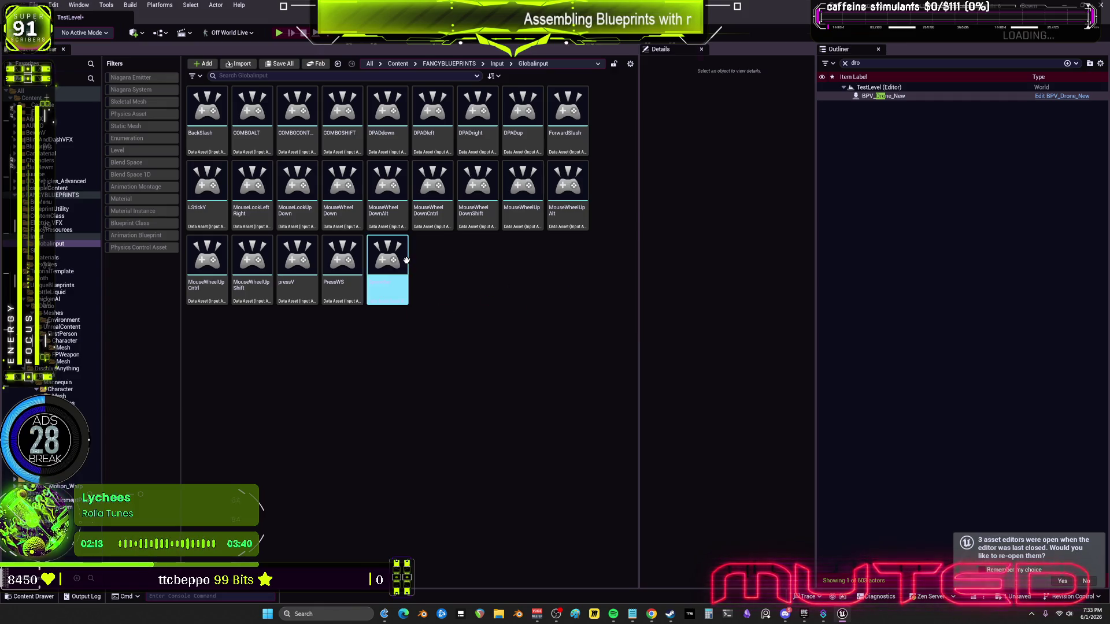
key(Delete)
click(483, 431)
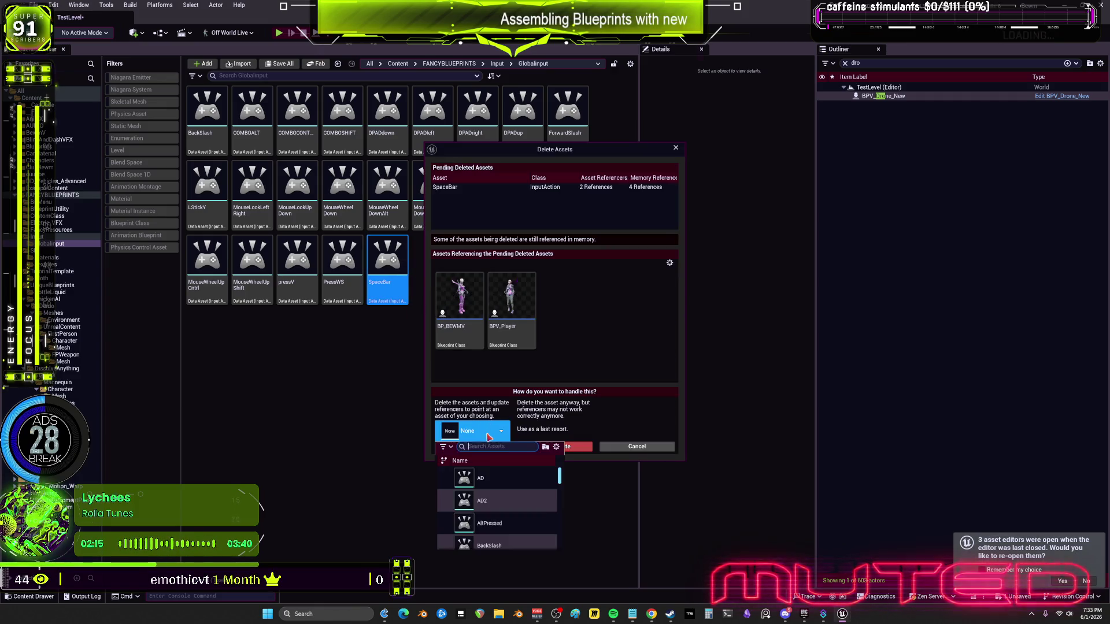
text(SpaceBar)
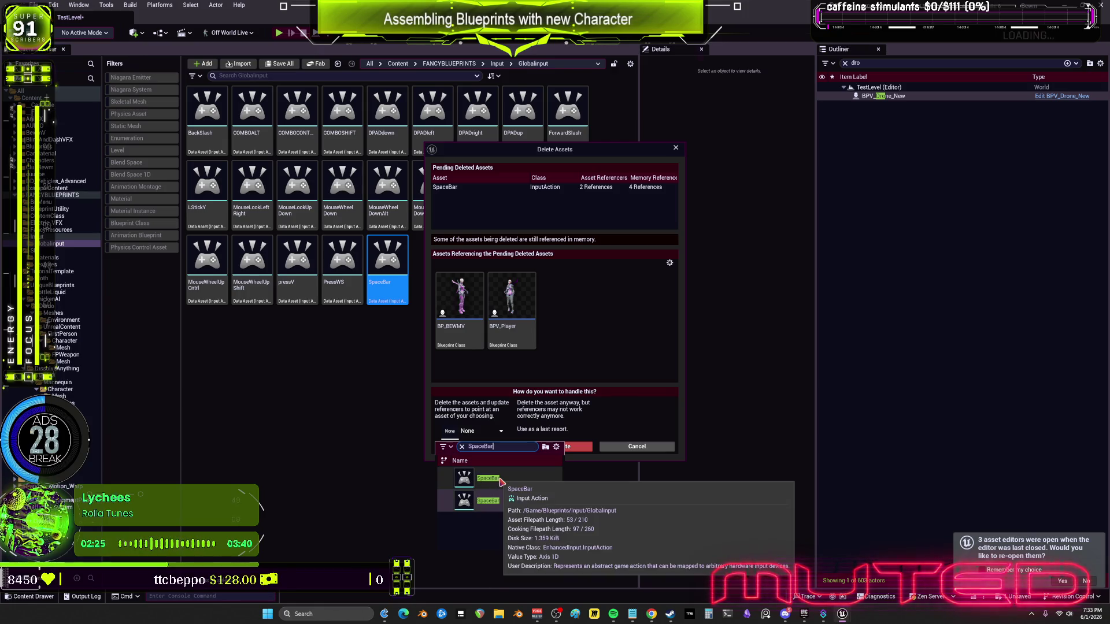
click(499, 479)
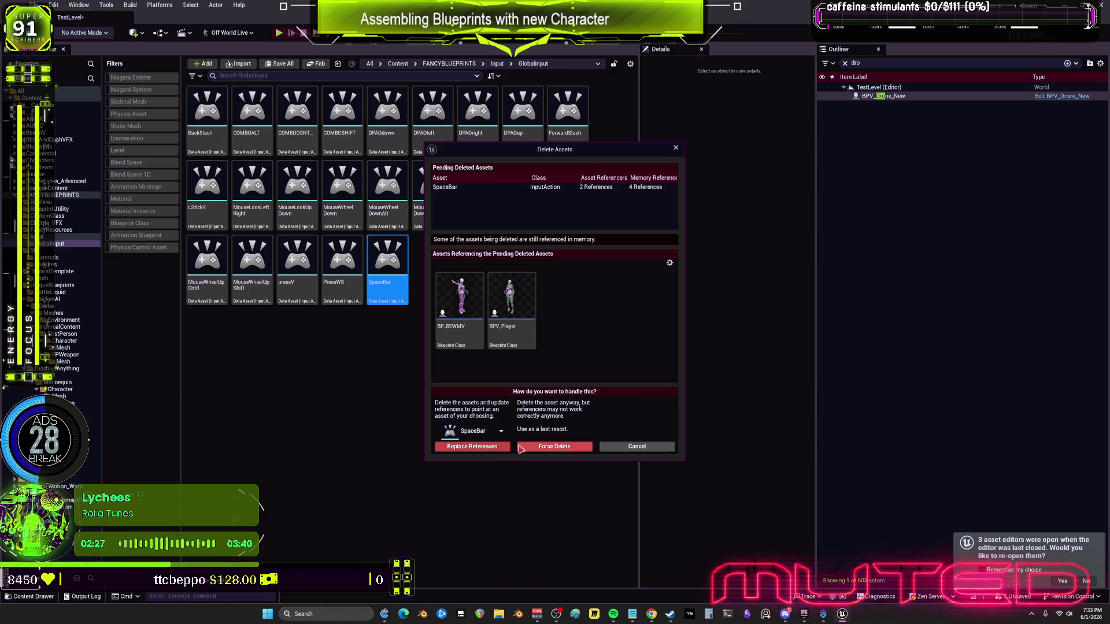
click(488, 451)
click(620, 329)
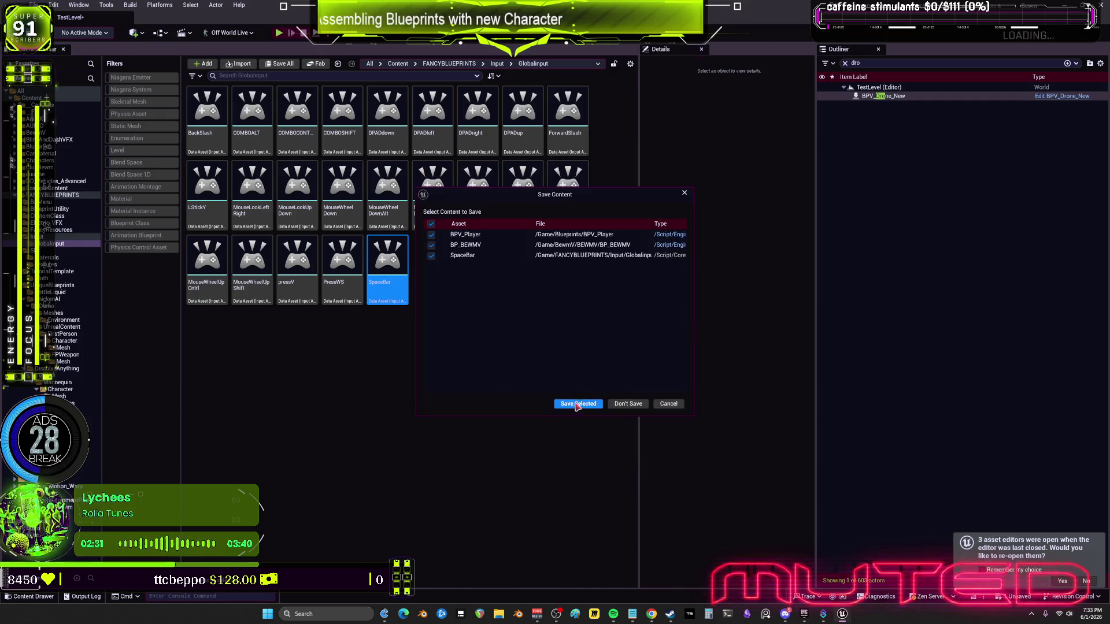
click(577, 404)
Start deleting PressWS, picking PressWS as the replacement asset
click(336, 294)
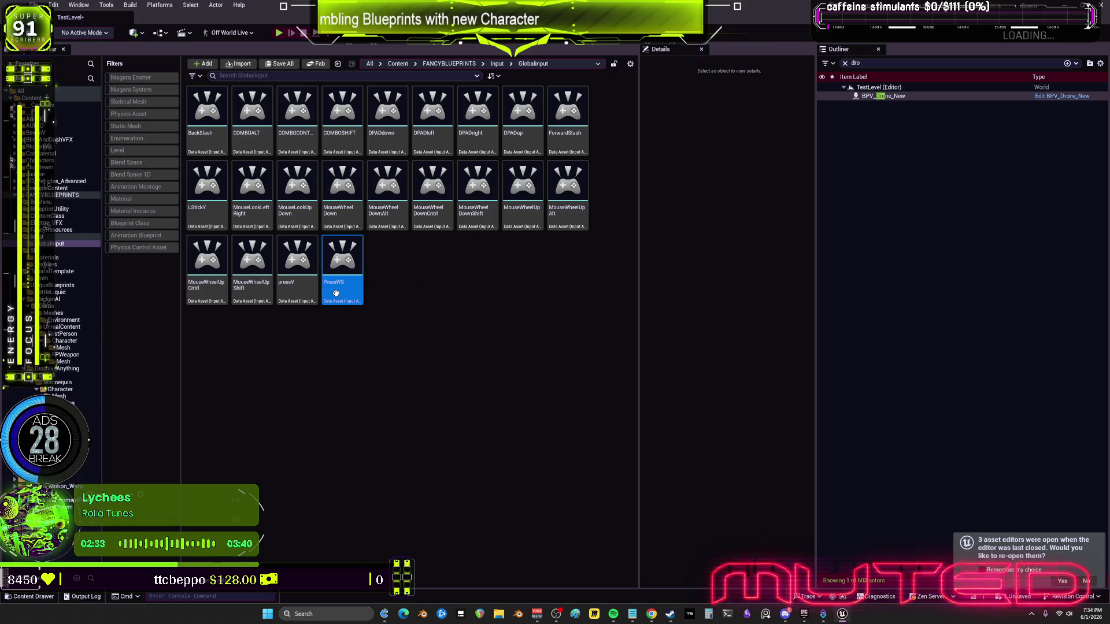
key(F2)
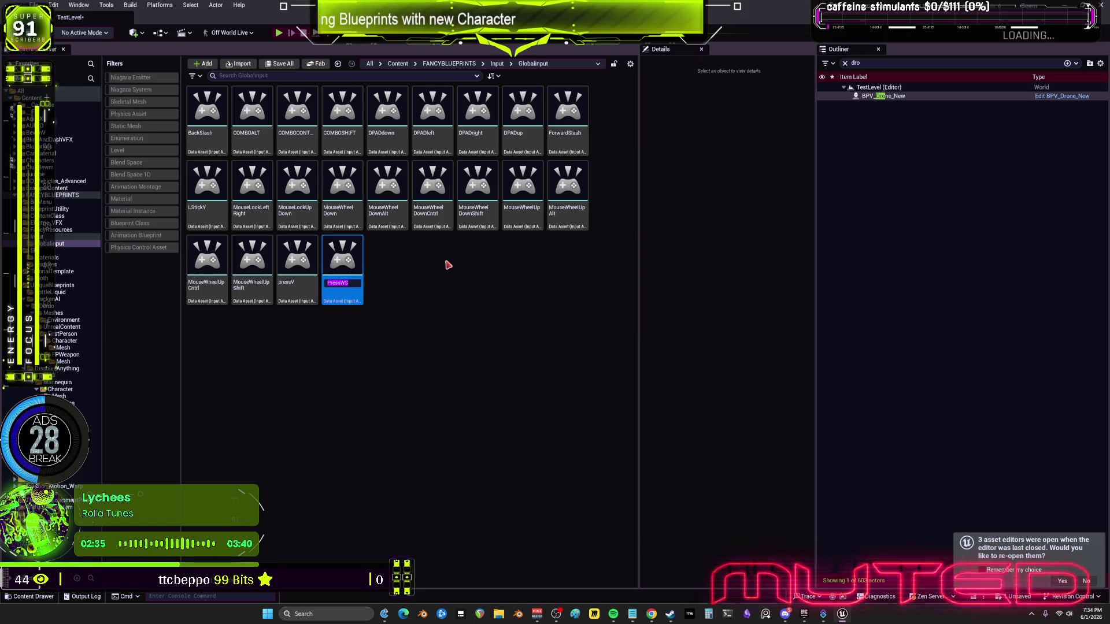
key(Delete)
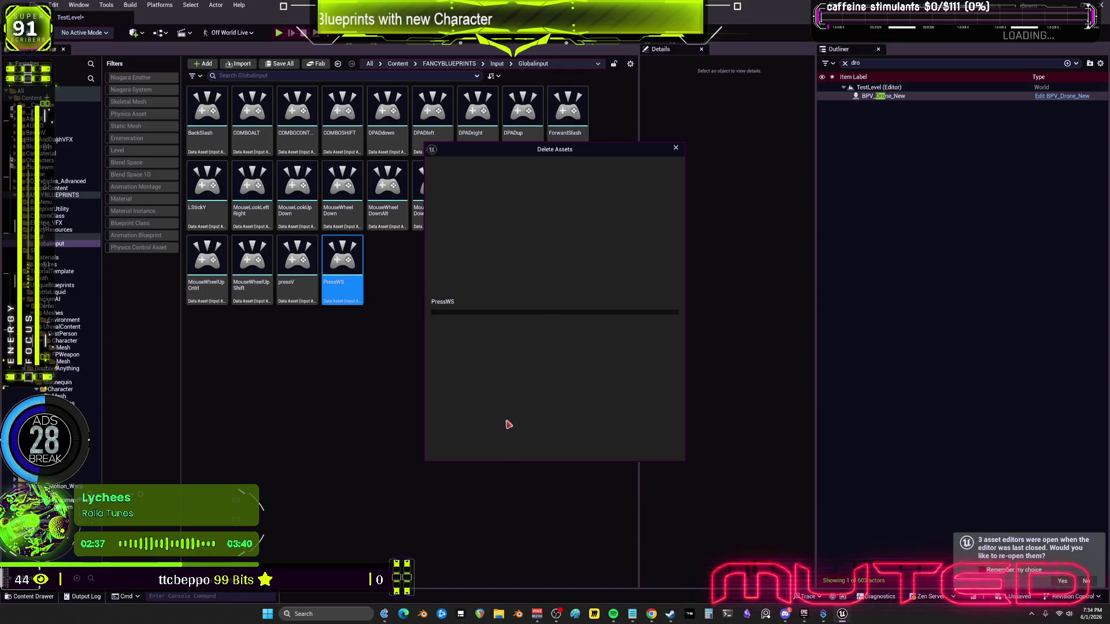
click(471, 431)
click(500, 485)
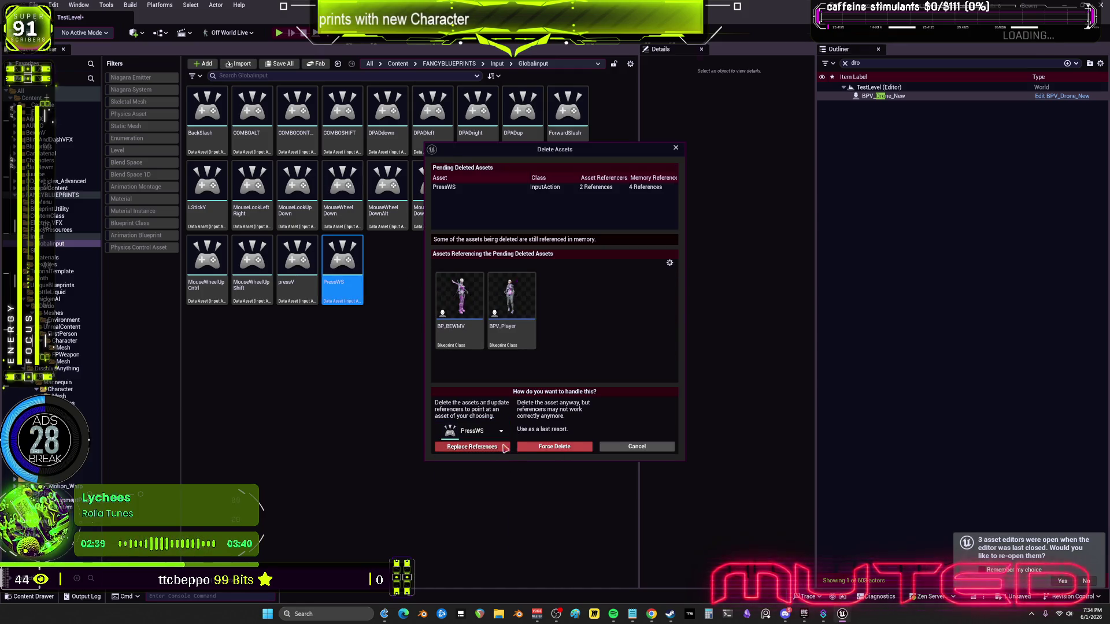
Finish deleting PressWS by replacing its references and saving the blueprints
click(472, 446)
click(621, 329)
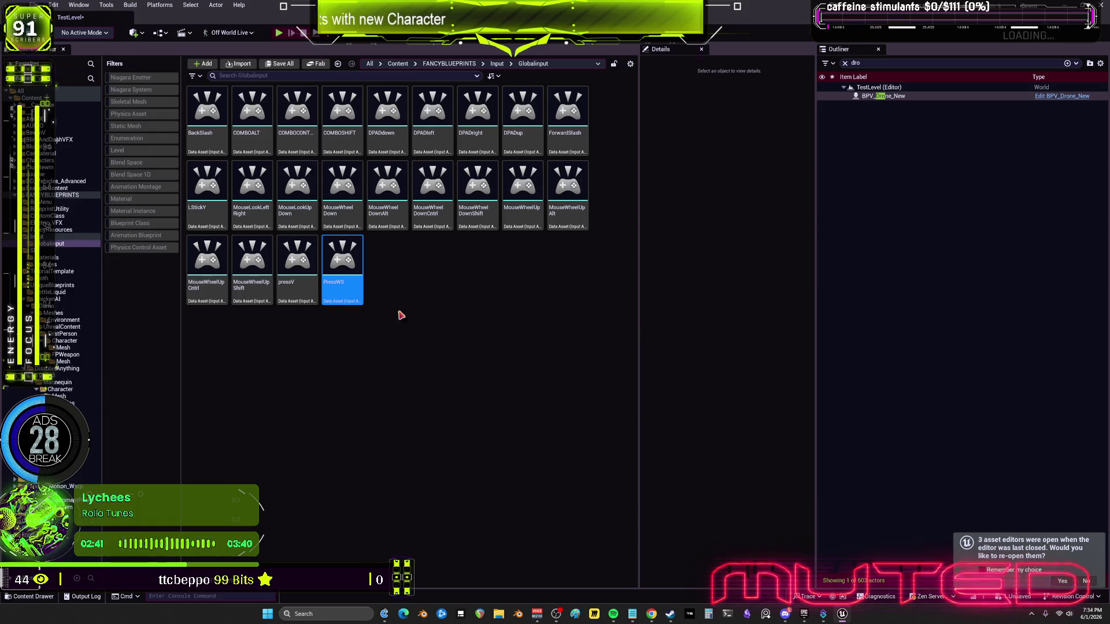
click(578, 402)
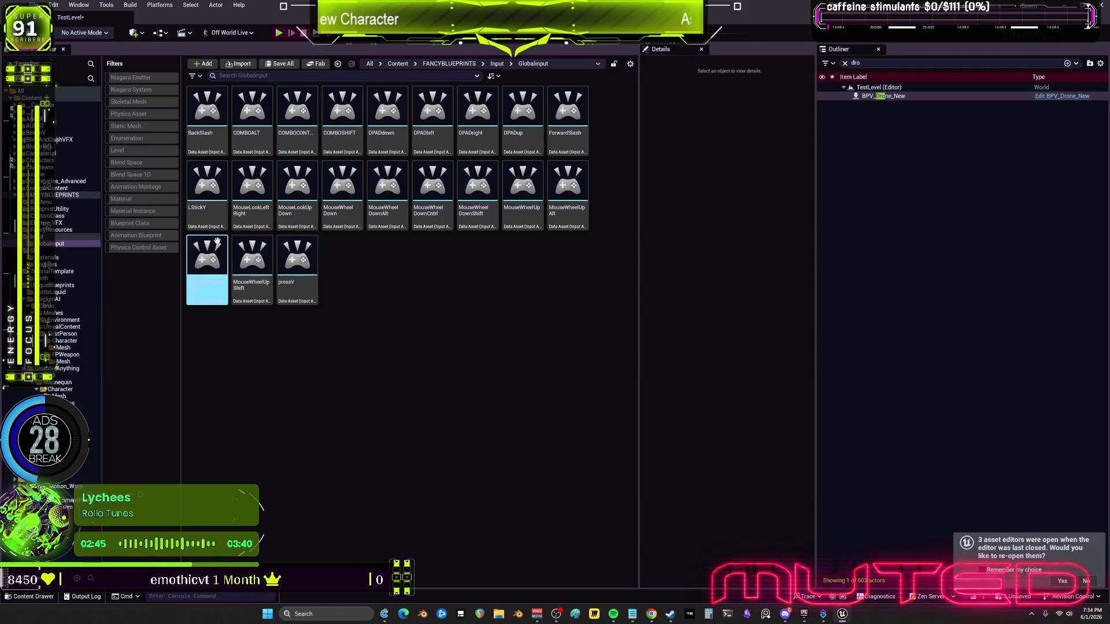
Delete BackSlash, COMBOALT, LStickY and COMBOCONT one after another
key(Delete)
click(463, 447)
click(207, 116)
key(Delete)
click(508, 448)
click(207, 124)
key(Delete)
click(491, 450)
click(220, 146)
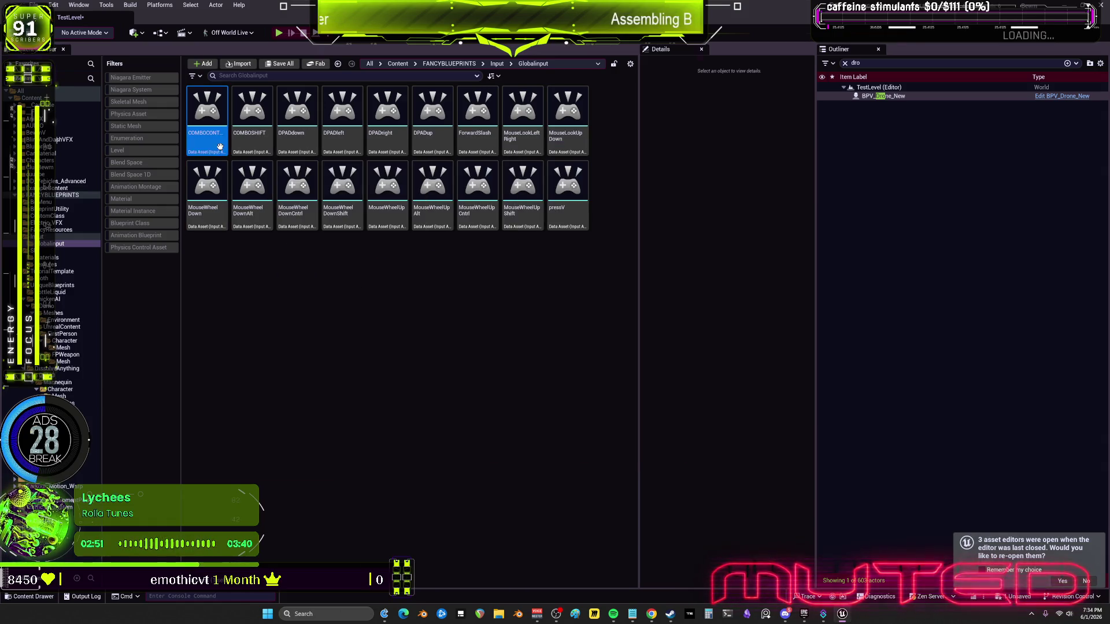
key(Delete)
click(533, 454)
Delete COMBOSHIFT with its references replaced and saved, then delete DPADdown
key(Delete)
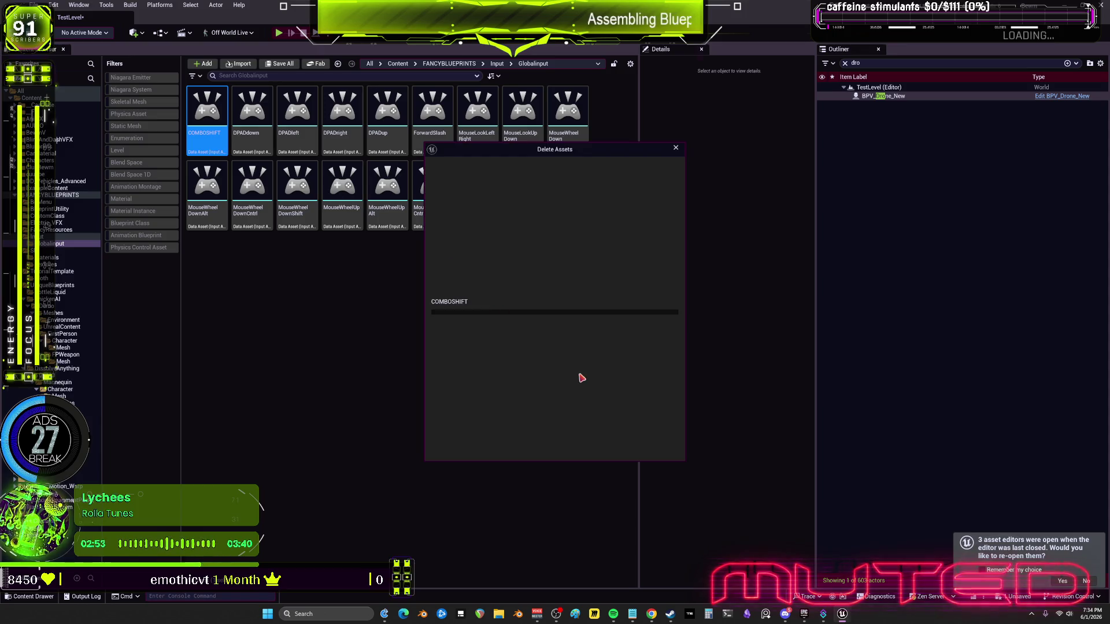
click(503, 430)
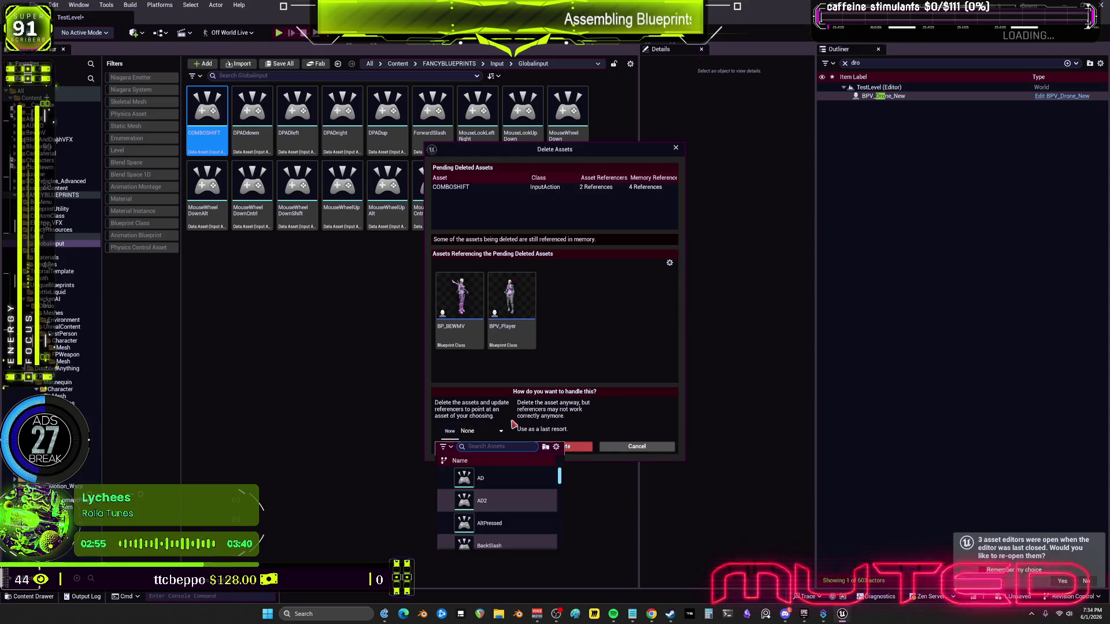
text(comboshirt)
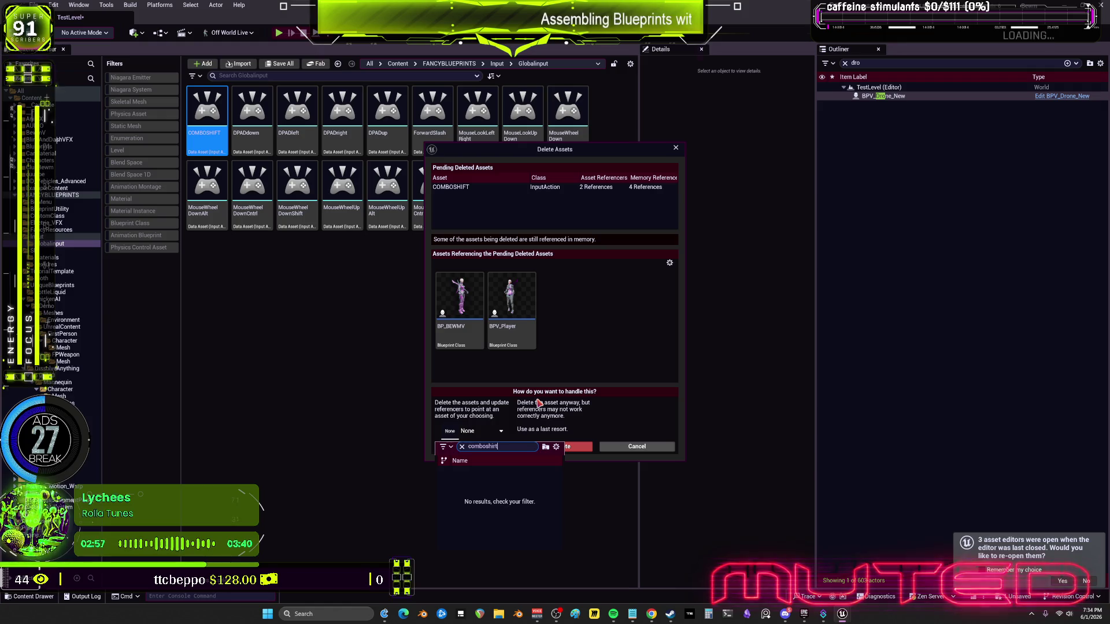
key(BackSpace)
key(BackSpace)
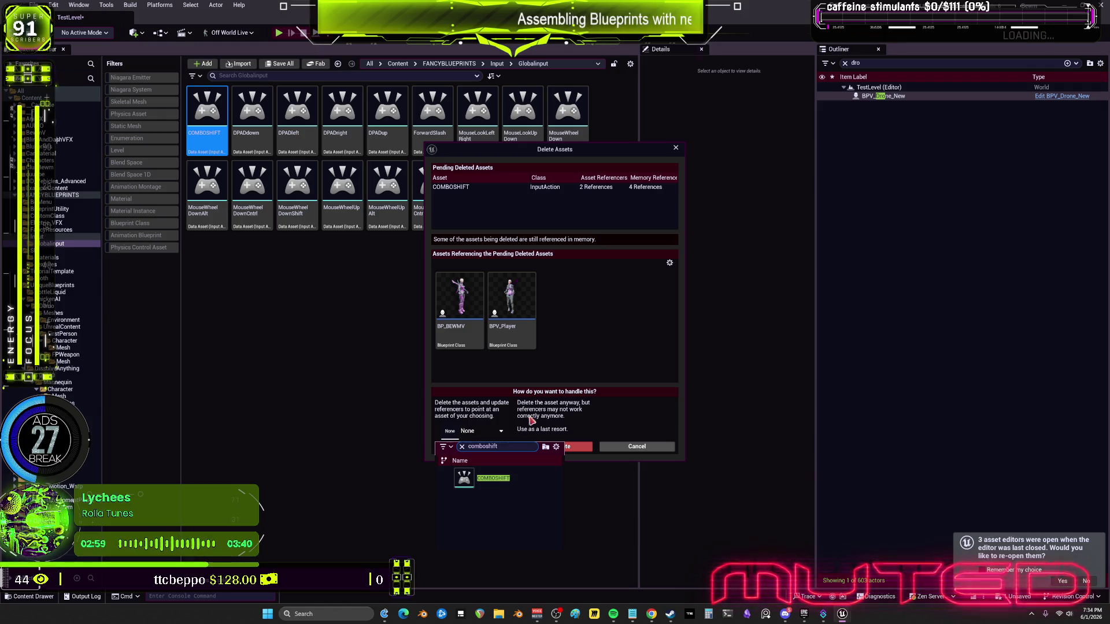
click(492, 478)
click(472, 447)
click(622, 330)
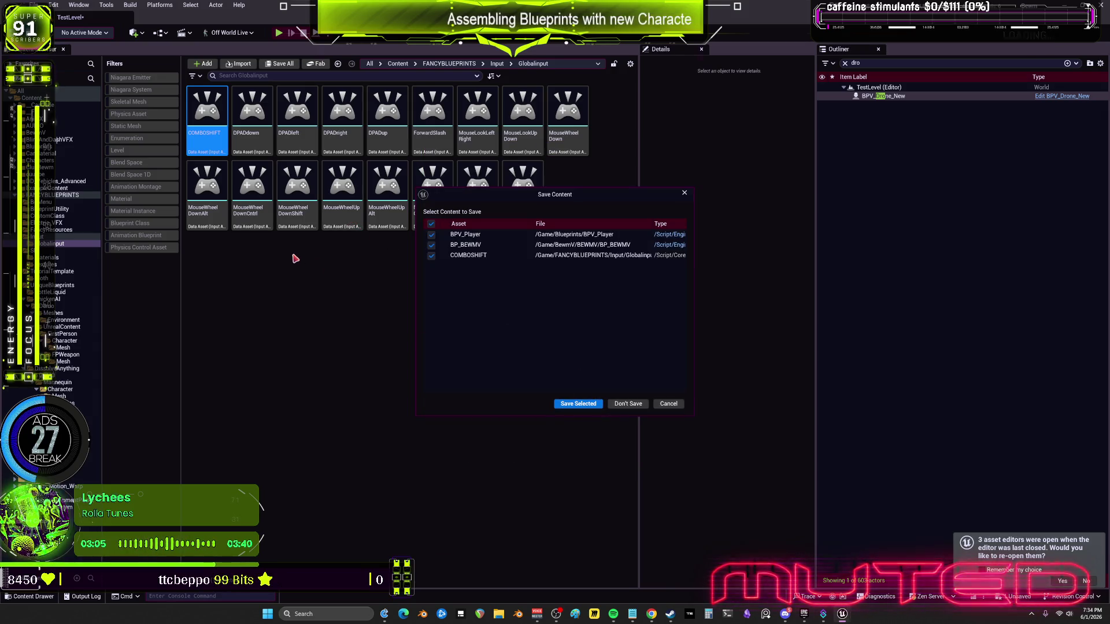
click(574, 408)
click(208, 144)
key(Delete)
key(Return)
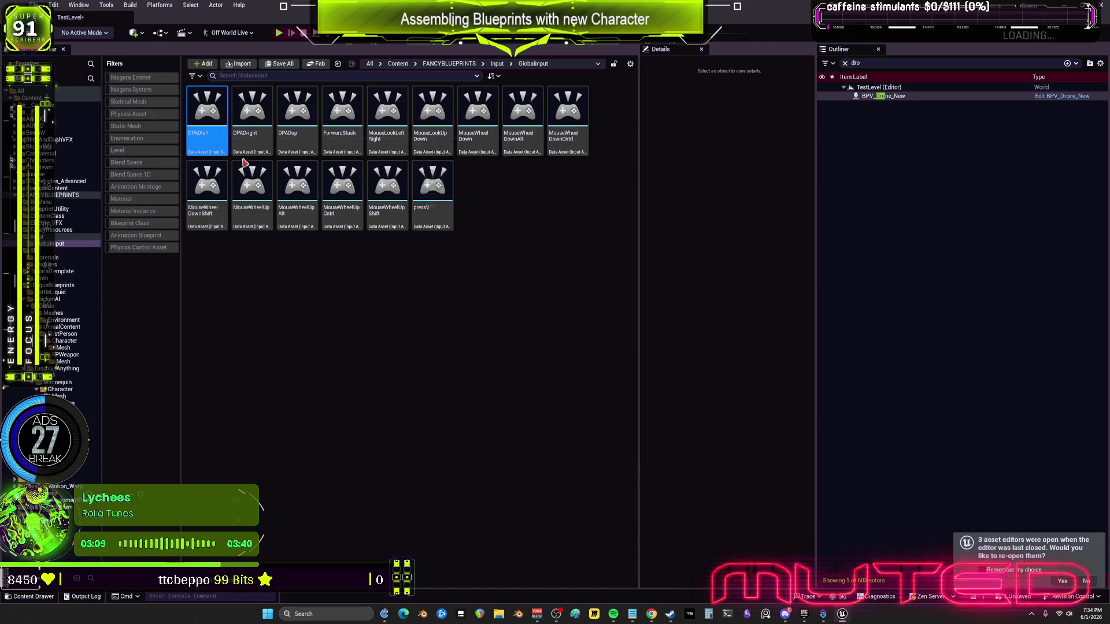
Delete the remaining DPAD input actions, including DPADup, plus the ForwardSlash action
key(Delete)
key(Return)
key(Delete)
key(Return)
click(258, 155)
key(Left)
key(Delete)
key(Return)
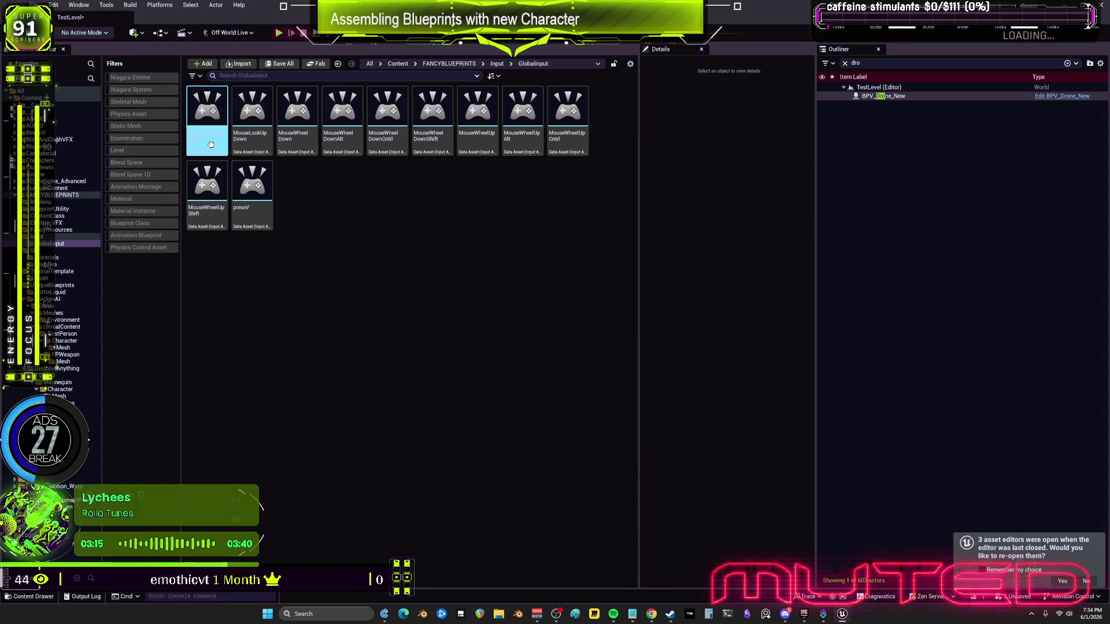
Delete MouseLookLeftRight, redirect its references to the MouseLook action, and save the updated assets
key(Delete)
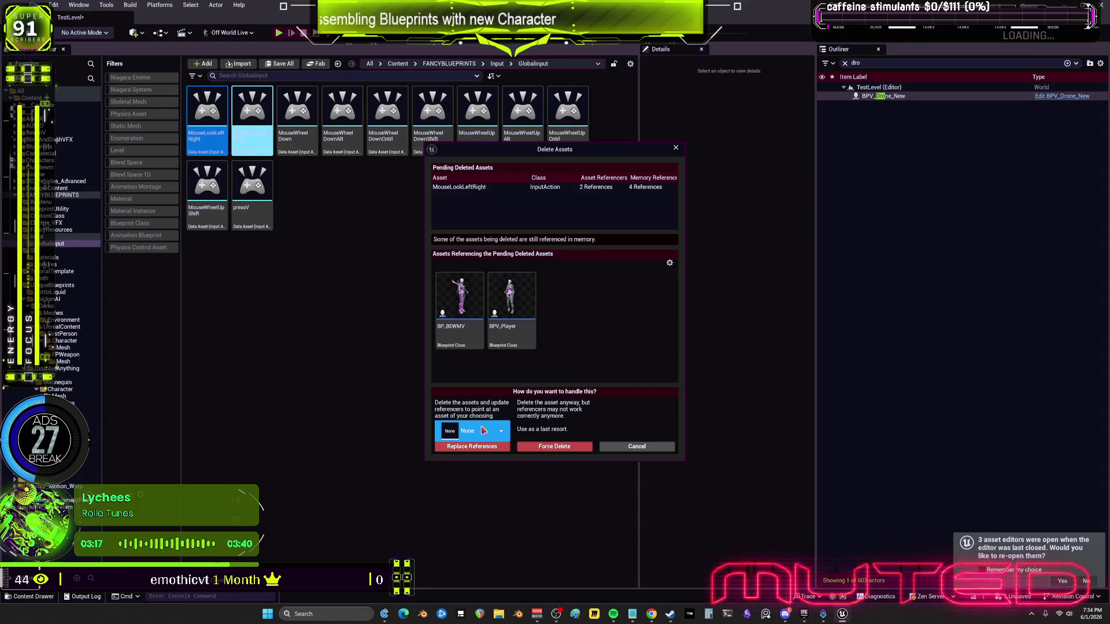
click(484, 430)
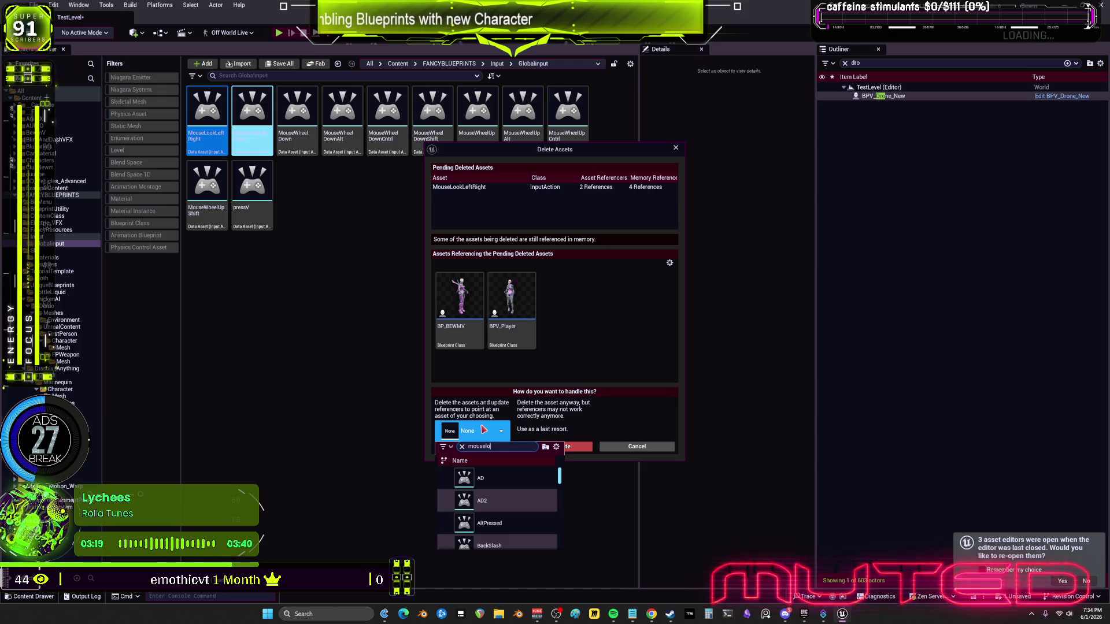
text(okle)
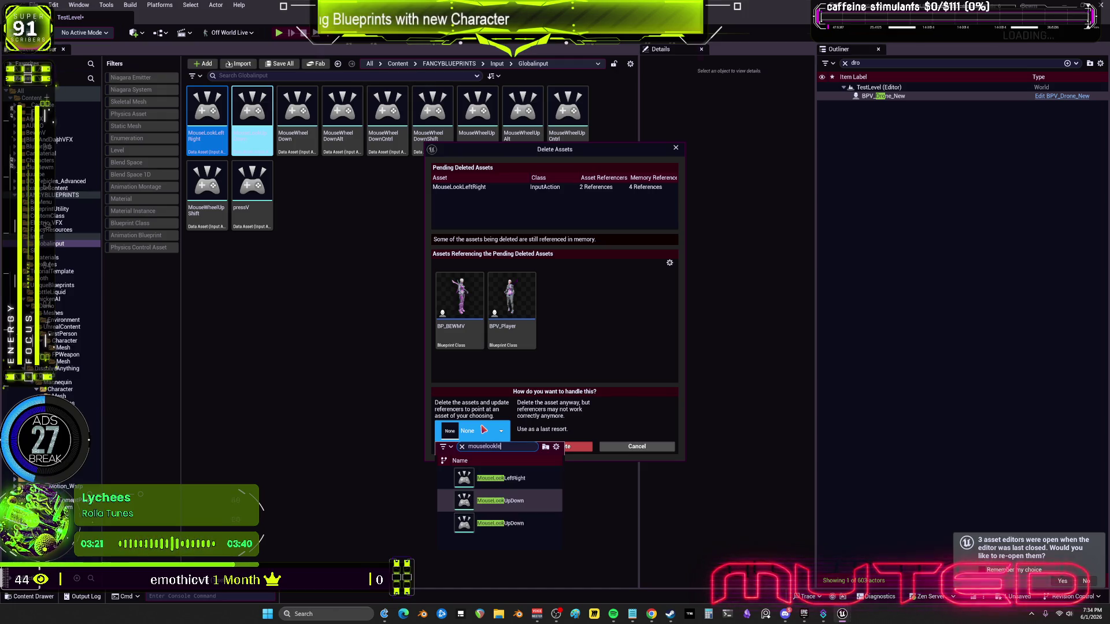
click(512, 478)
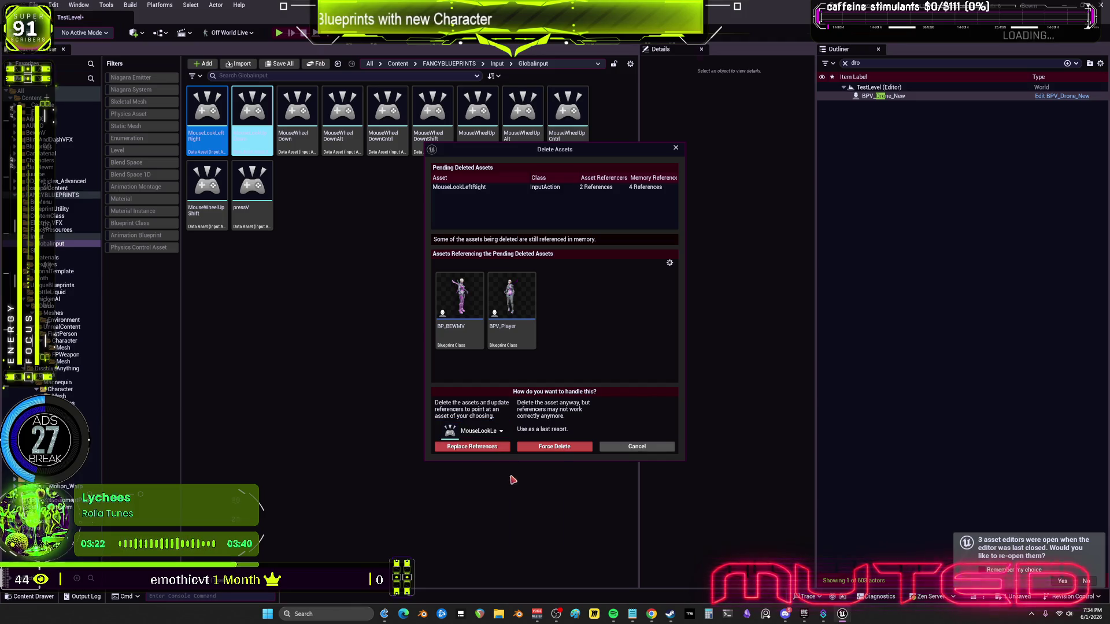
click(473, 447)
click(627, 329)
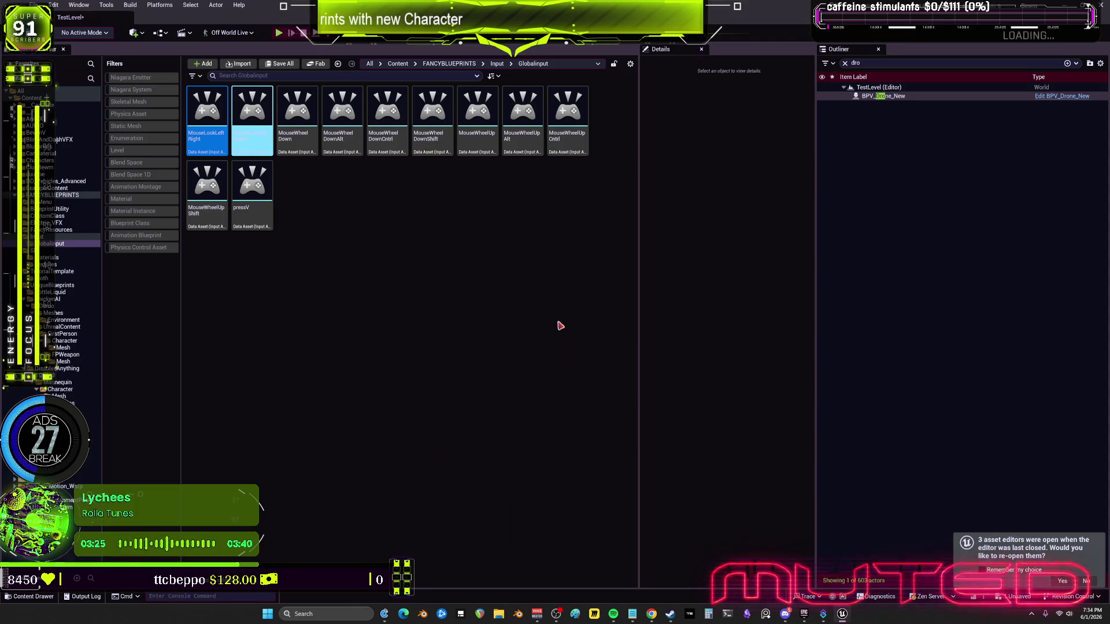
click(558, 401)
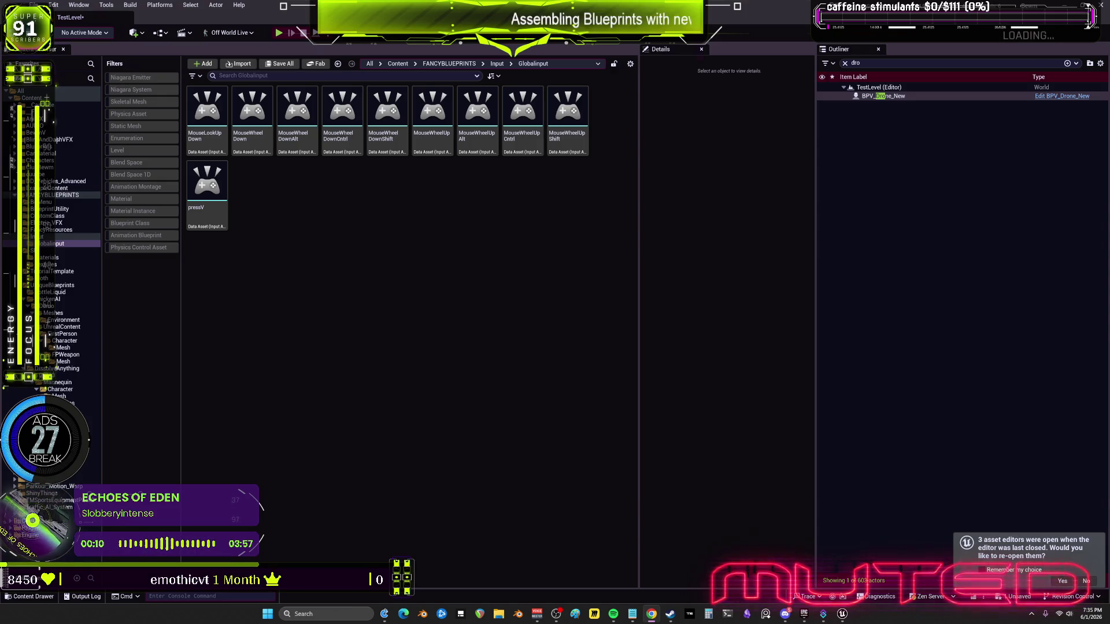
click(207, 113)
Delete MouseLookUpDown with its references replaced, and save the updated blueprints
key(F2)
key(Escape)
key(Delete)
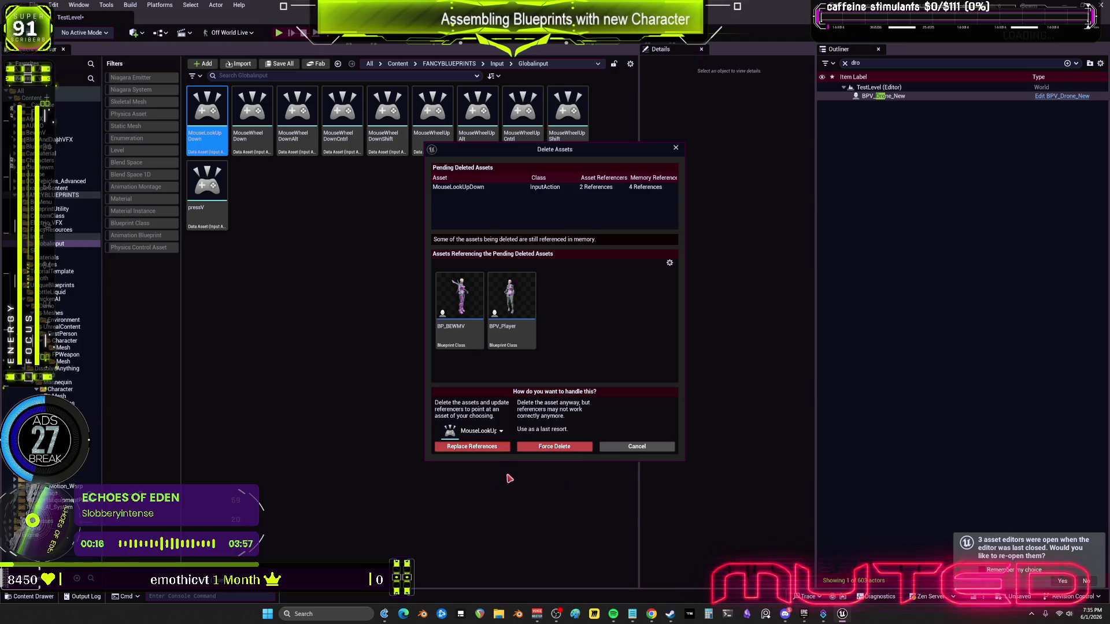
click(497, 446)
click(629, 329)
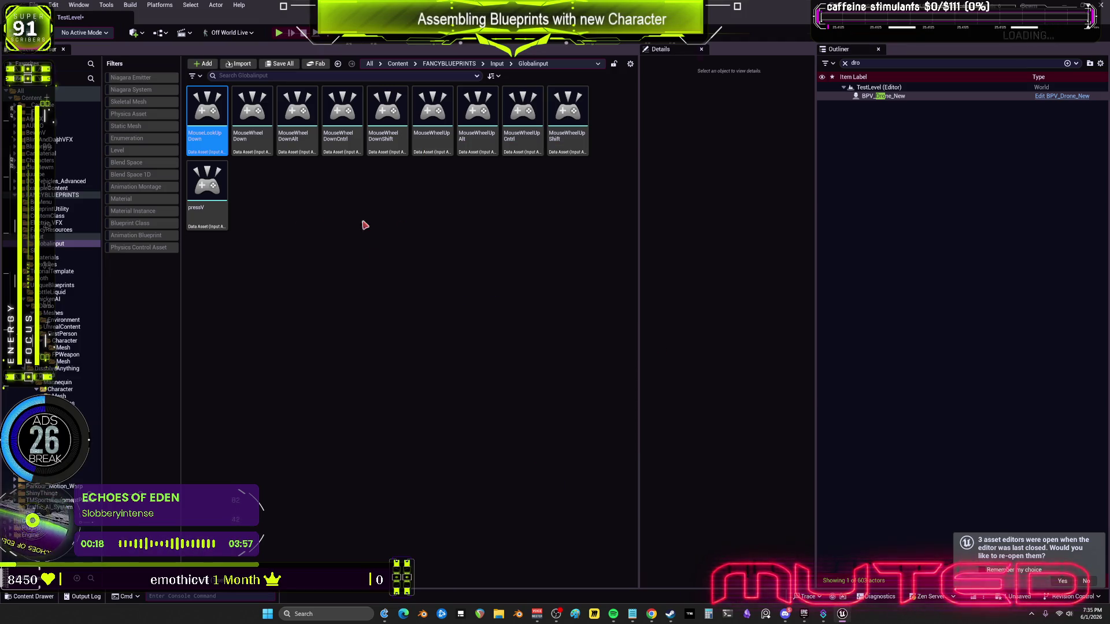
click(628, 405)
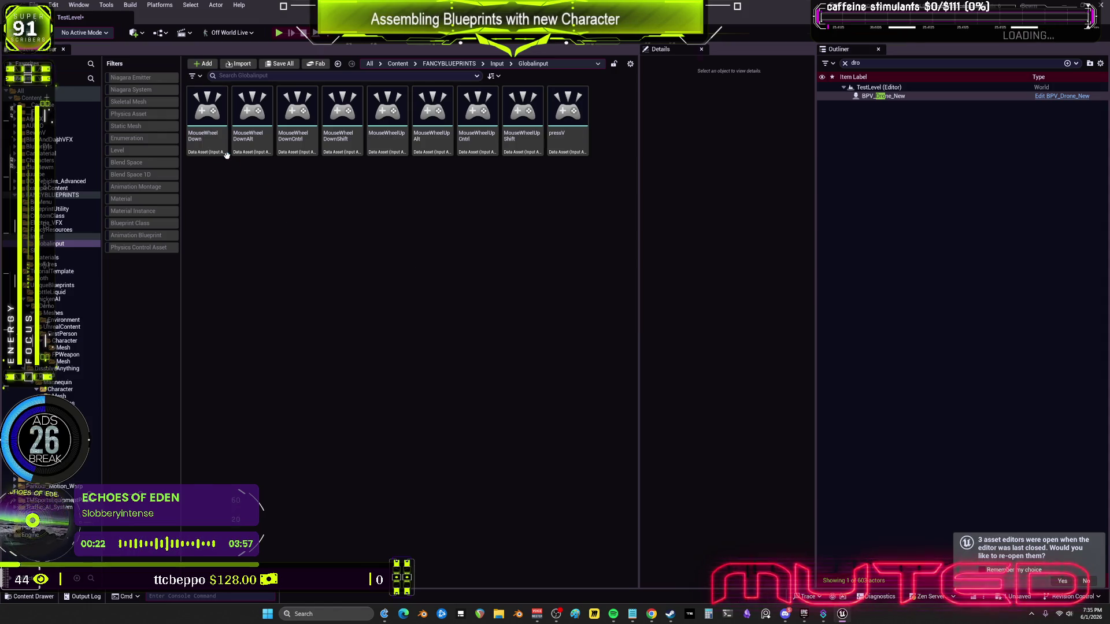
Delete MouseWheelDown, redirect its references to a MouseWheelDown replacement, and save the affected assets
click(227, 155)
key(Delete)
click(482, 431)
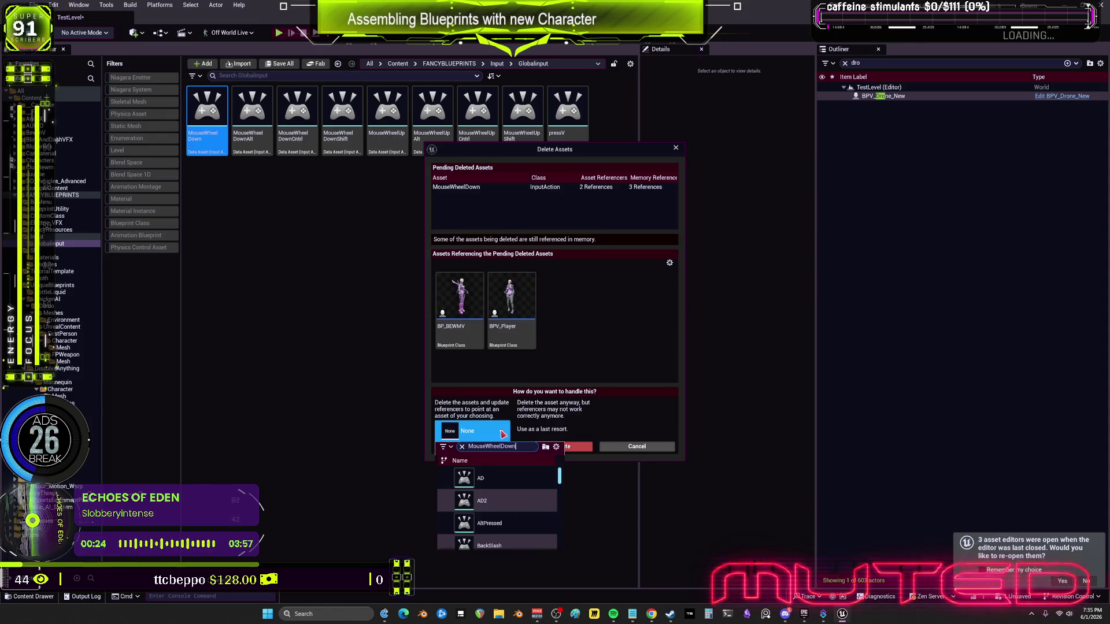
text(MouseWheelDown)
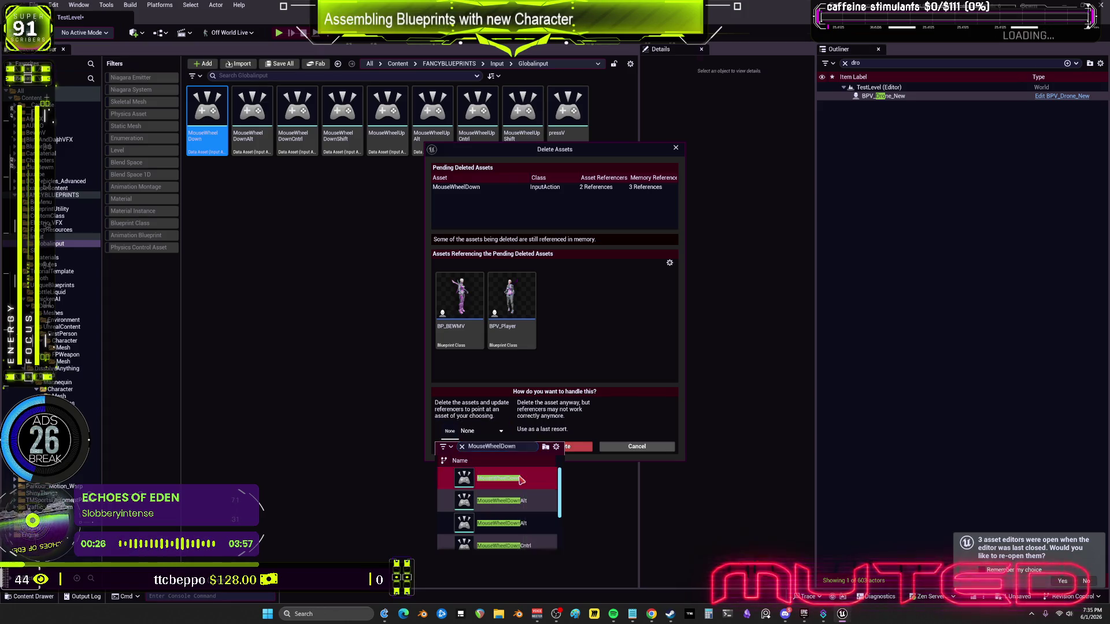
click(521, 479)
click(472, 447)
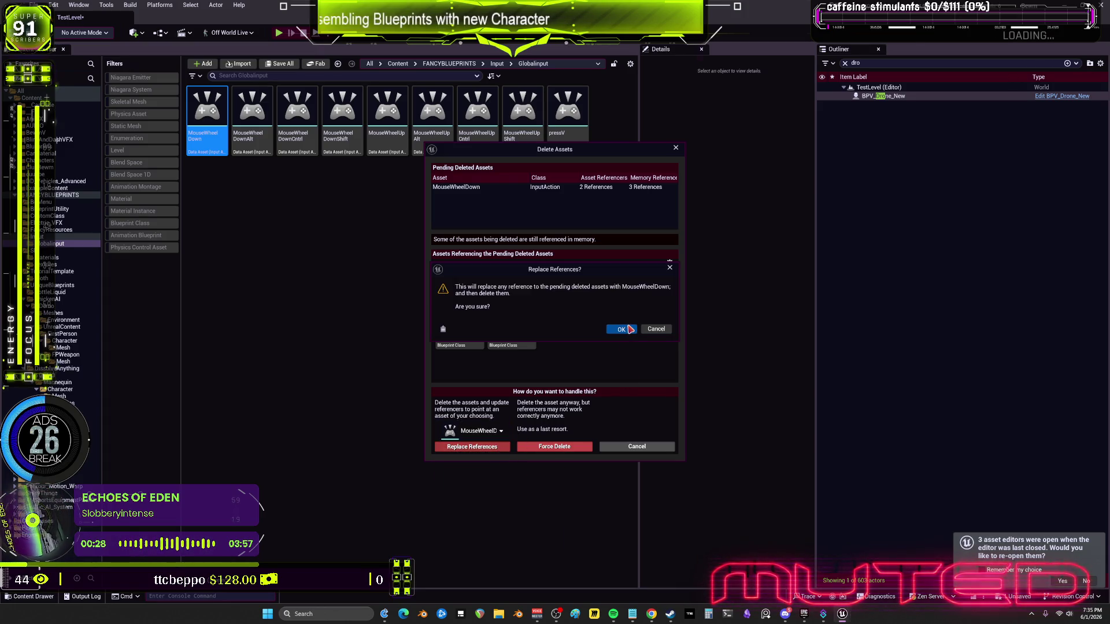
click(629, 329)
key(ctrl+shift+s)
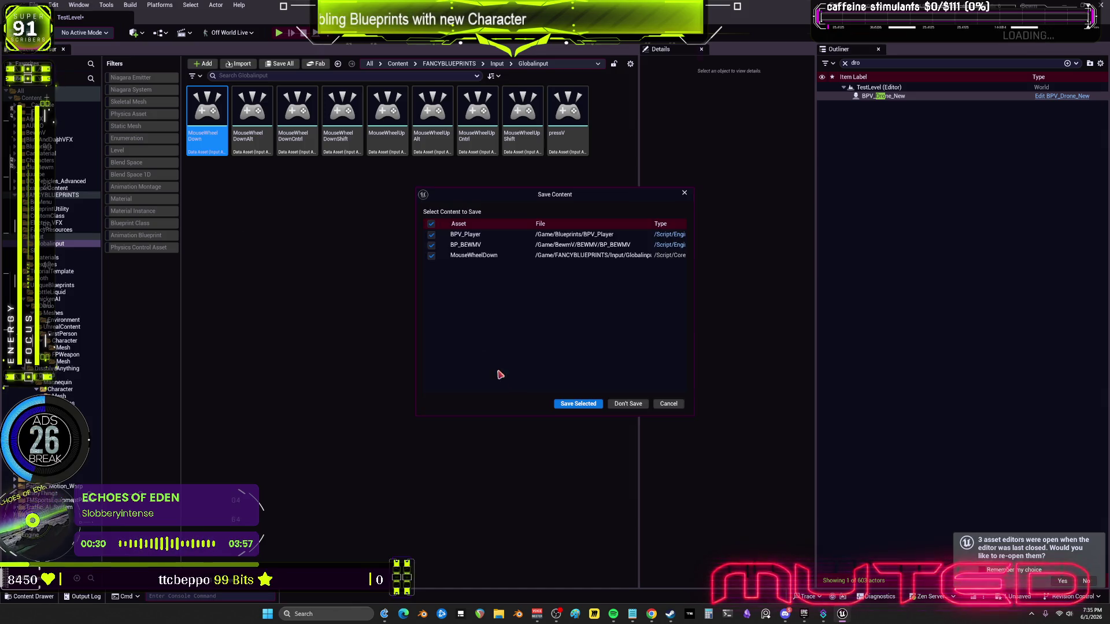
click(575, 399)
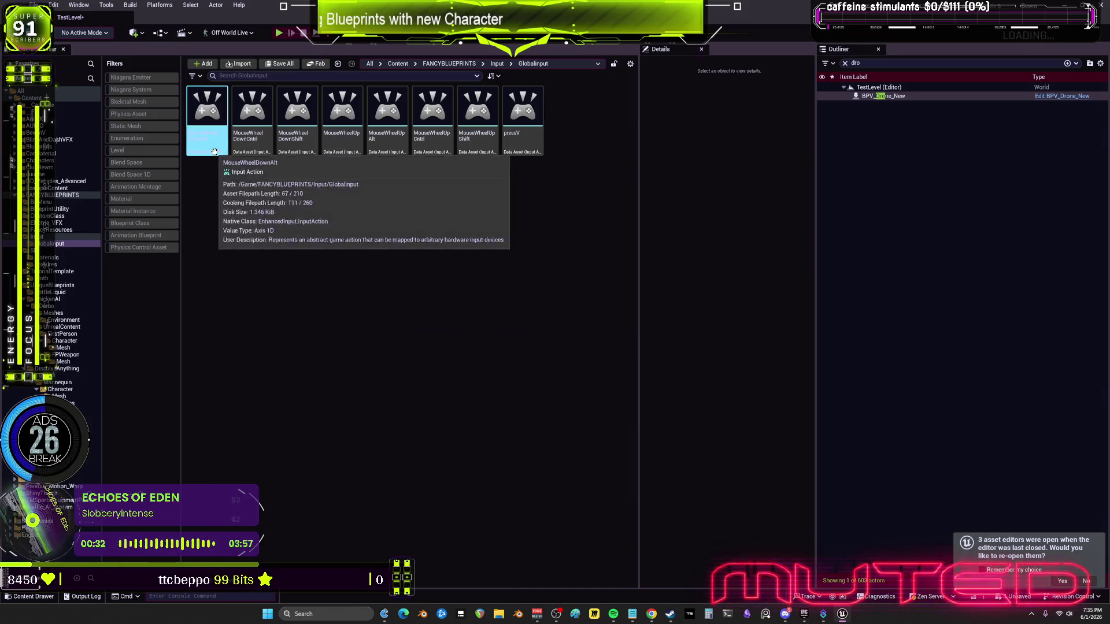
Delete the unreferenced MouseWheelDownAlt and MouseWheelDownCntrl actions
click(215, 153)
key(Delete)
click(539, 452)
click(213, 151)
key(Delete)
click(529, 452)
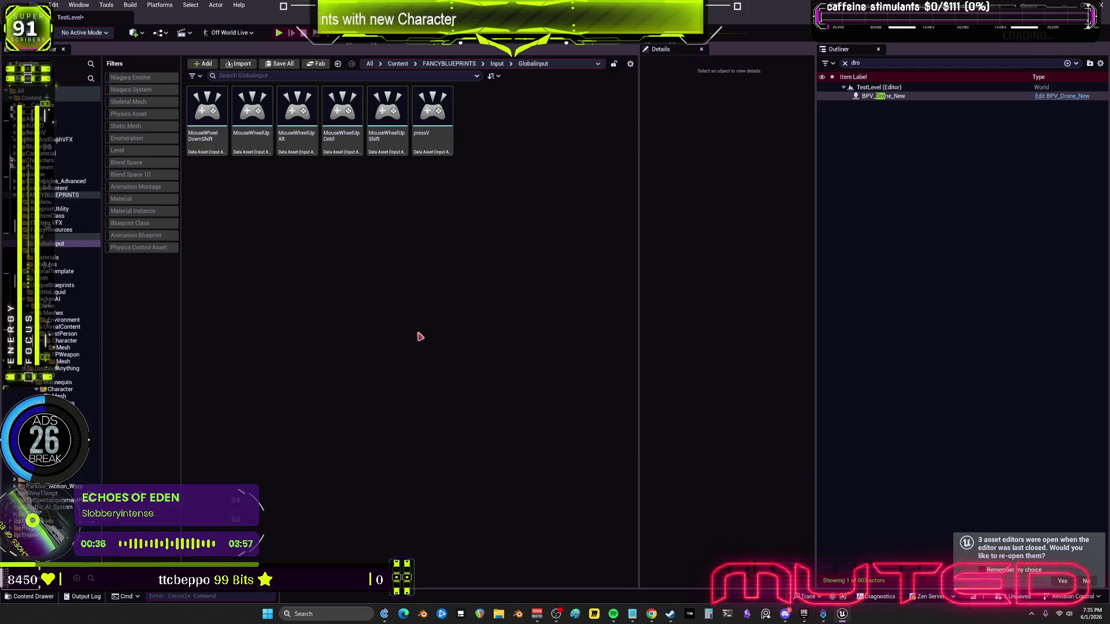
click(213, 135)
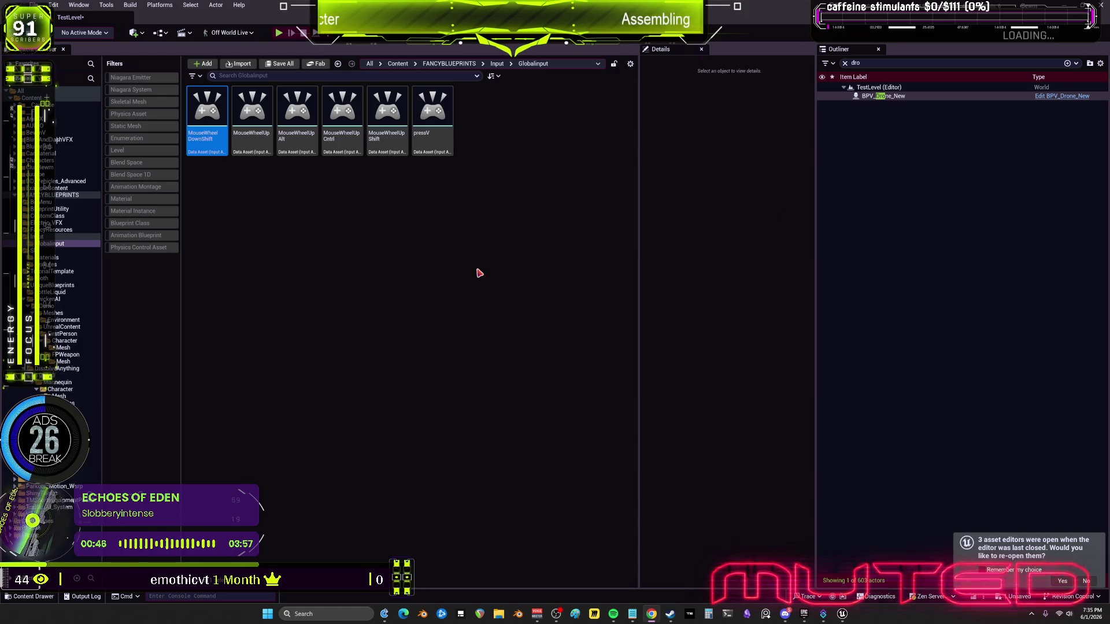
click(432, 109)
Delete the pressV, MouseWheelUpShift, MouseWheelUpCntrl and MouseWheelUpAlt actions
key(Delete)
click(521, 445)
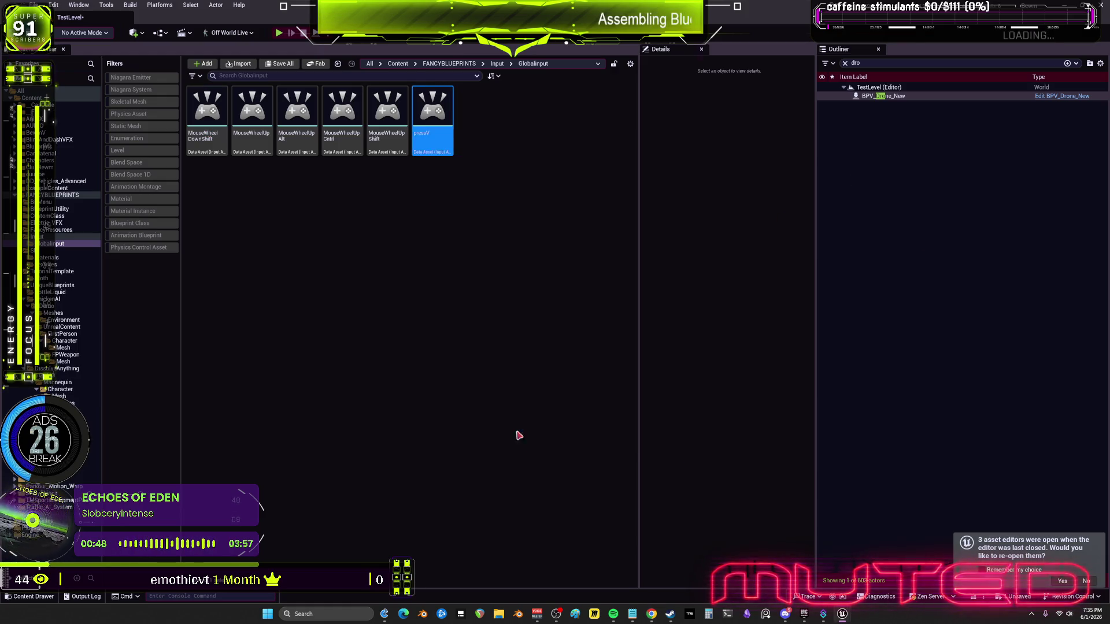
key(Left)
key(Delete)
click(506, 450)
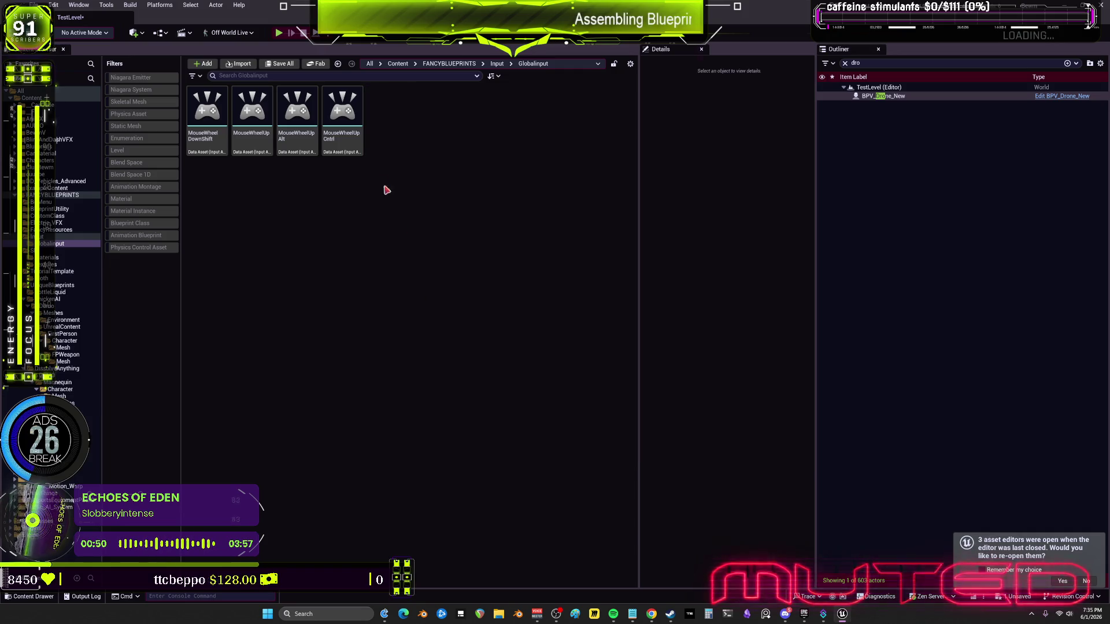
key(Left)
key(Delete)
key(Return)
click(320, 147)
key(Delete)
click(496, 450)
Delete MouseWheelUp, redirect its references to a MouseWheelUp replacement, and save the affected assets
click(264, 143)
key(Delete)
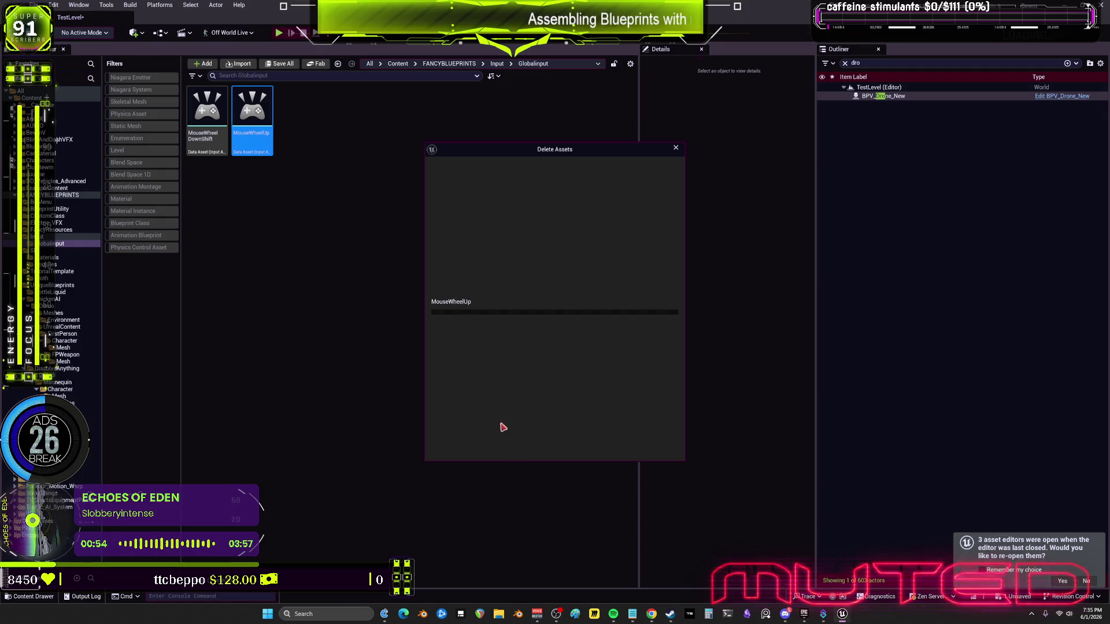
click(508, 436)
text(mousewheel)
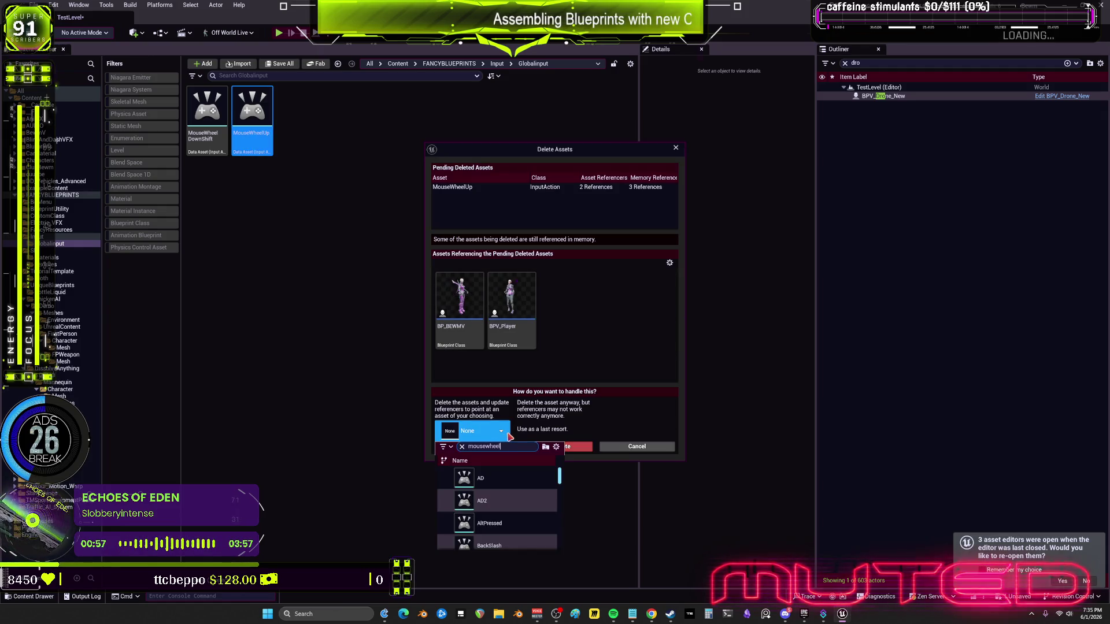
text(up)
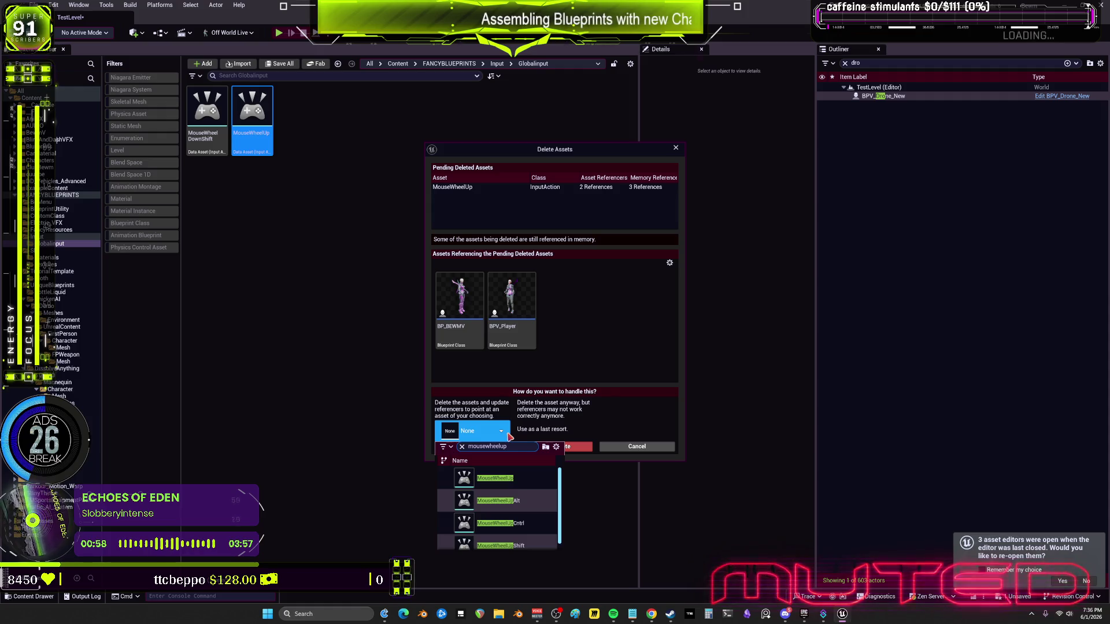
click(519, 485)
click(472, 446)
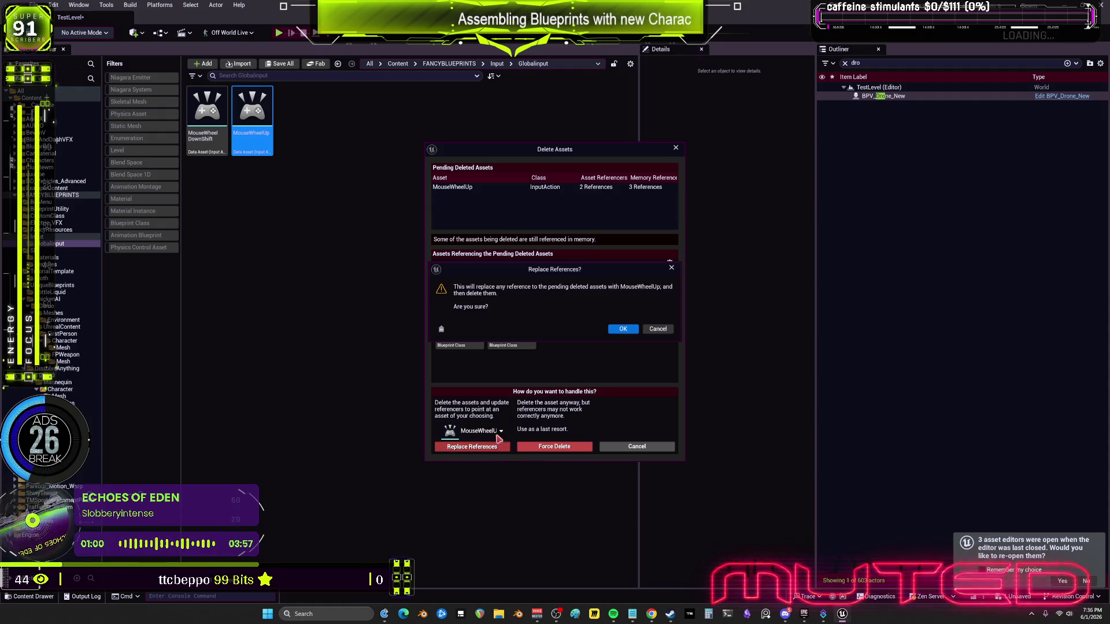
click(632, 334)
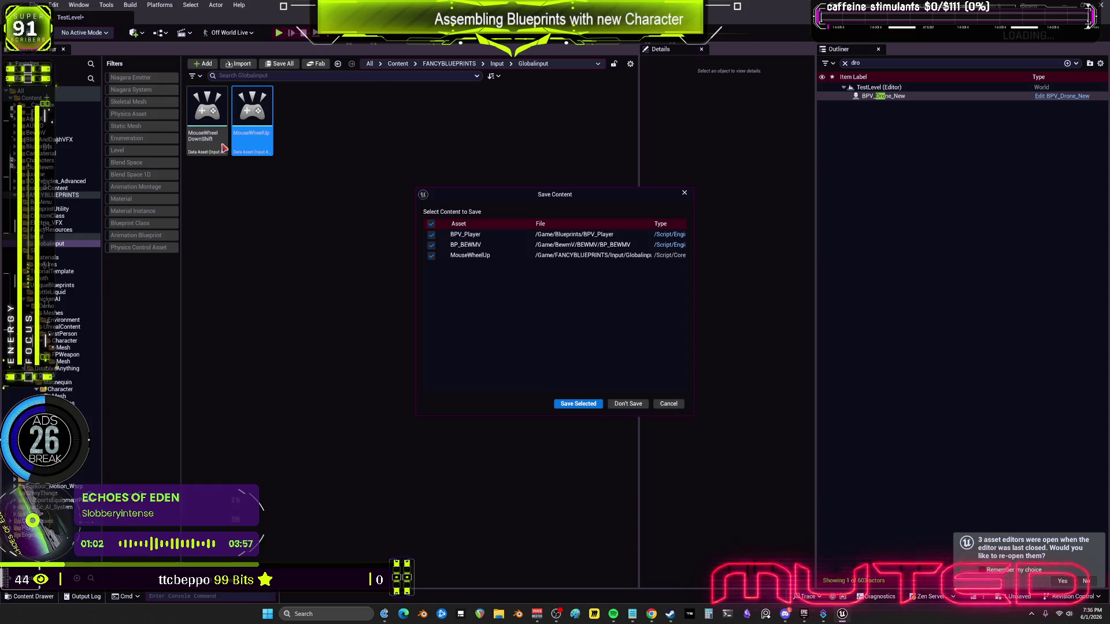
click(577, 403)
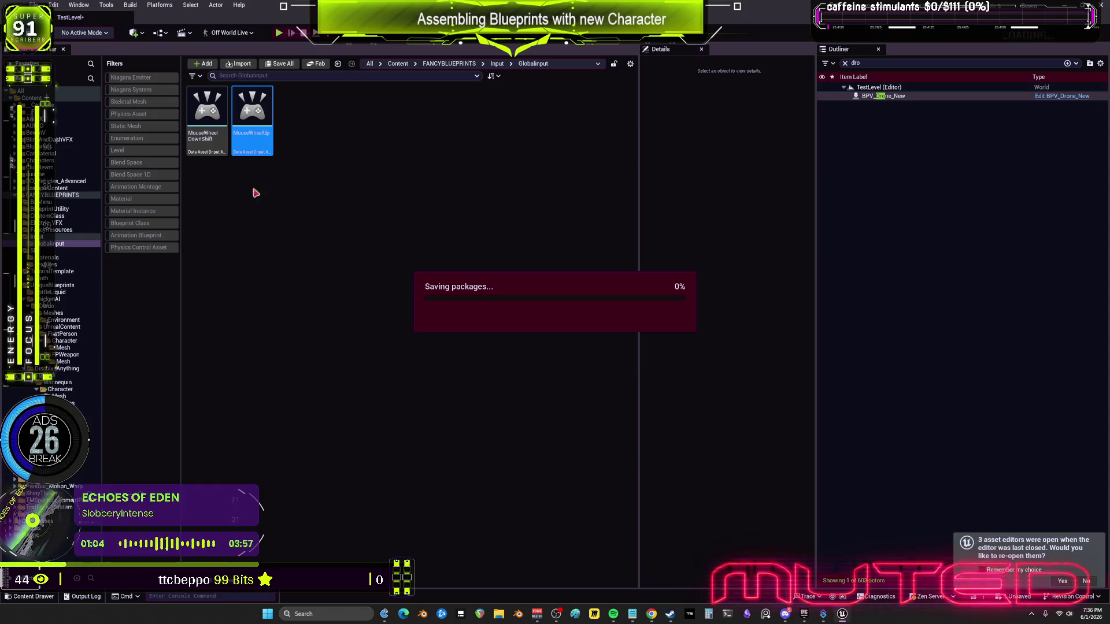
Delete the last action, MouseWheelDownShift, then save all project changes
click(211, 139)
key(Delete)
click(537, 450)
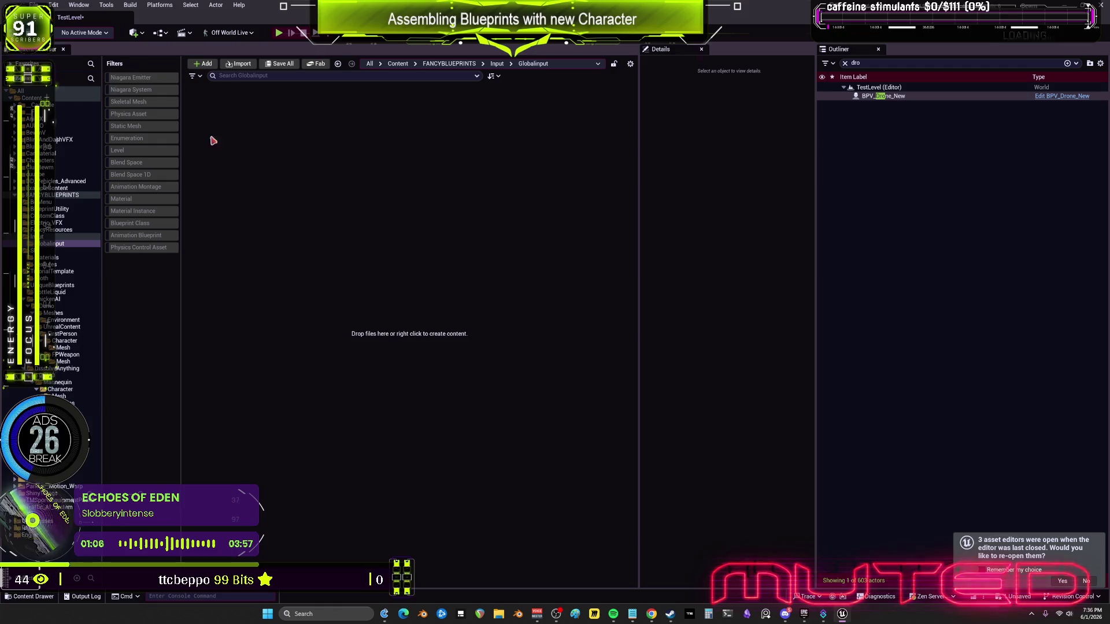
click(34, 4)
click(105, 132)
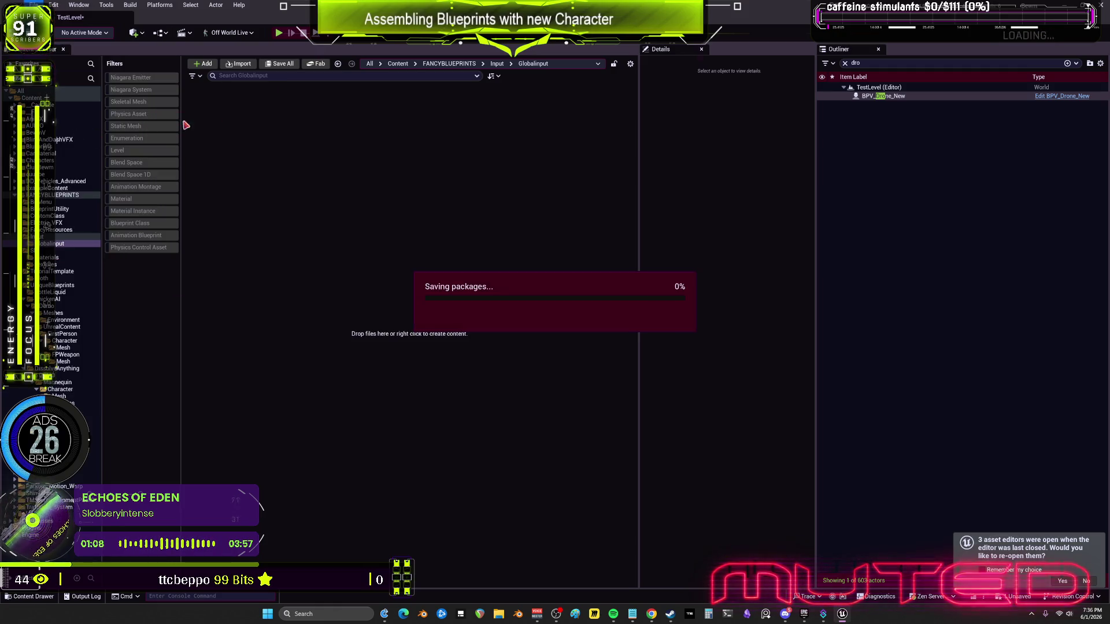